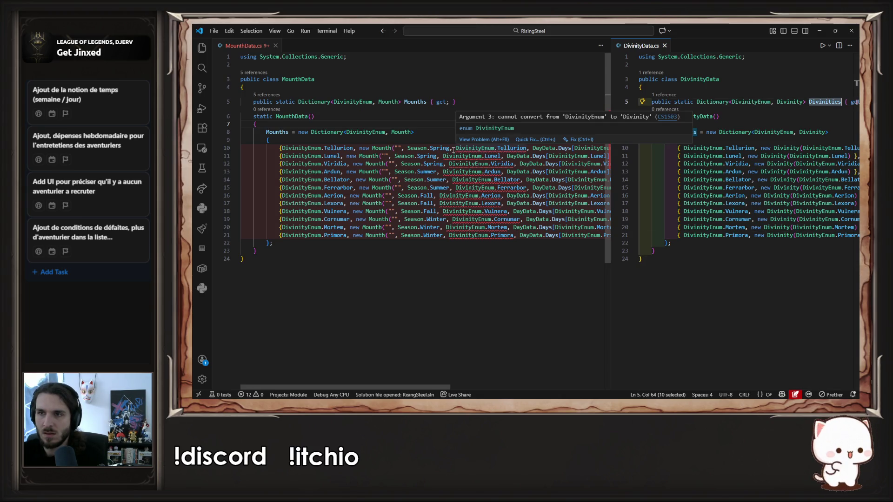
Put carets on all twelve month entries and insert Divinities before each divinity enum
left_click_drag(452, 148, 456, 149)
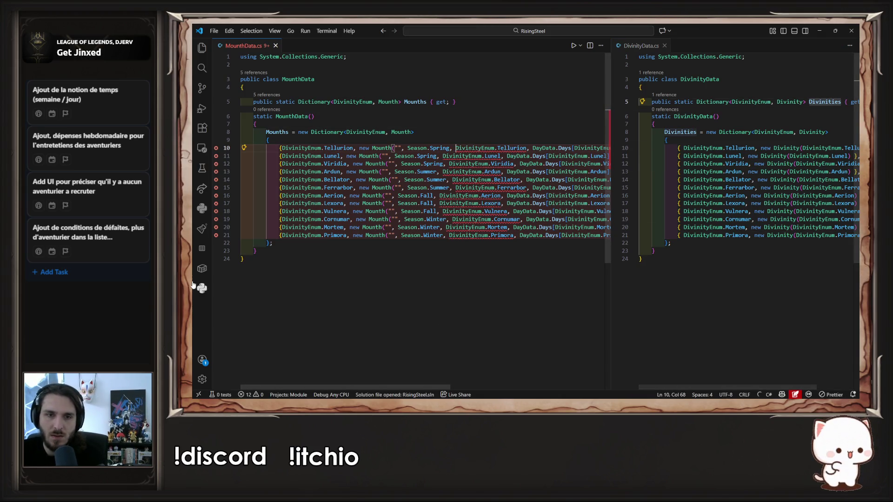
left_click_drag(279, 147, 282, 236)
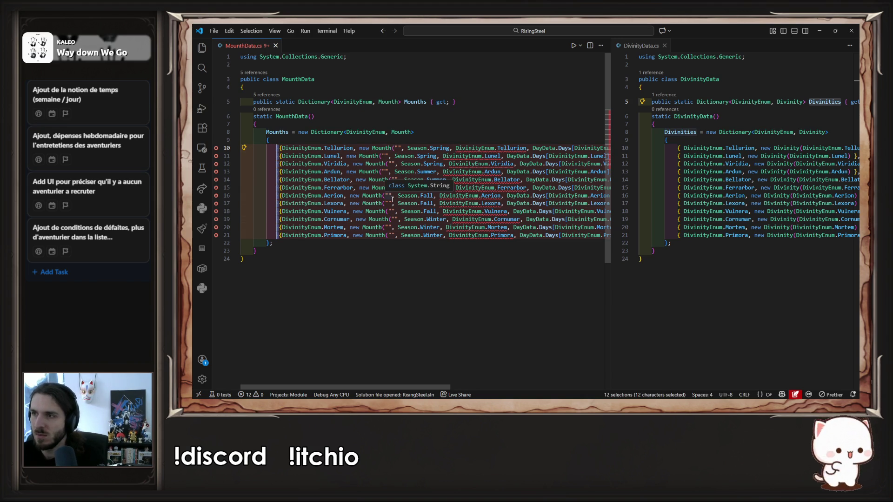
key("Left")
key("ctrl+Right")
key("ctrl+Right")
key("ctrl+Right")
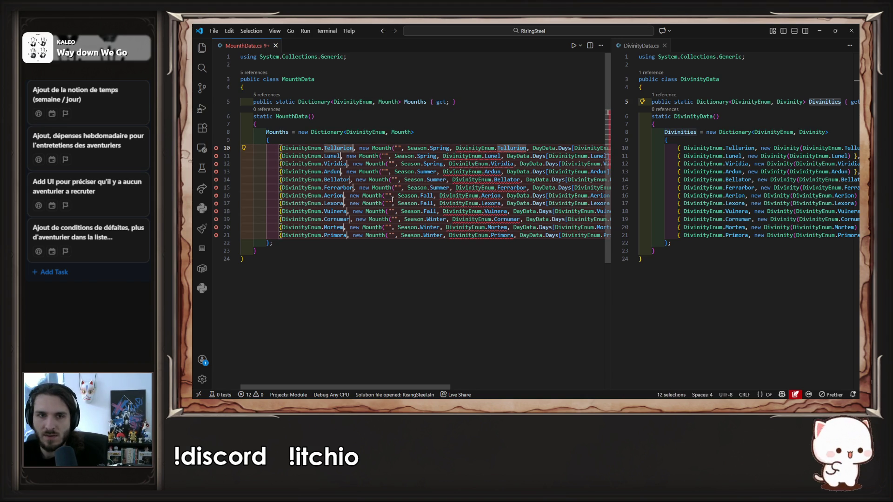
key("Right")
key("Right")
type("Divinities")
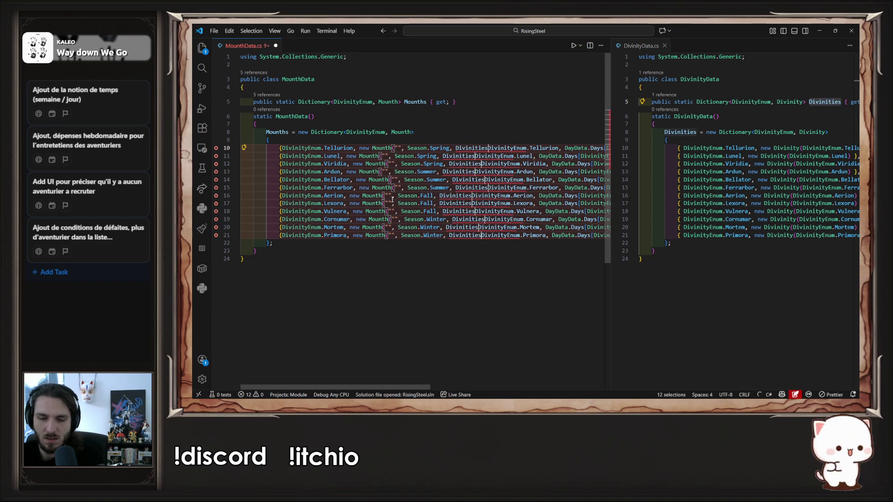
key("Escape")
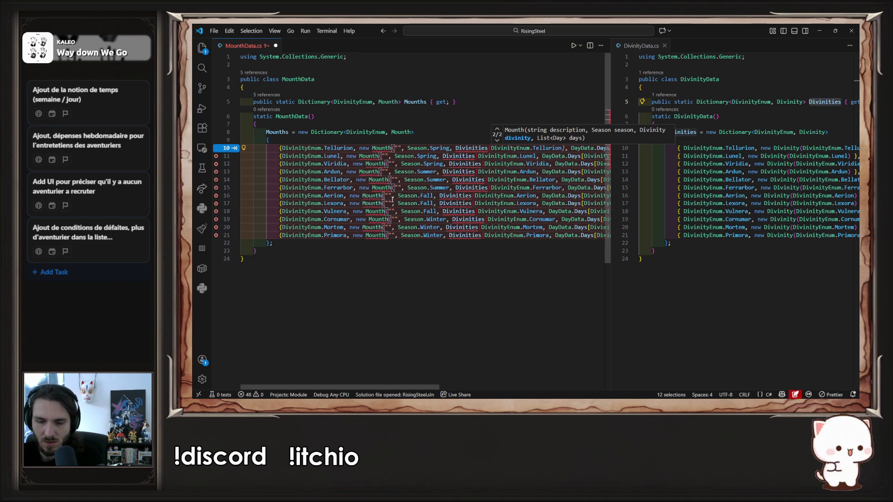
Wrap each enum as DivinityData.Divinities[...] and save MounthData.cs
key("ctrl+shift+Right")
key("ctrl+Right")
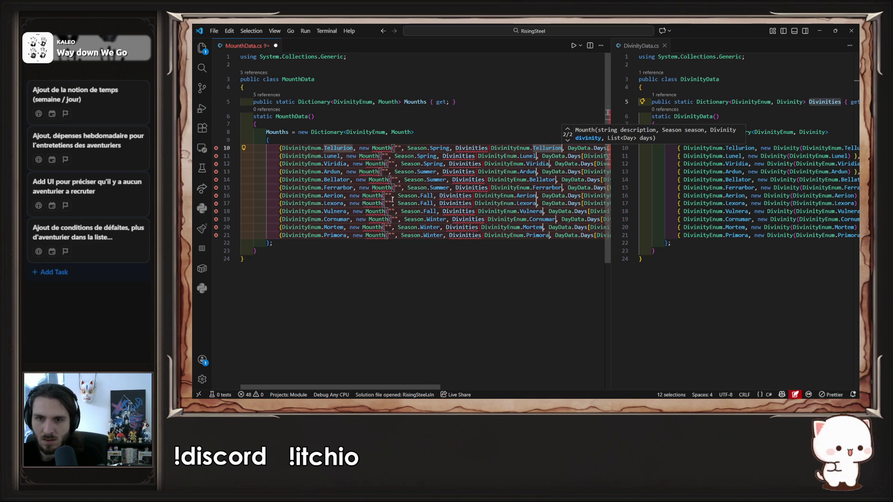
type("[")
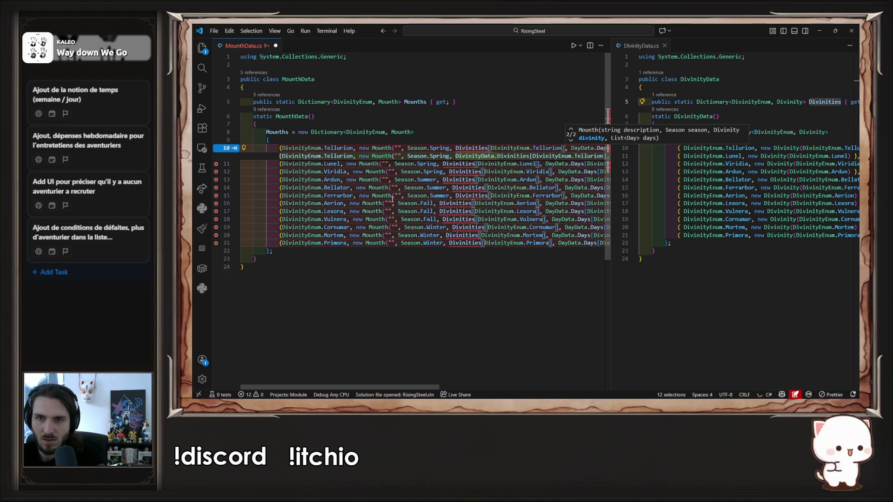
key("Escape")
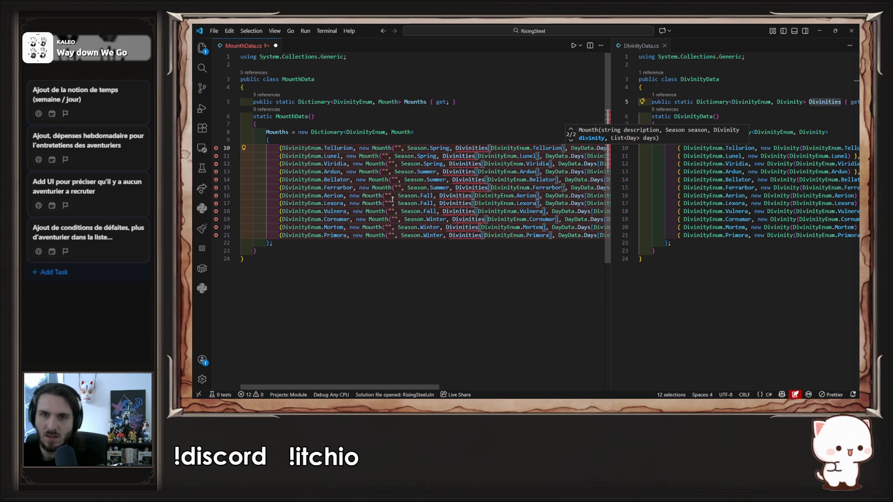
key("ctrl+Left")
key("ctrl+Left")
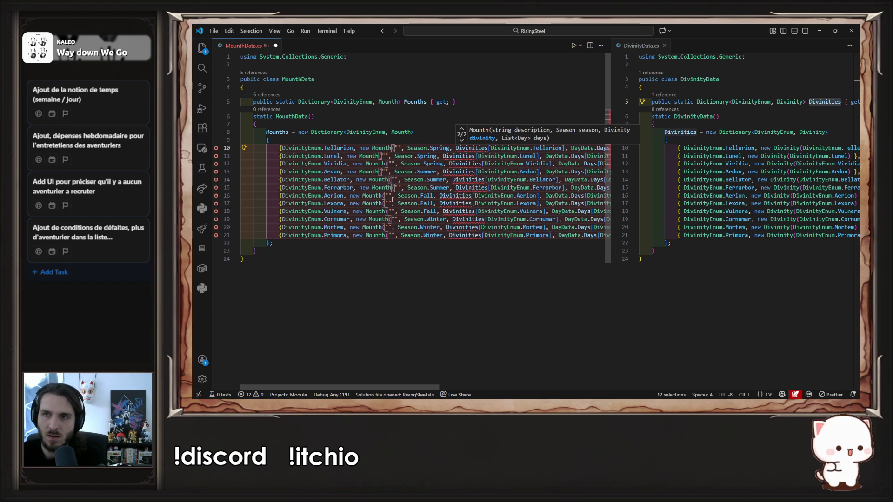
type("DivinityData.Divinit")
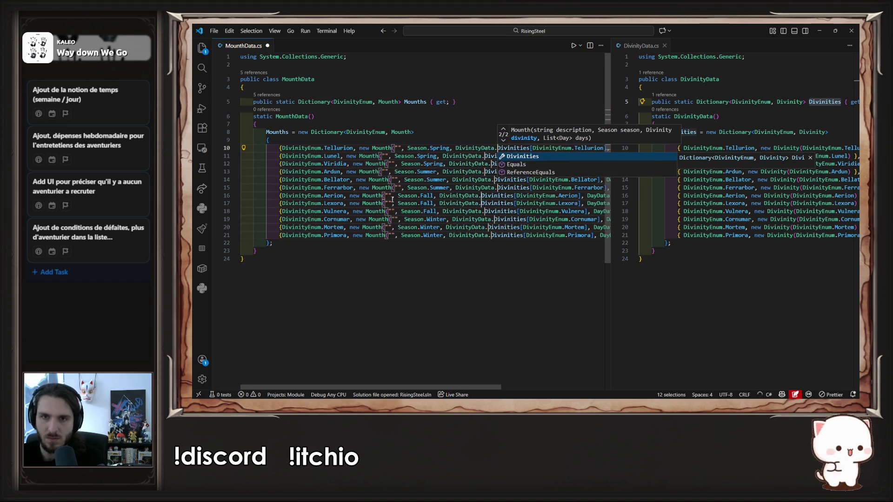
key("Escape")
key("ctrl+s")
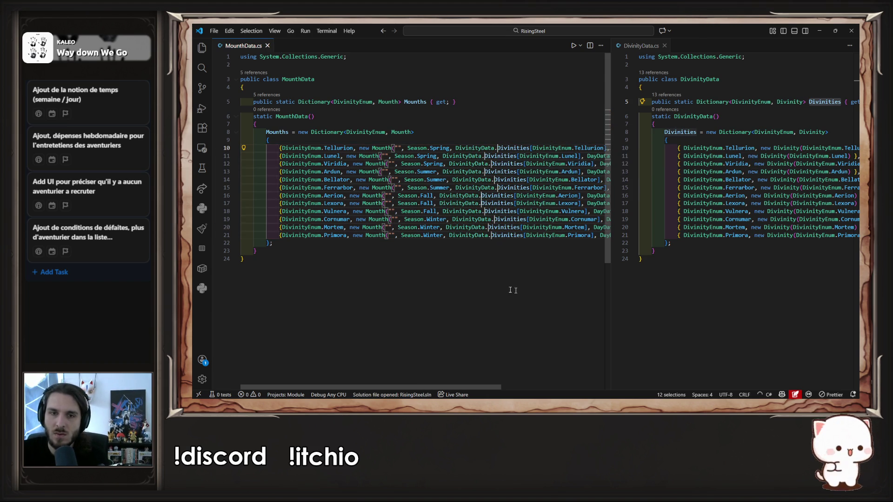
Delete the Description property, its constructor assignment and the description parameter from Mounth.cs, and save
left_click(381, 166, "ctrl")
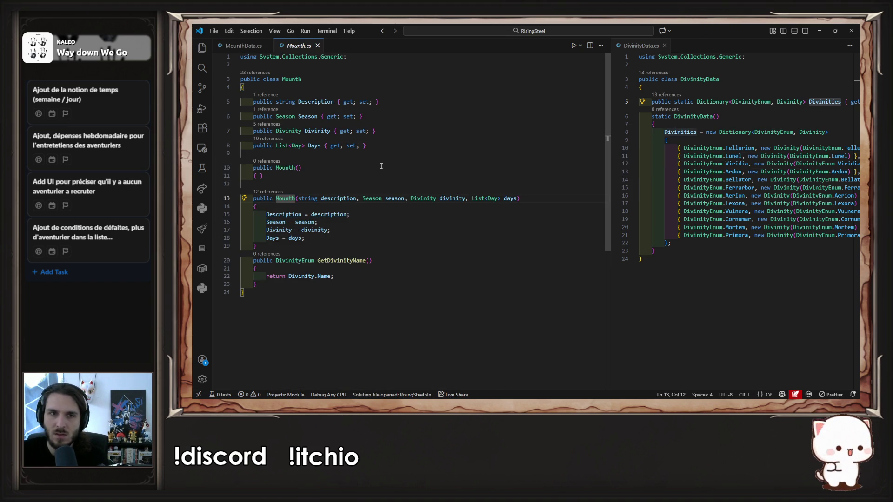
key("alt")
left_click(393, 110)
key("shift+Up")
key("BackSpace")
key("ctrl+s")
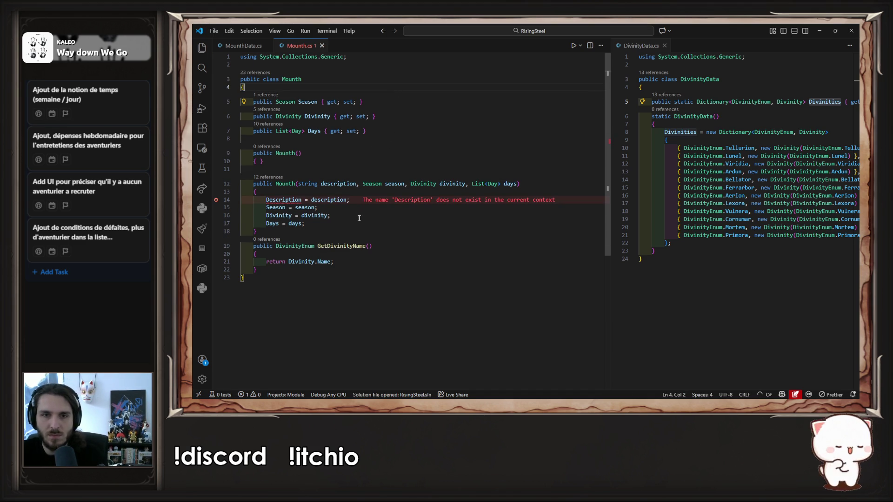
mouse_move(356, 199)
left_mouse_down()
mouse_move(225, 210)
mouse_move(213, 200)
left_mouse_up()
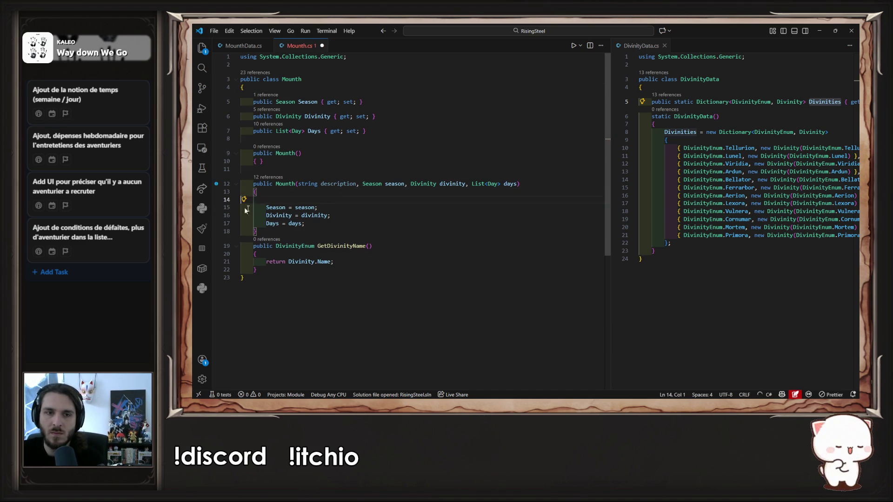
key("BackSpace")
left_click_drag(358, 184, 296, 184)
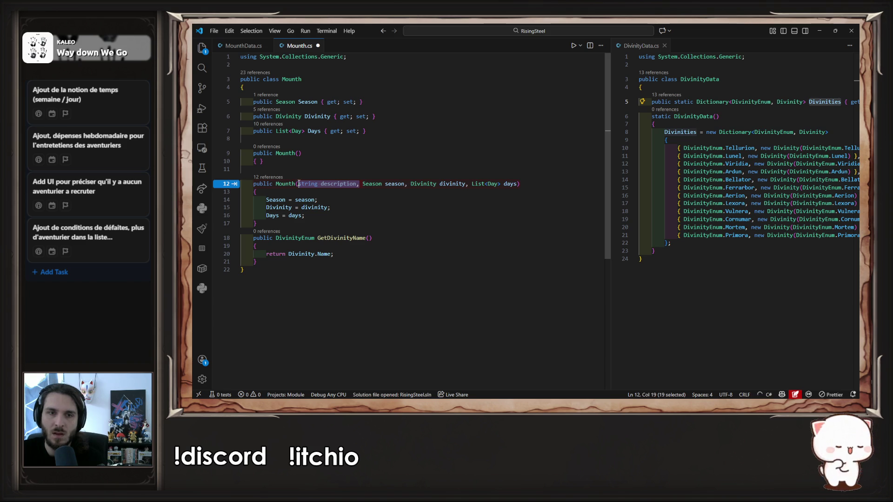
key("BackSpace")
left_click(334, 200)
key("ctrl+s")
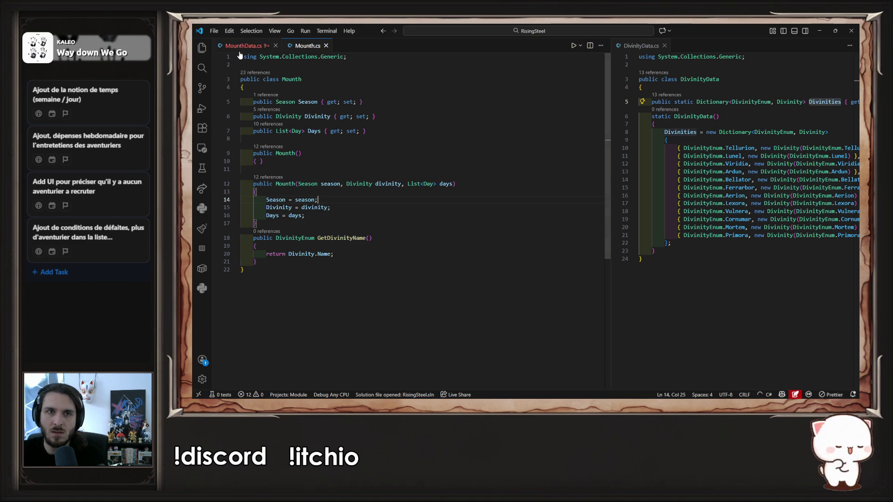
Delete the empty "" description argument from all twelve month entries in MounthData.cs
key("ctrl+Tab")
left_click(279, 148)
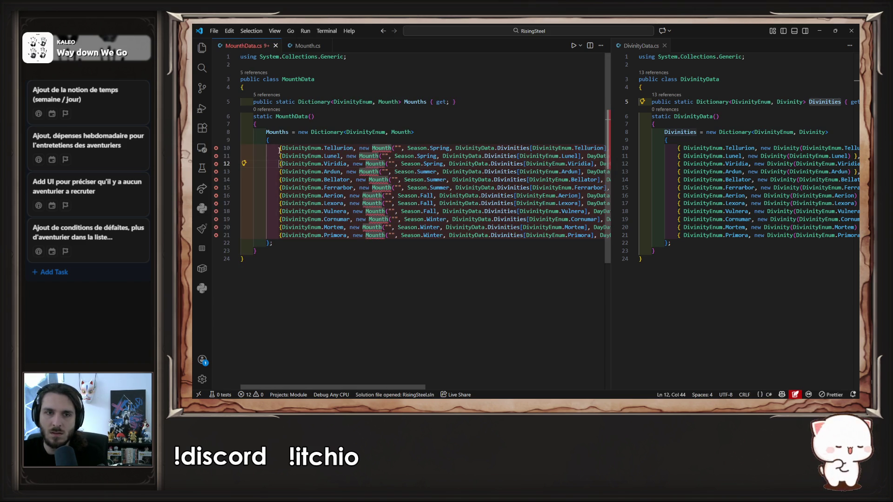
left_click_drag(279, 148, 279, 235)
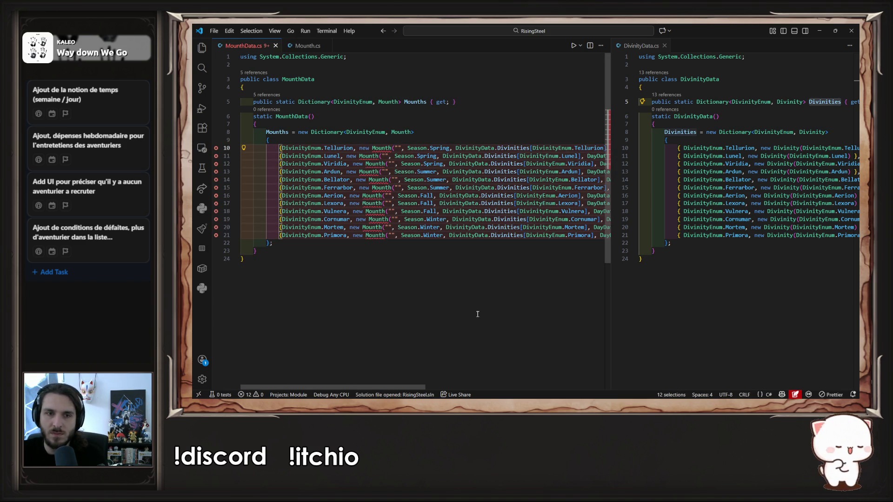
key("ctrl+Right")
key("ctrl+Right")
key("ctrl+Right")
key("ctrl+Right")
key("ctrl+Right")
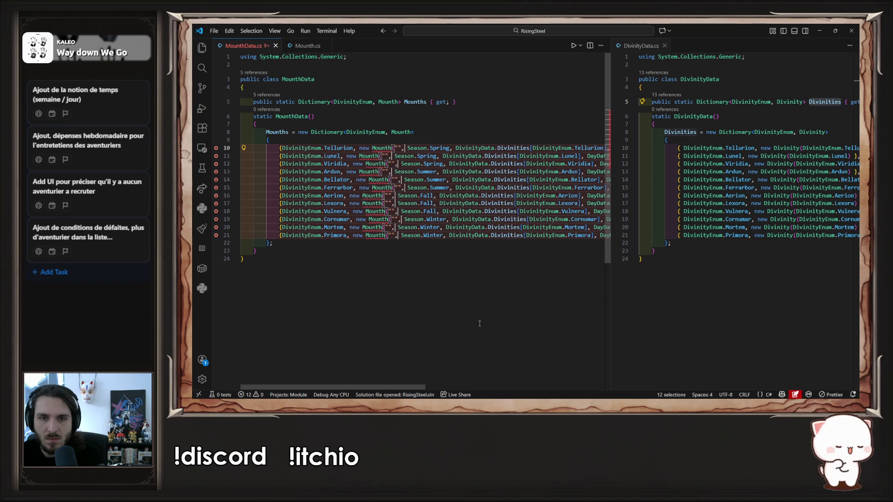
key("shift+Right")
key("BackSpace")
key("BackSpace")
key("BackSpace")
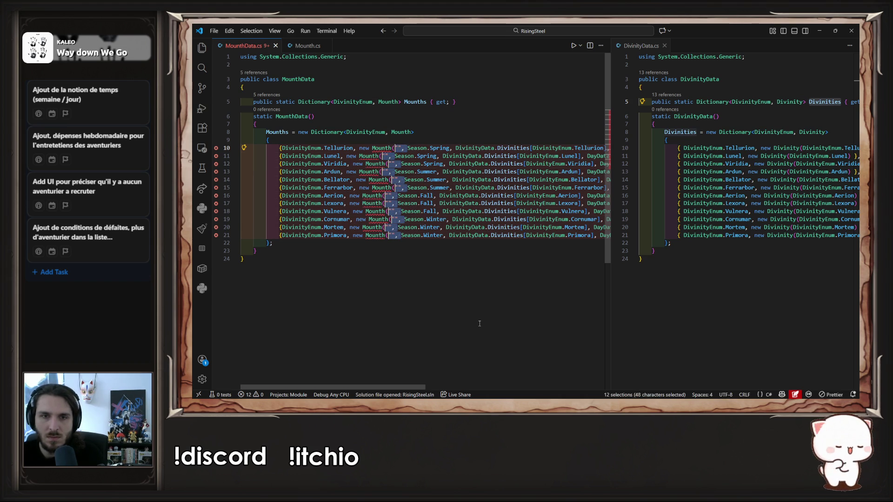
key("Escape")
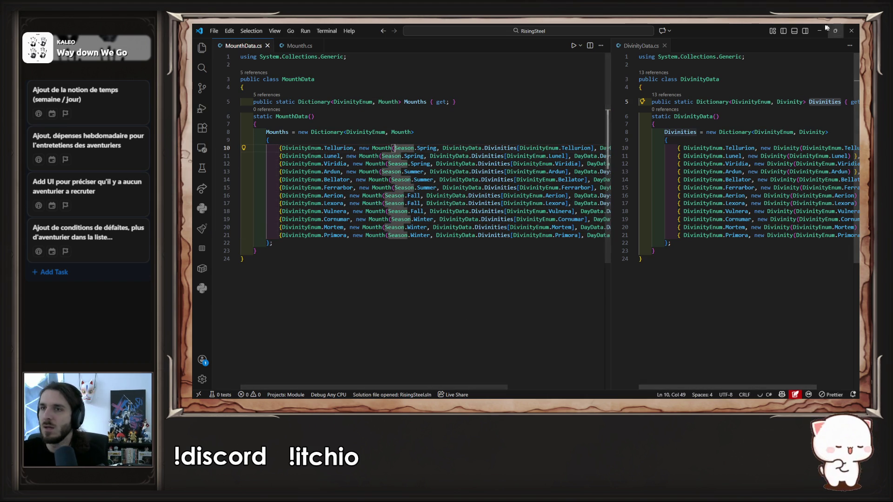
key("alt+Tab")
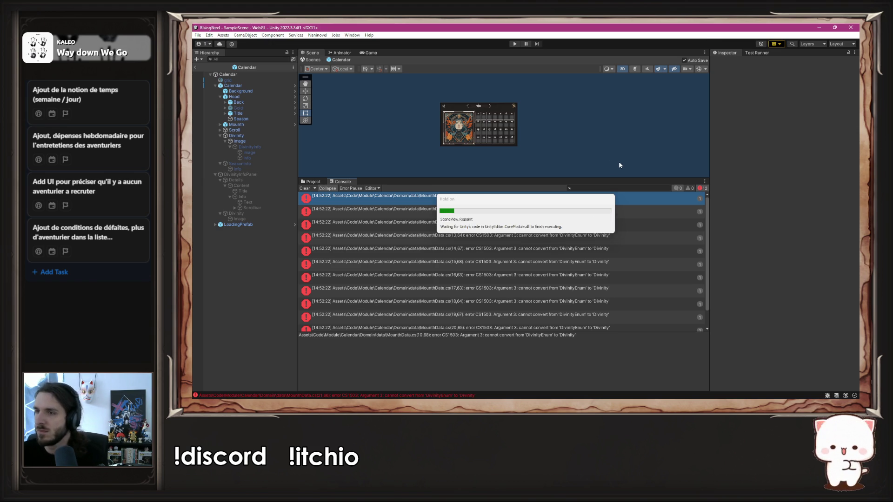
Show the data scripts folder, enlarge the Scene view and zoom in on the calendar panel
left_click(312, 182)
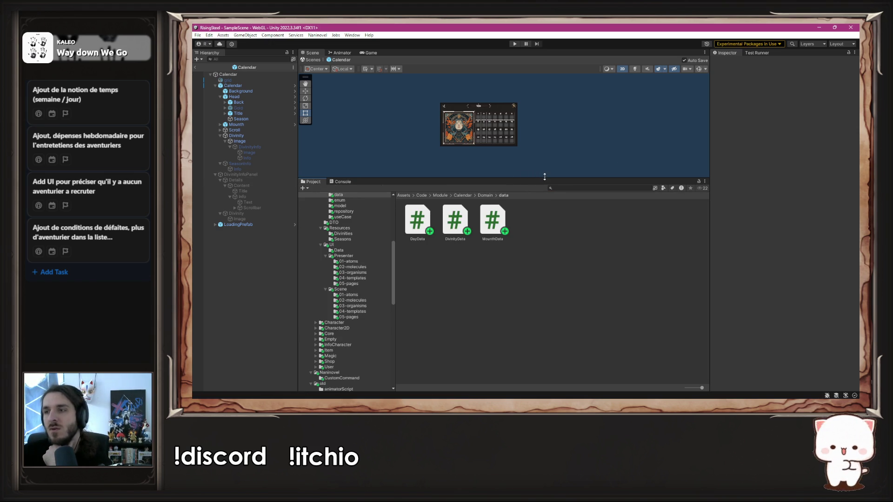
left_click_drag(539, 179, 539, 266)
left_click_drag(448, 232, 534, 251)
scroll(527, 253, "up", 2)
scroll(527, 253, "up", 2)
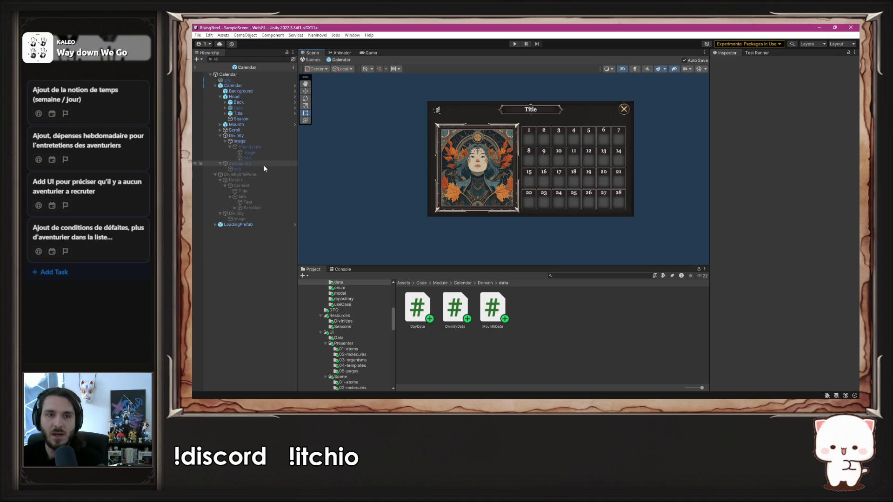
Enable DivinityInfo, clear its 'Divinité des Vents' caption text, and save the Calendar prefab
left_click(244, 163)
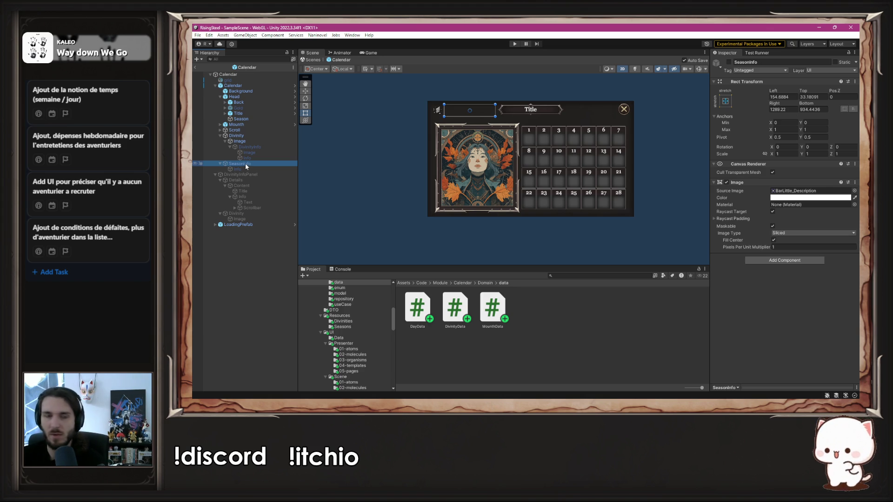
left_click(250, 147)
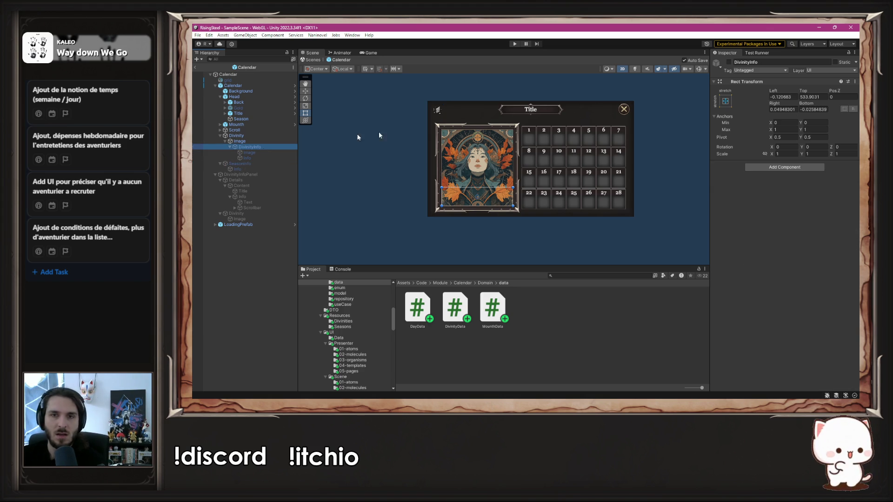
left_click(728, 62)
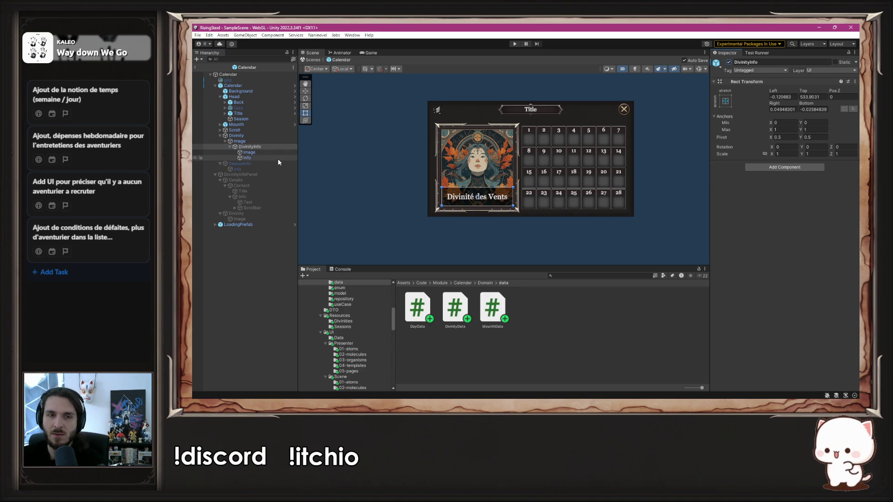
left_click(264, 158)
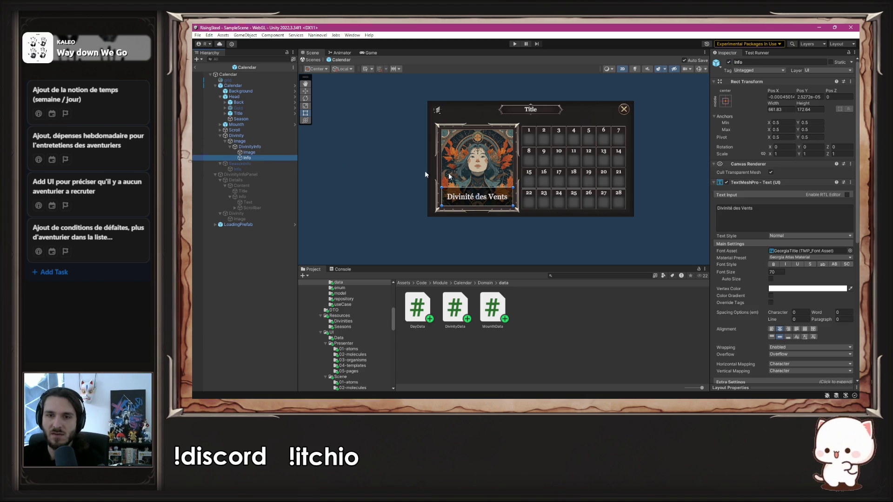
left_click(757, 207)
key("BackSpace")
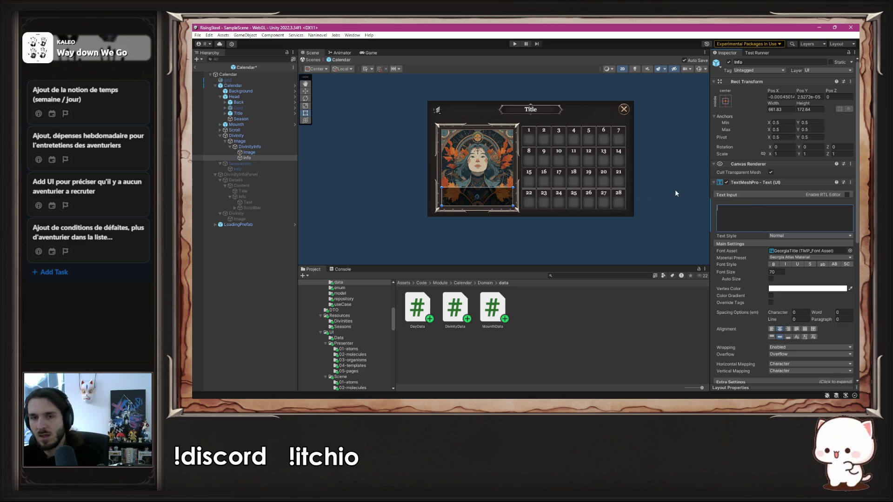
key("ctrl+s")
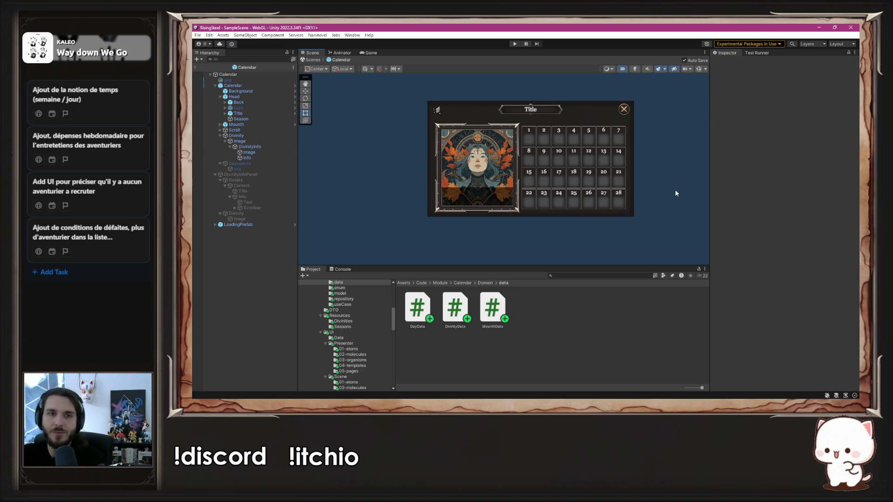
Open the TCalendar script from the 04-templates folder in the code editor
left_click(293, 86)
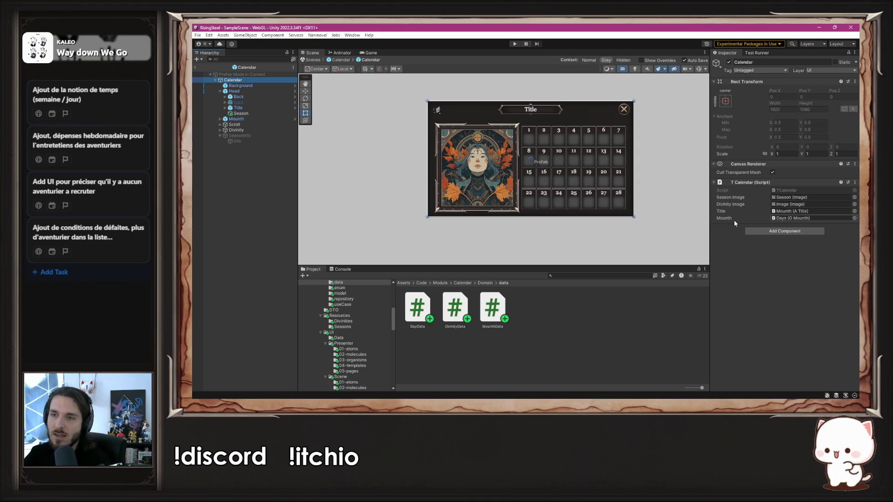
left_click(352, 365)
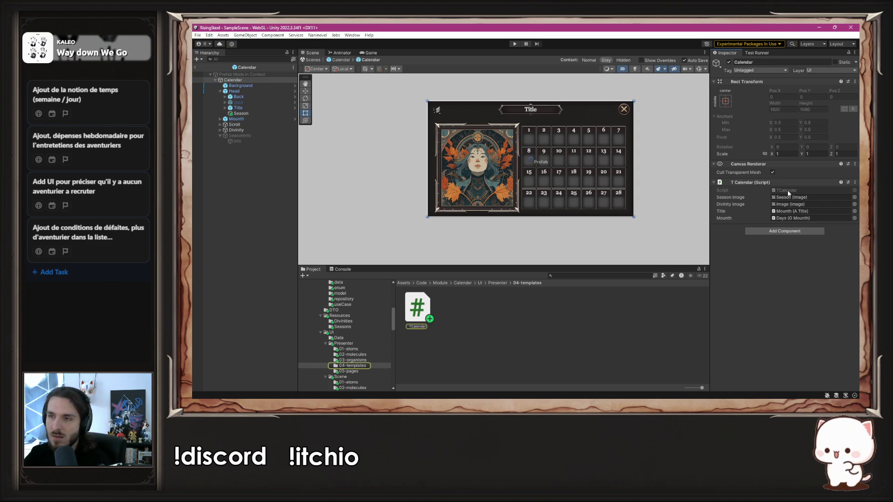
left_click(415, 317)
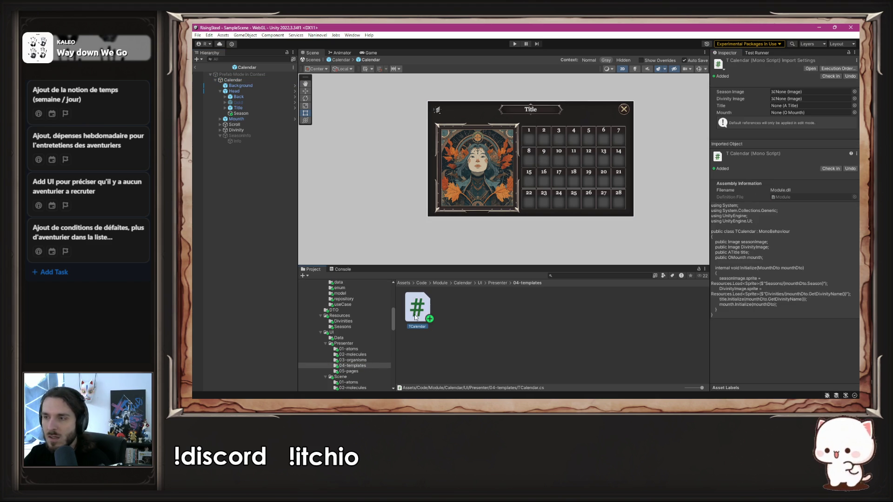
double_click(415, 317)
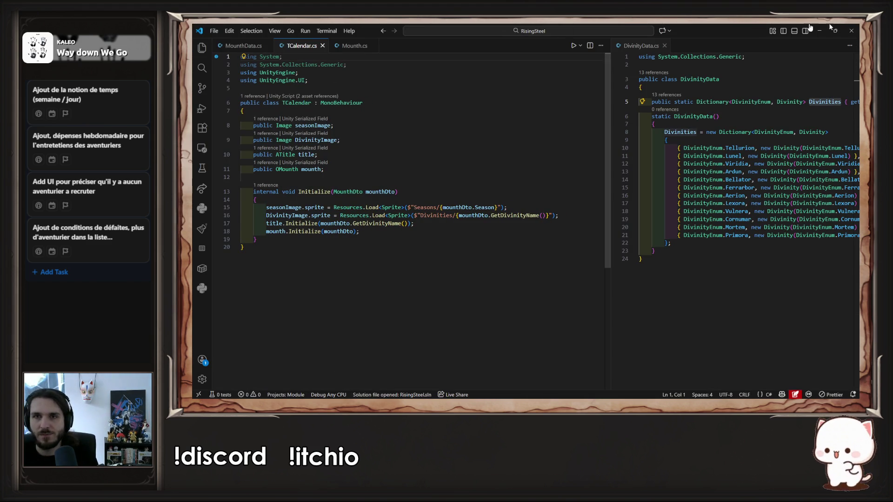
Close the other editor tabs so only TCalendar.cs remains open
left_click(664, 46)
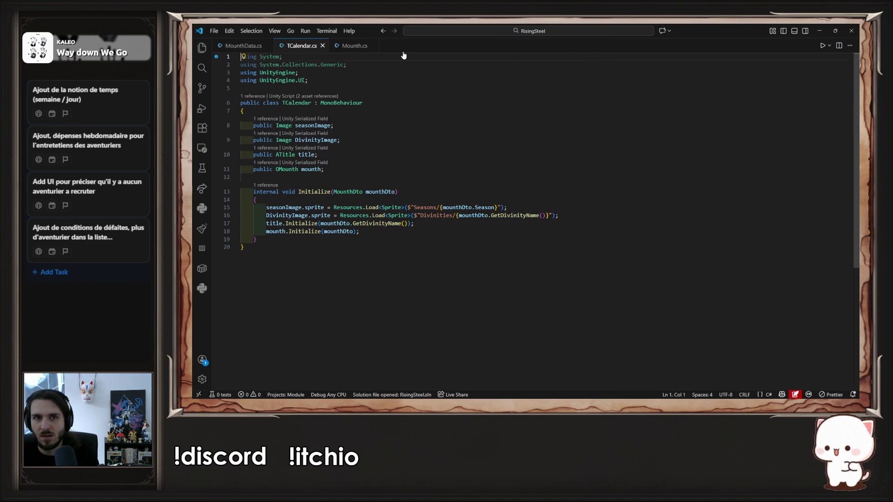
left_click(372, 45)
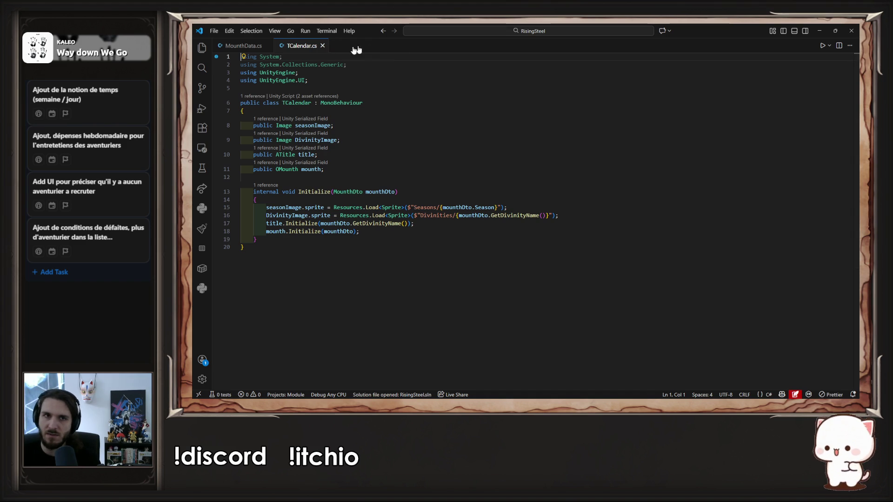
left_click(248, 48)
key("ctrl+w")
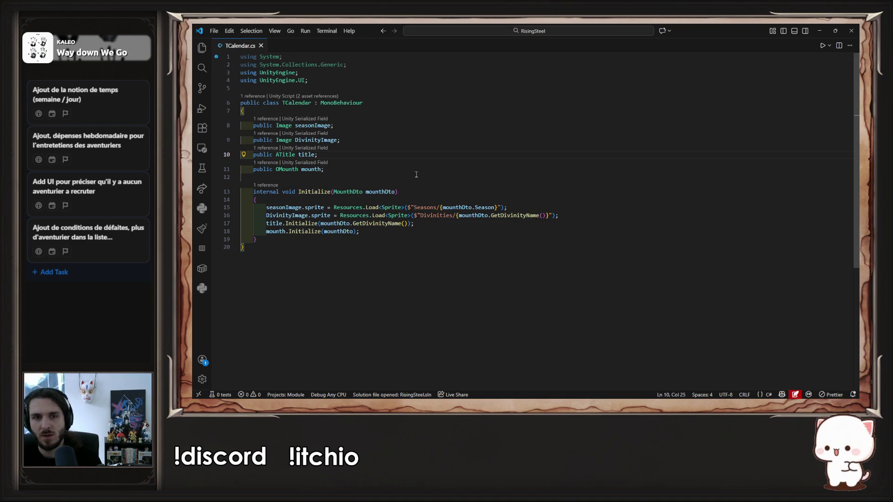
Duplicate the title field as a new DivinityTitle field and save TCalendar.cs
key("ctrl+shift+Left")
key("ctrl+shift+Left")
key("ctrl+shift+Left")
key("ctrl+c")
left_click(416, 175)
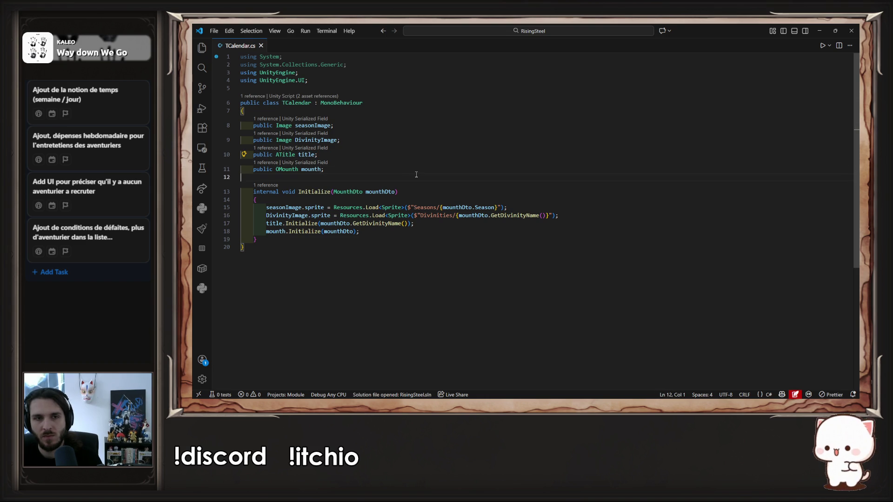
key("ctrl+v")
key("Left")
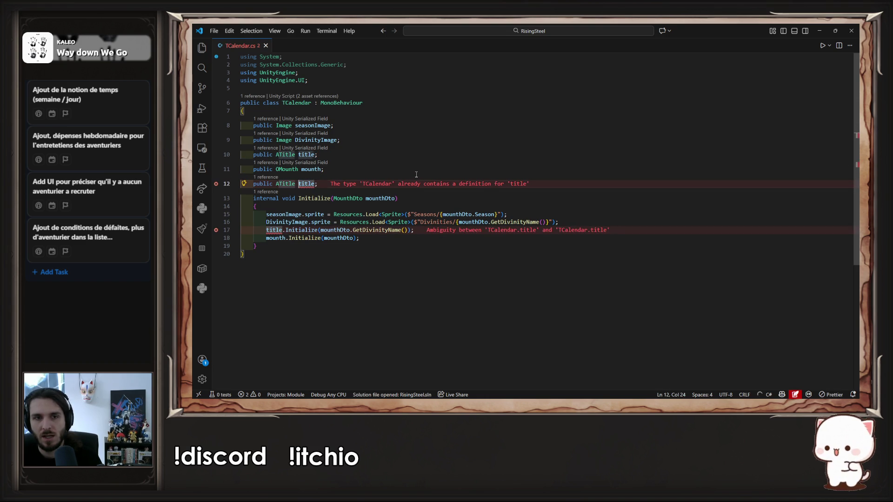
key("ctrl+shift+Left")
type("Divi")
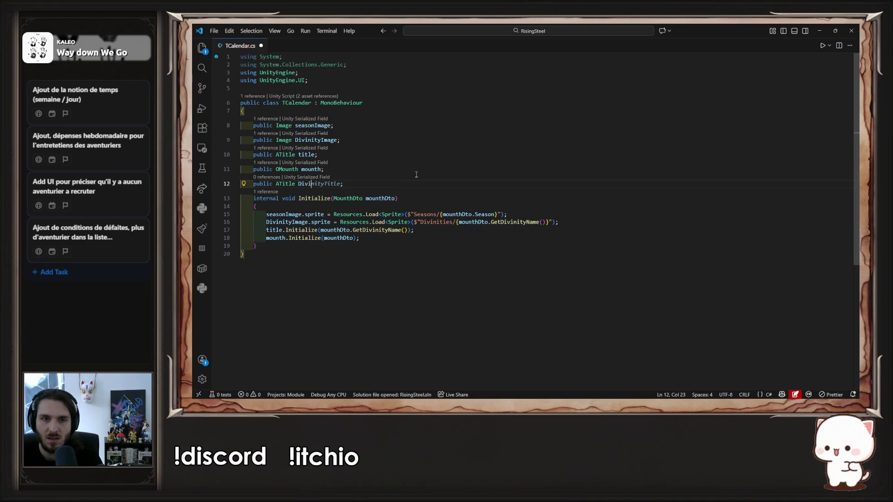
key("Tab")
key("ctrl+s")
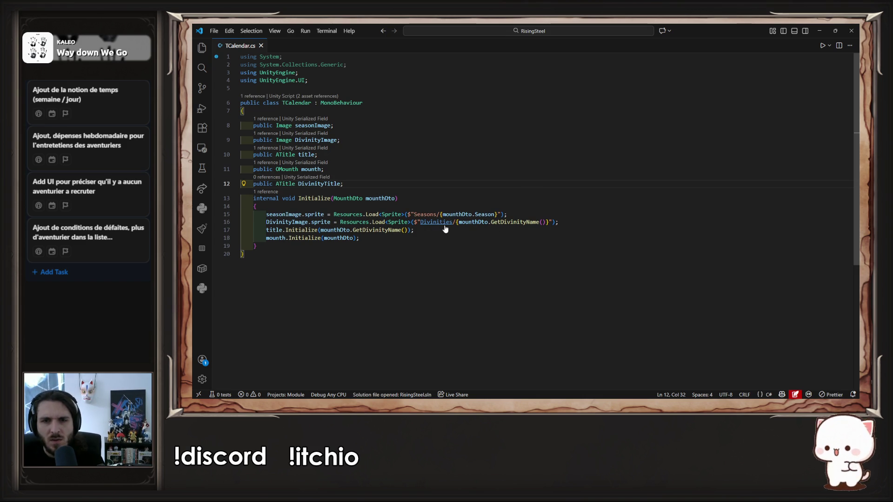
Add a DivinityTitle.Initialize call using mounthDto.GetDivinityName() in Initialize and save
key("alt")
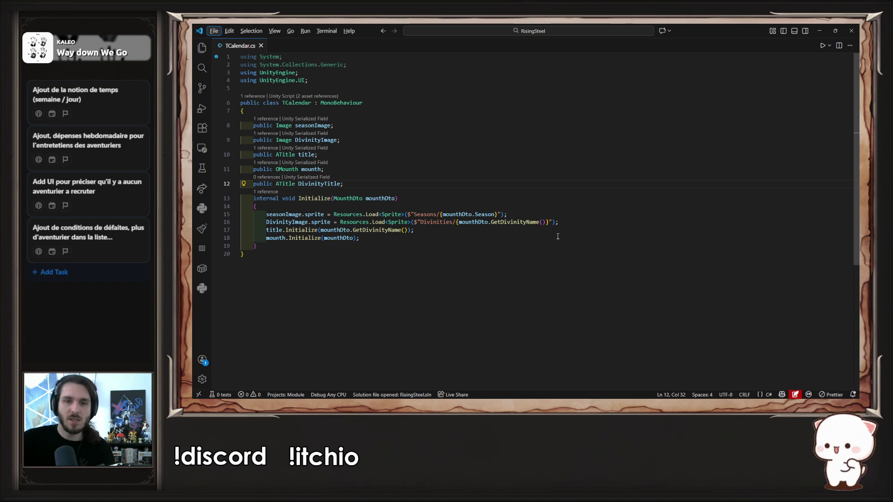
left_click(402, 238)
key("Return")
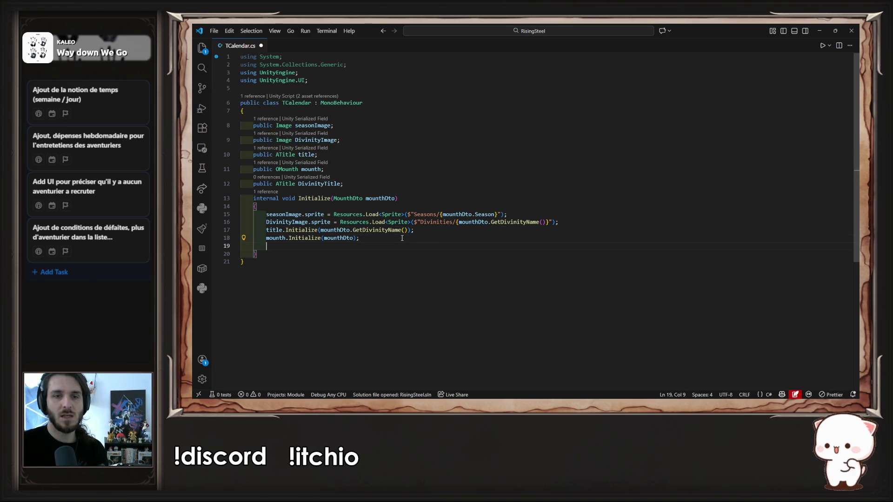
key("Tab")
key("ctrl+s")
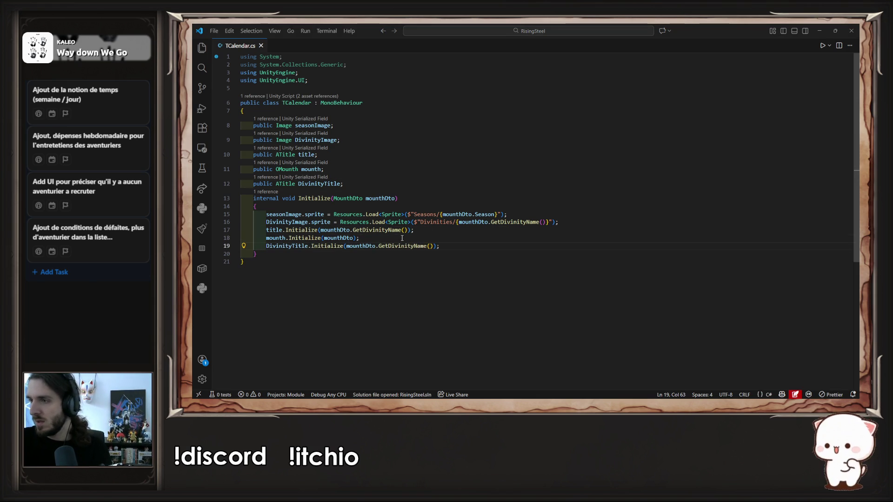
left_click(403, 211, "alt")
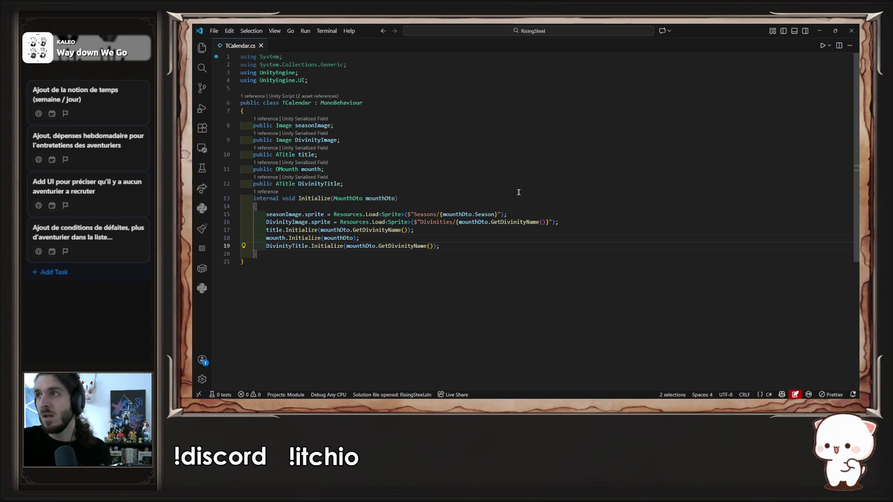
left_click(202, 47)
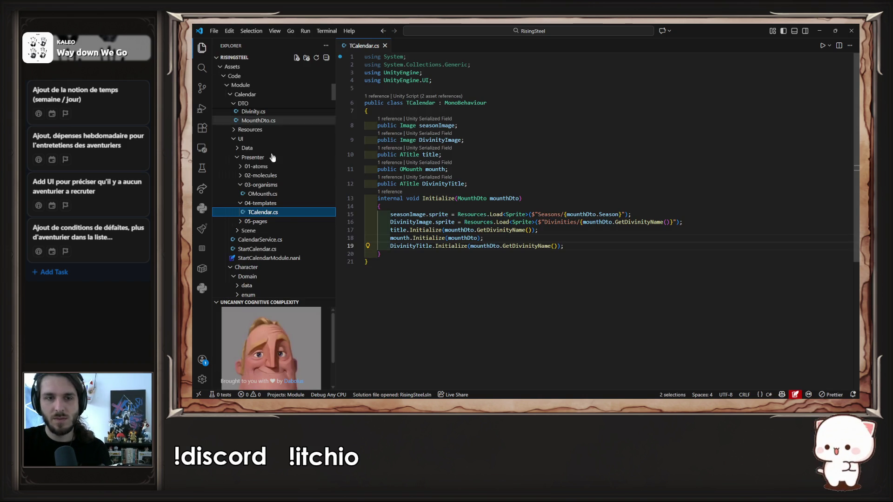
Browse the InfoCharacter scripts, opening PCharacterEditable.cs and TInformationEditable.cs
left_click(262, 302)
scroll(294, 267, "down", 5)
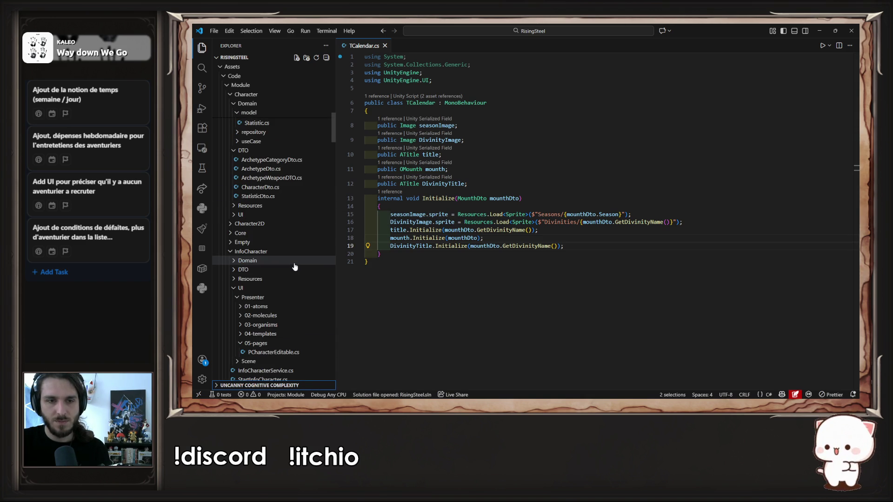
scroll(294, 266, "down", 2)
left_click(283, 300)
scroll(570, 247, "down", 20)
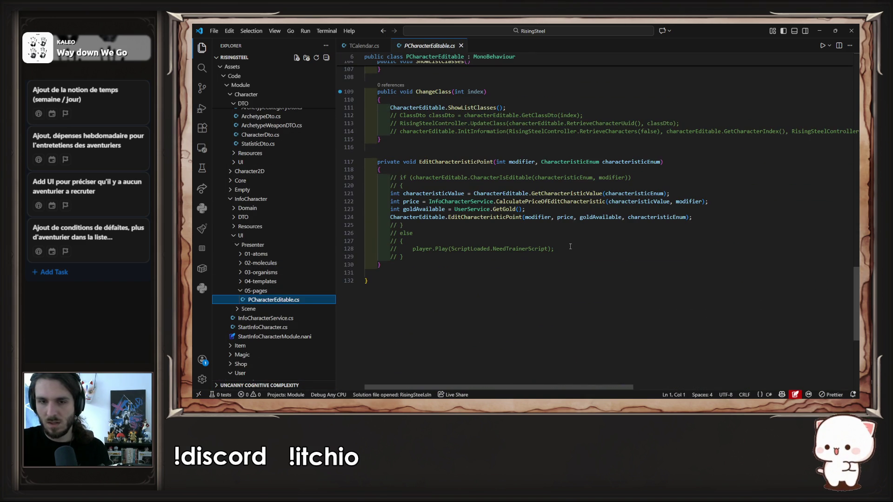
left_click(279, 282)
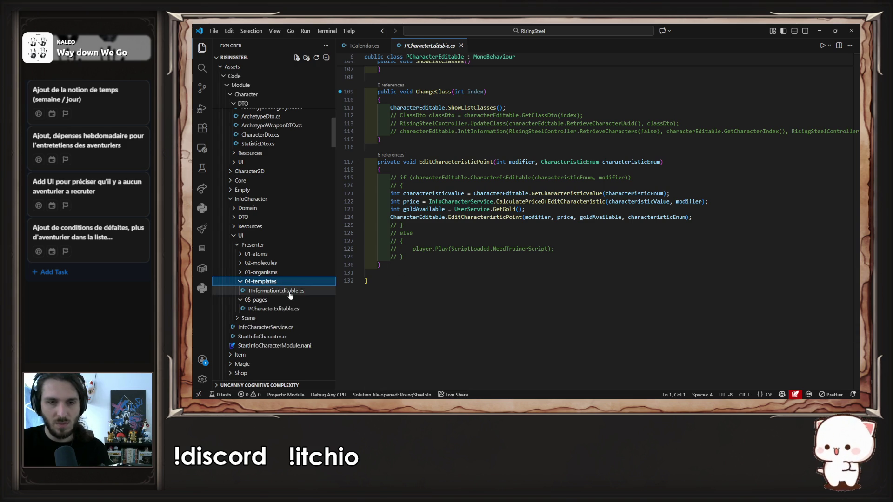
left_click(289, 292)
scroll(561, 256, "down", 15)
scroll(561, 256, "down", 20)
Open OCharacterInfo.cs and jump to MCharacterInformation's Initialize with its archetype text lookup
left_click(272, 273)
left_click(300, 282)
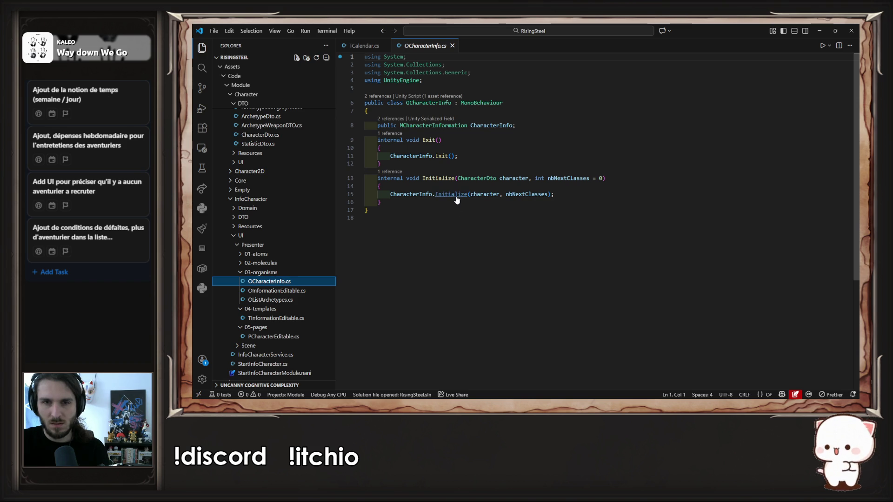
left_click(451, 195, "ctrl")
scroll(578, 231, "down", 1)
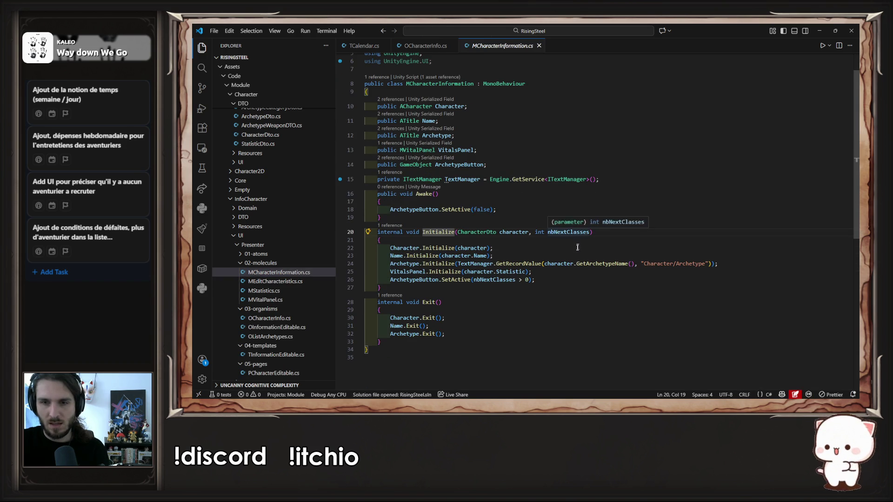
mouse_move(713, 264)
left_mouse_down()
mouse_move(567, 271)
mouse_move(458, 264)
left_mouse_up()
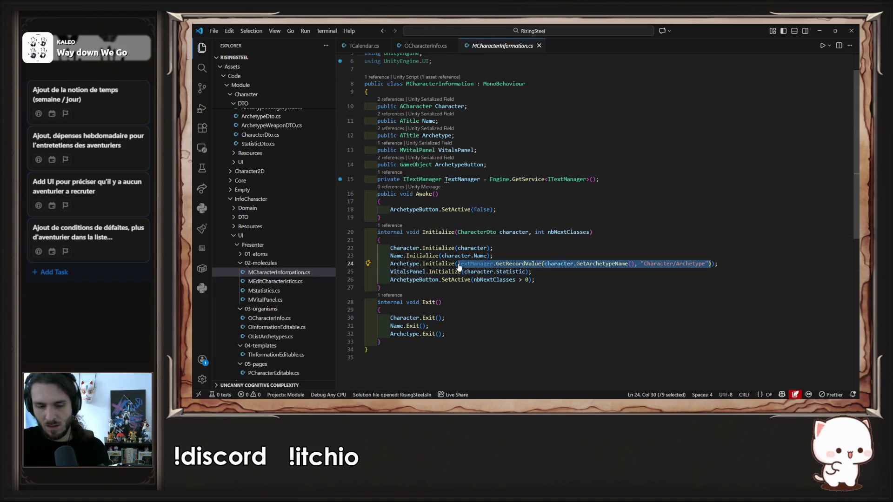
left_click(363, 46)
Paste the TextManager archetype lookup below line 18 and add the Naninovel using for TextManager
left_click(490, 239)
key("Return")
key("ctrl+v")
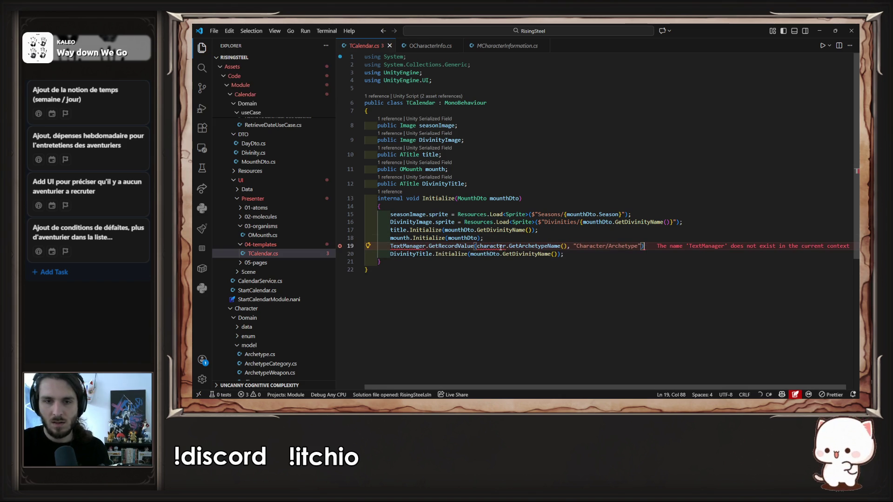
mouse_move(409, 246)
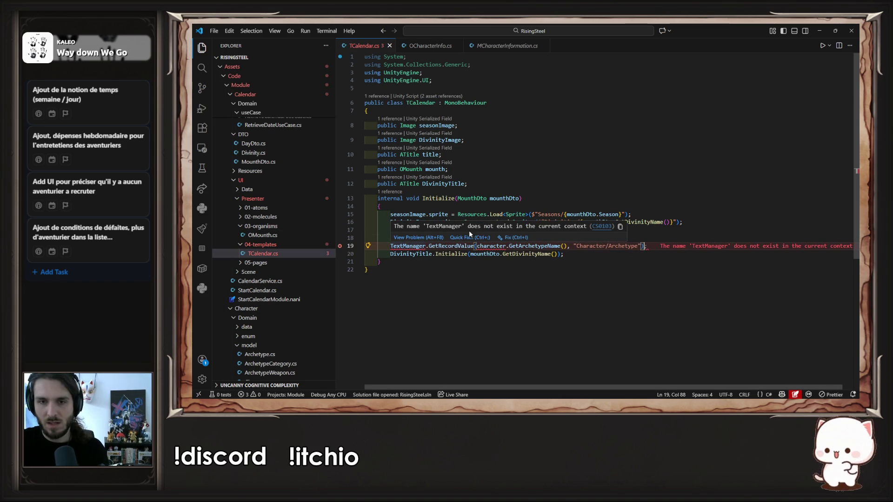
left_click(475, 238)
left_click(476, 261)
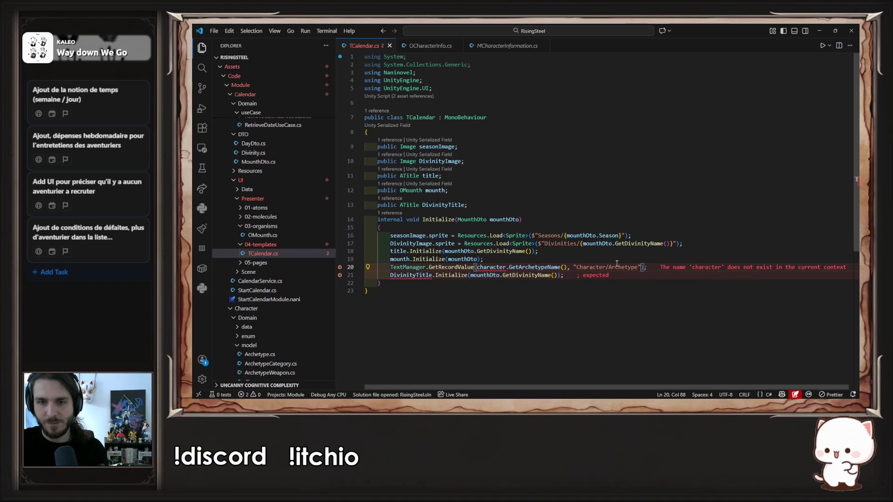
key("Delete")
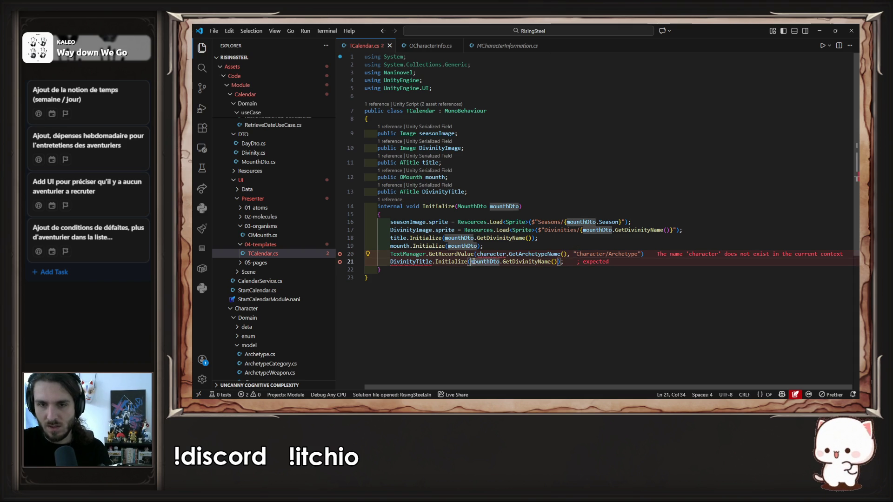
Replace the lookup's archetype-name argument with mounthDto.GetDivinityName() and save
left_click_drag(470, 261, 561, 262)
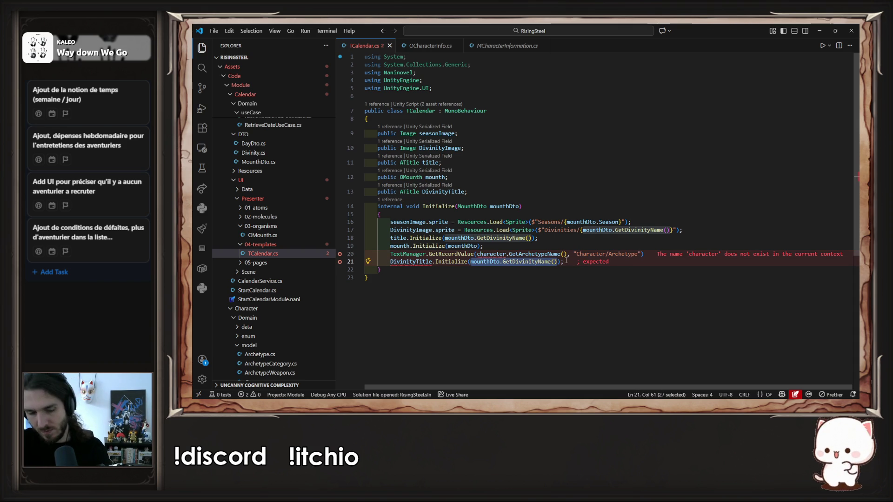
key("ctrl+x")
left_click_drag(477, 254, 563, 254)
key("ctrl+v")
key("ctrl+s")
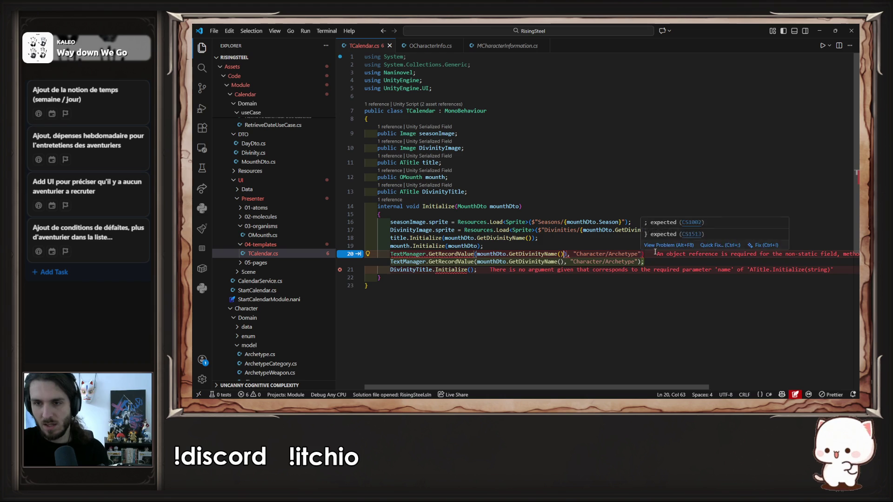
Move the TextManager lookup into DivinityTitle.Initialize as its argument and save
left_click(651, 253)
key("shift+Home")
key("BackSpace")
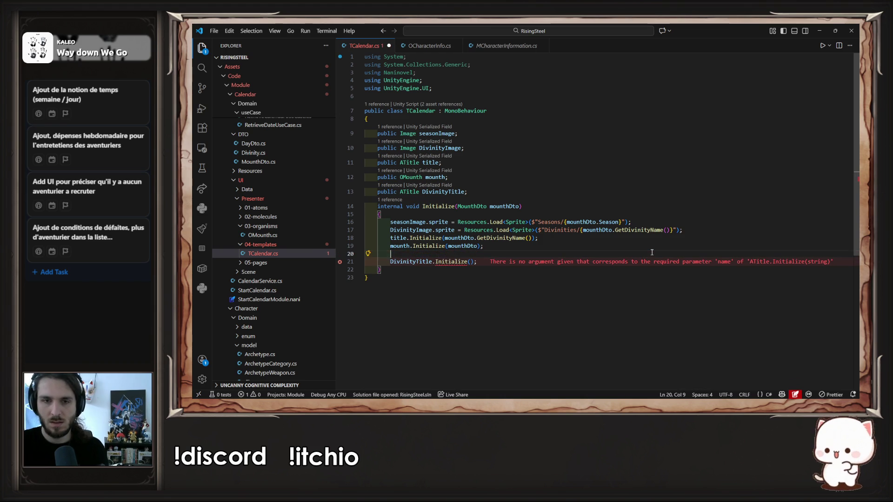
key("BackSpace")
key("BackSpace")
key("BackSpace")
key("Down")
key("Left")
key("Left")
key("ctrl+v")
key("ctrl+s")
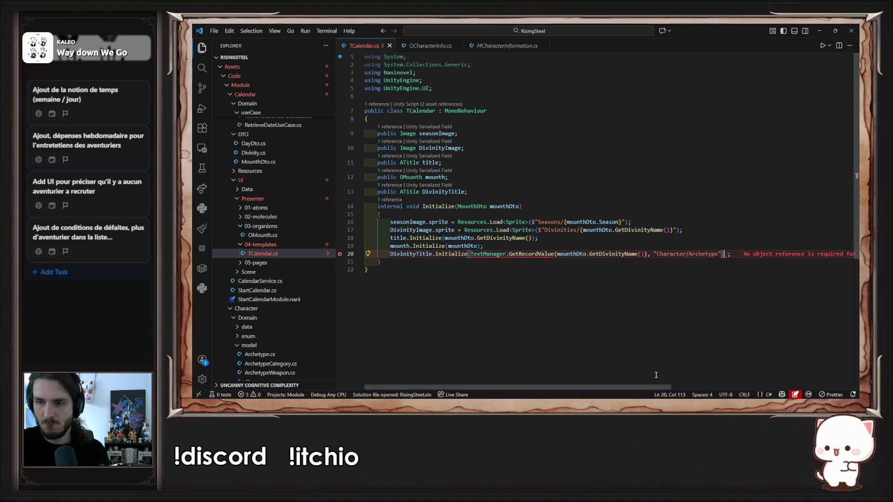
Delete the doubled closing parenthesis at the end of line 20
mouse_move(642, 388)
left_mouse_down()
mouse_move(751, 389)
mouse_move(624, 400)
left_mouse_up()
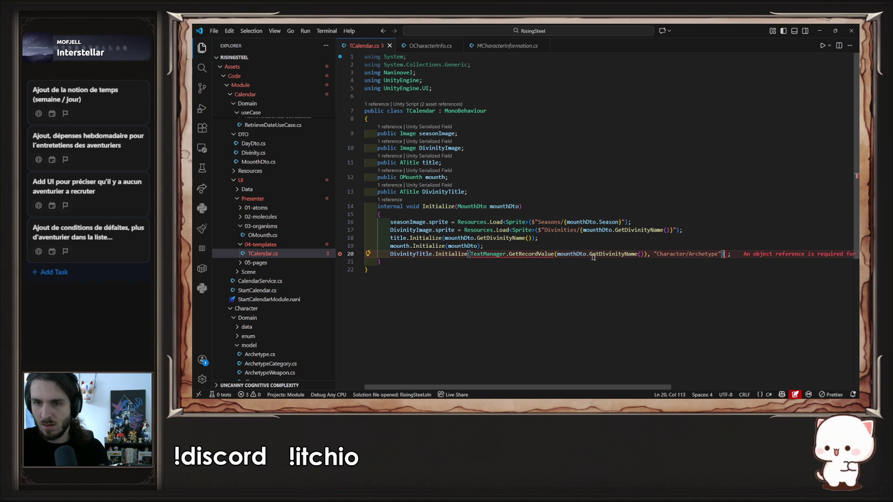
left_click(549, 254)
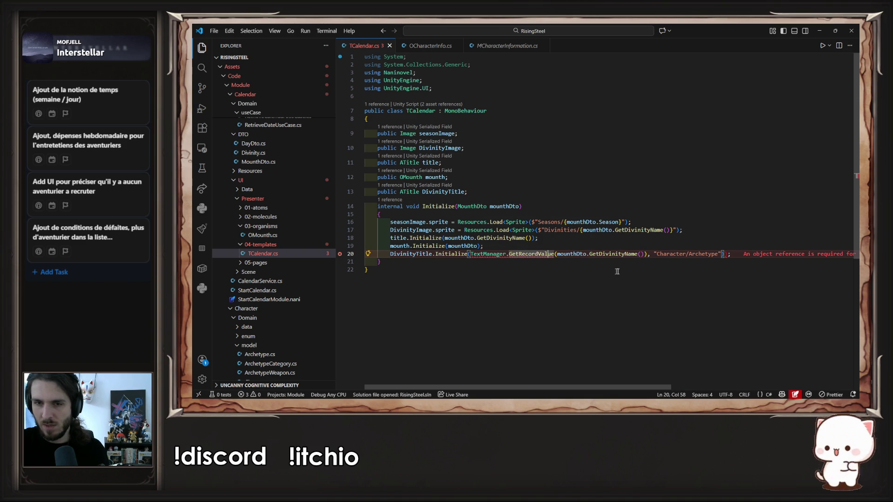
left_click(647, 254)
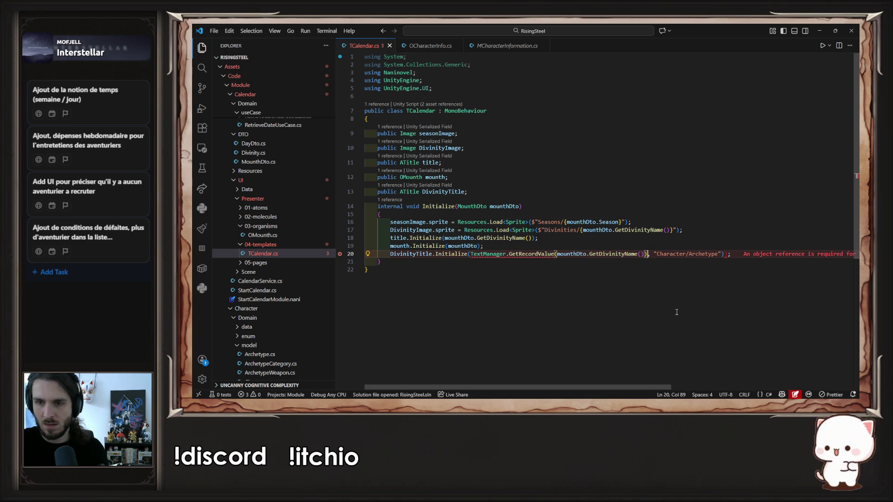
key("BackSpace")
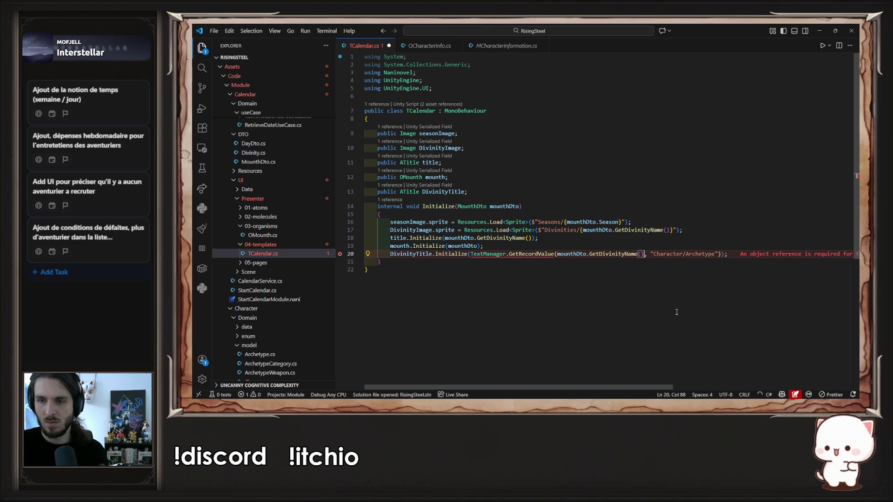
Inspect GetRecordValue's definition in TextManager and the suggested fixes for its error
mouse_move(533, 254)
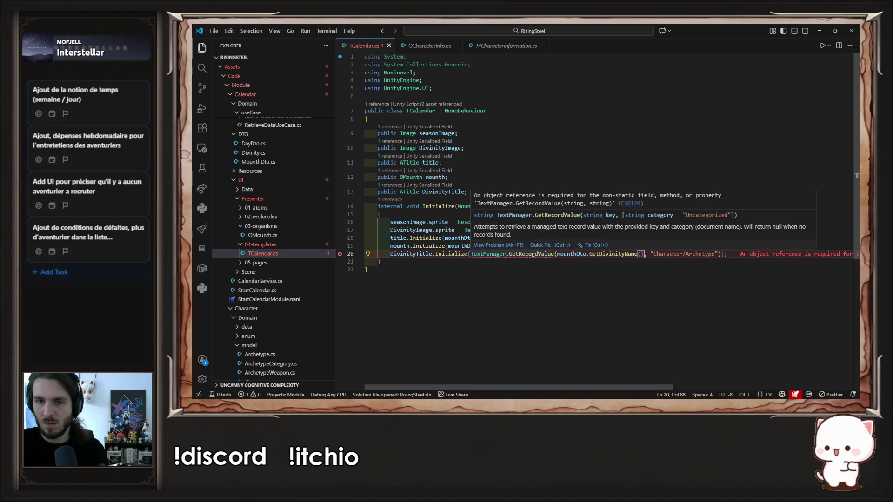
left_click(533, 253, "ctrl")
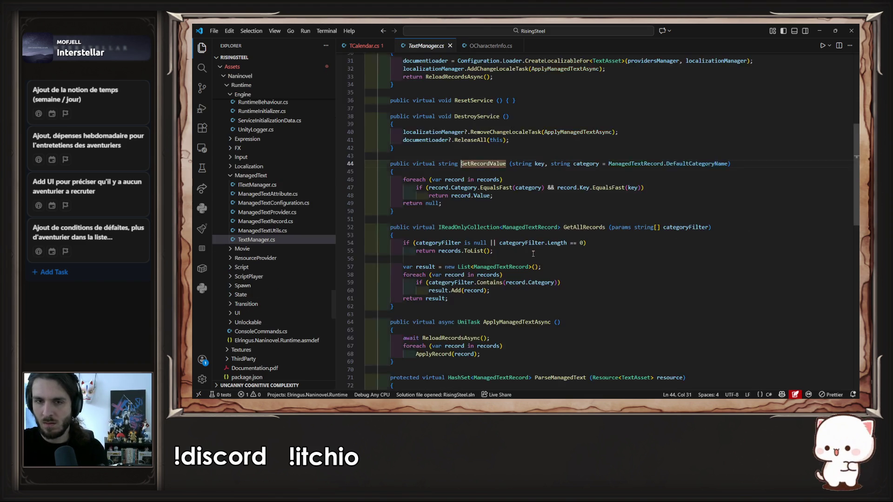
key("alt+Left")
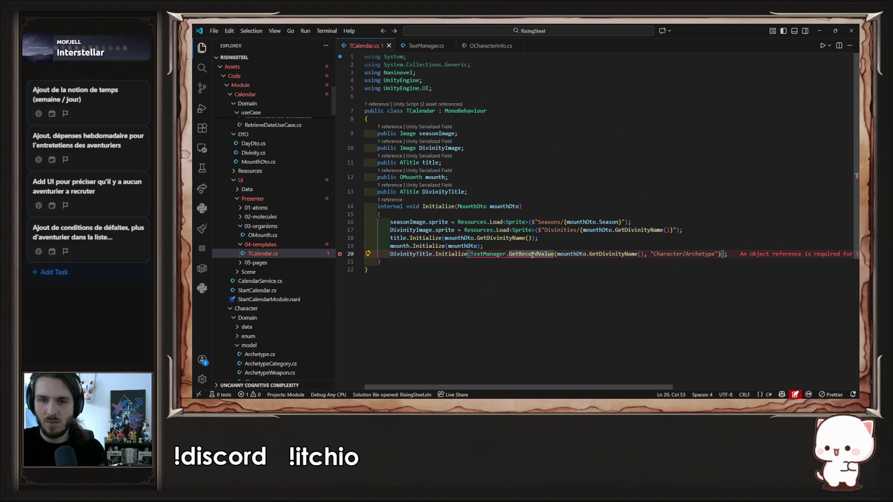
left_click(541, 246)
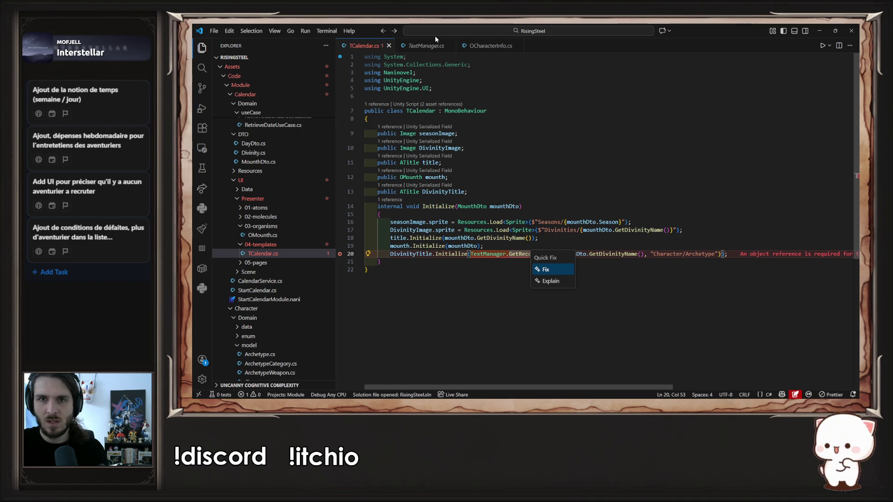
key("Escape")
Find MCharacterInformation's Initialize and copy its TextManager.GetRecordValue archetype lookup on line 24
left_click(489, 46)
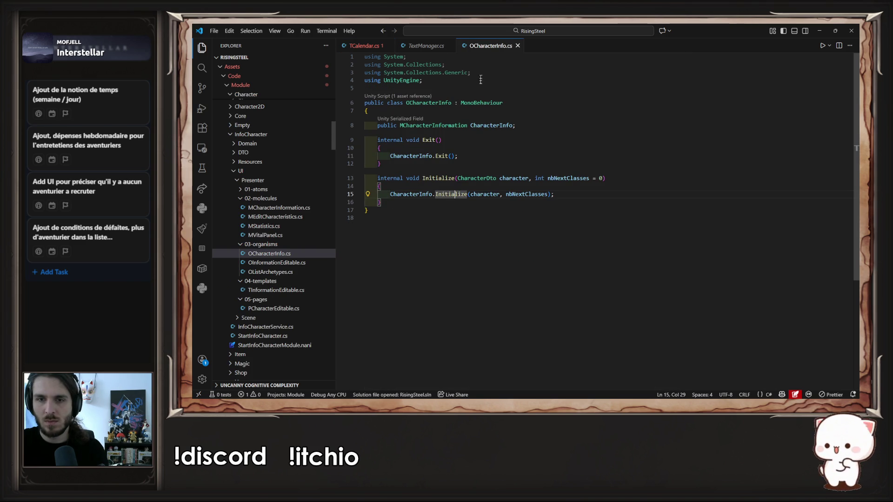
left_click(505, 201)
key("ctrl+Tab")
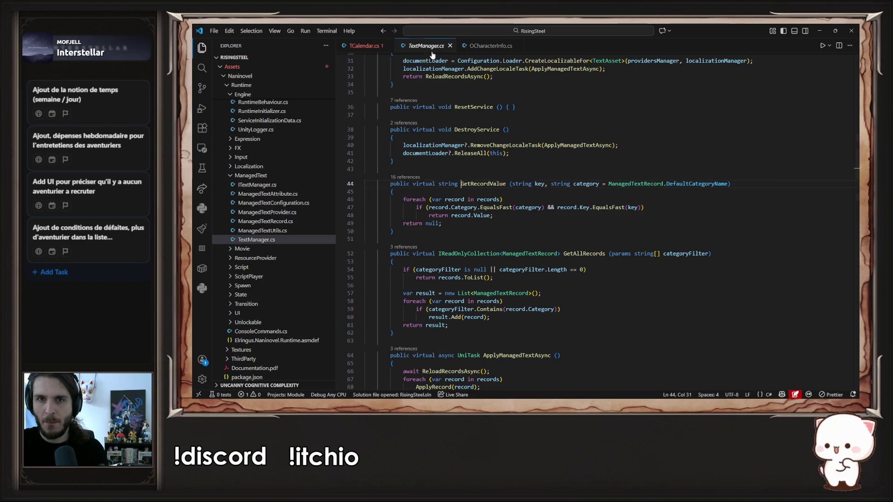
key("ctrl+Tab")
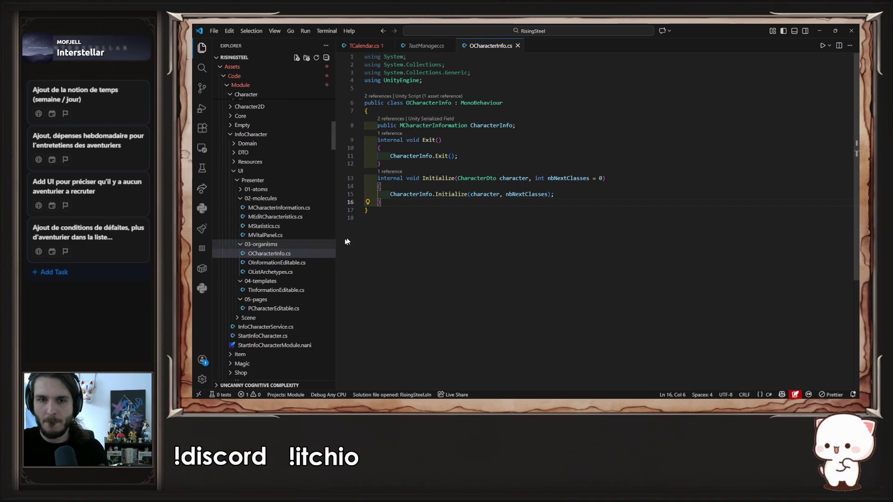
left_click(444, 194, "ctrl")
left_click(531, 264)
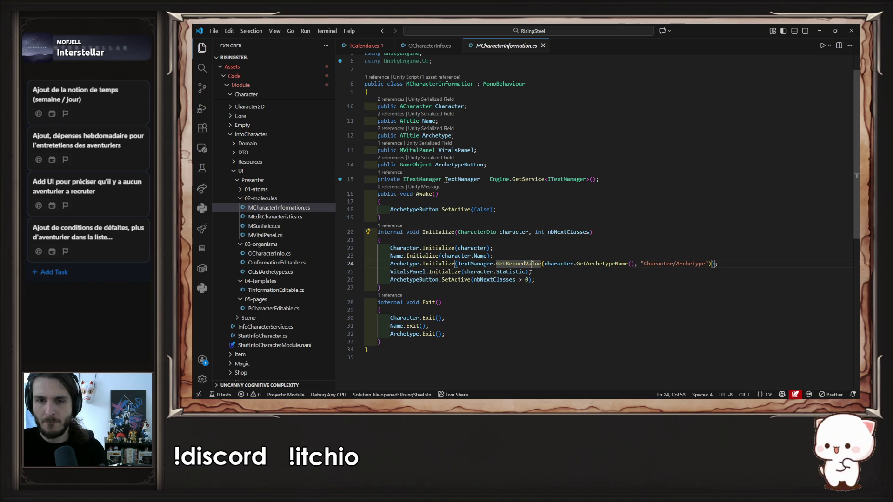
left_click(450, 264, "ctrl")
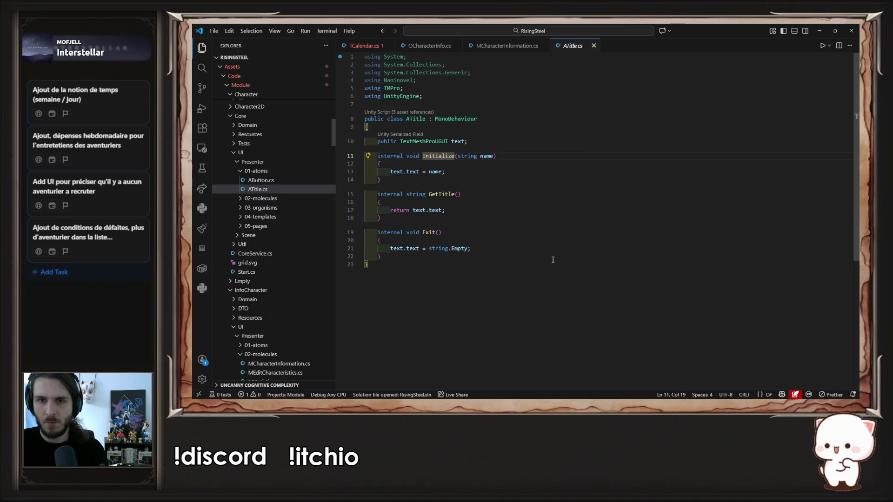
key("alt+Left")
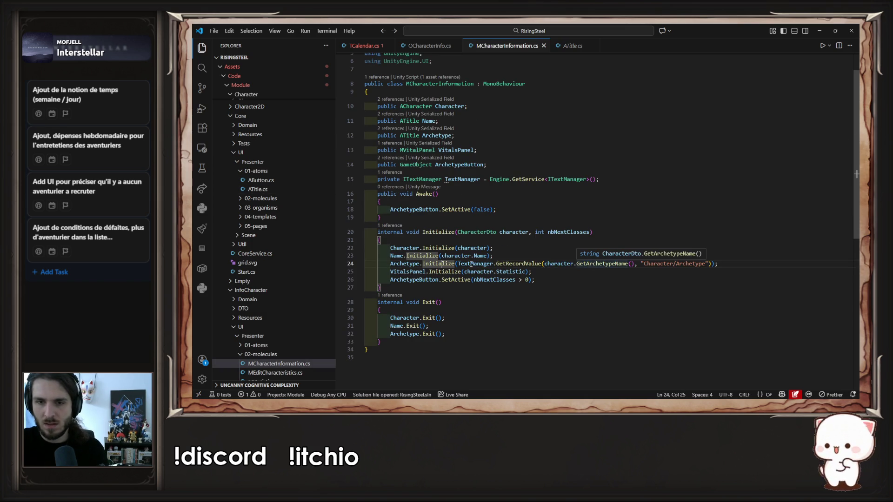
left_click(626, 233)
mouse_move(458, 264)
left_mouse_down()
mouse_move(532, 272)
mouse_move(709, 264)
left_mouse_up()
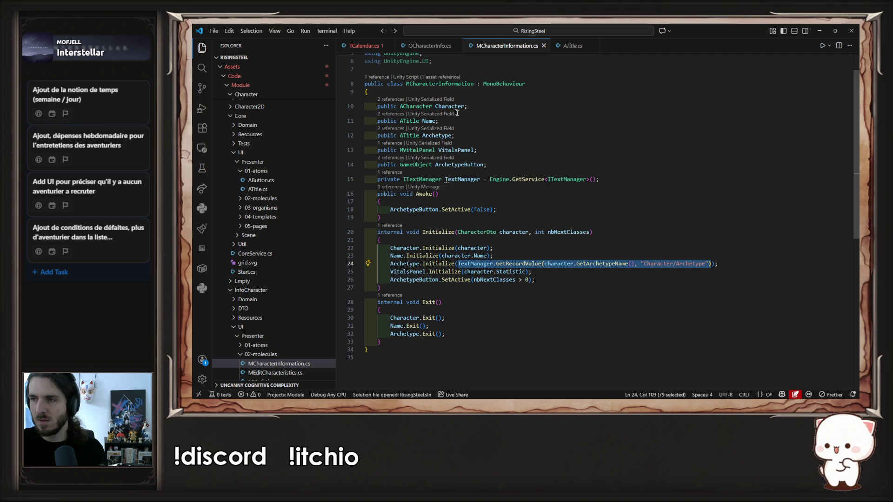
Return to TCalendar.cs with the caret at the end of line 19
key("alt+Left")
left_click(495, 254)
left_click(494, 250)
Add a 'string x = ' line holding the pasted lookup, with mounthDto.GetDivinityName() as its argument
key("Return")
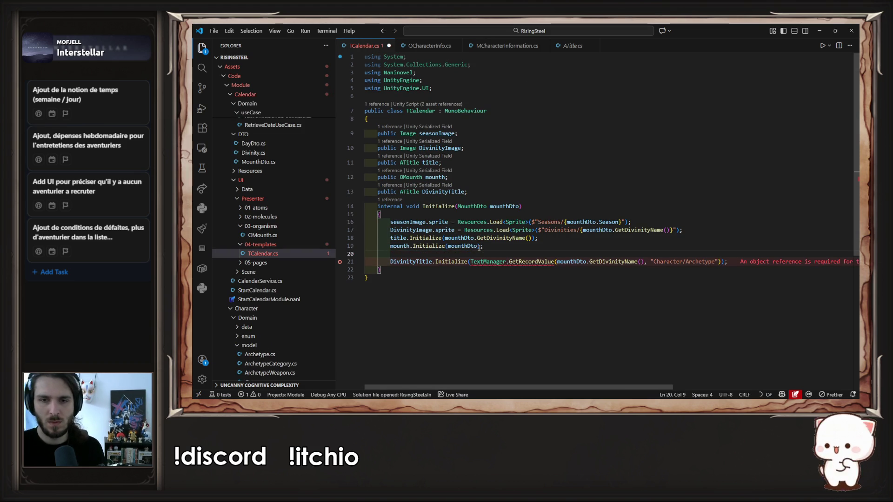
type("string x =")
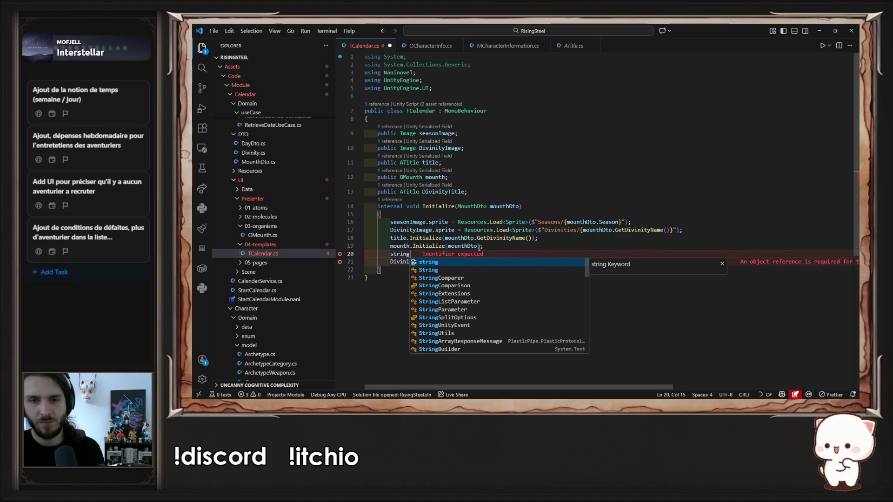
key("Tab")
type(";")
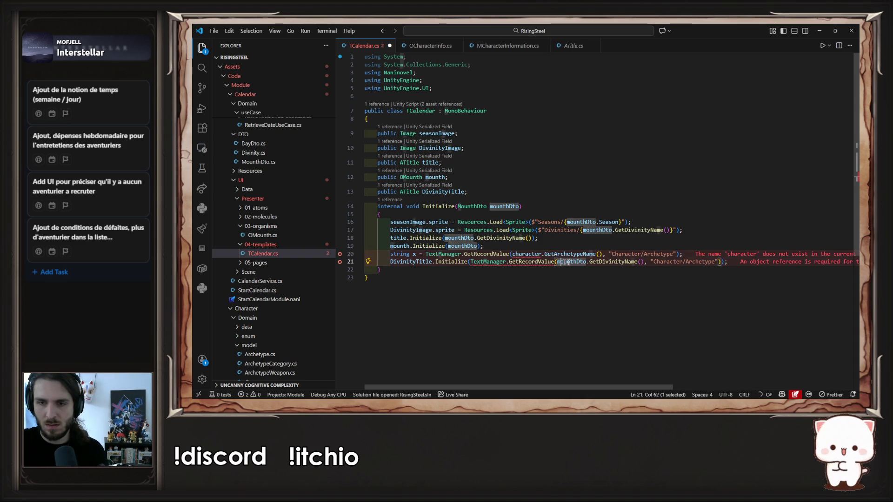
left_click_drag(558, 261, 645, 262)
left_click_drag(513, 254, 605, 255)
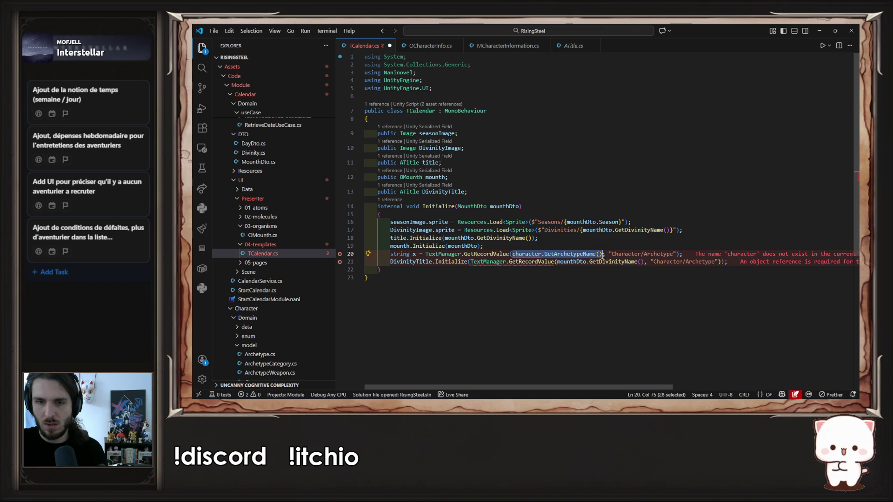
key("ctrl+v")
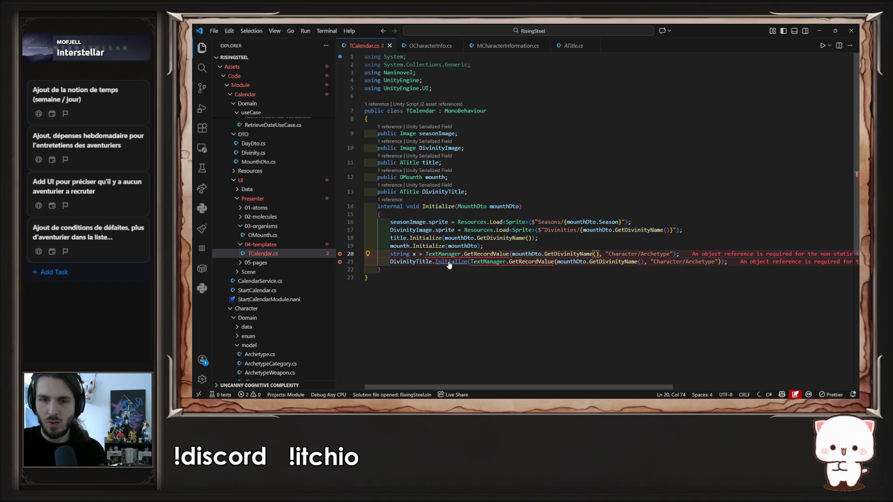
Pass null to DivinityTitle.Initialize, then inspect the GetRecordValue definition in TextManager
left_click(442, 262, "ctrl")
key("alt+Left")
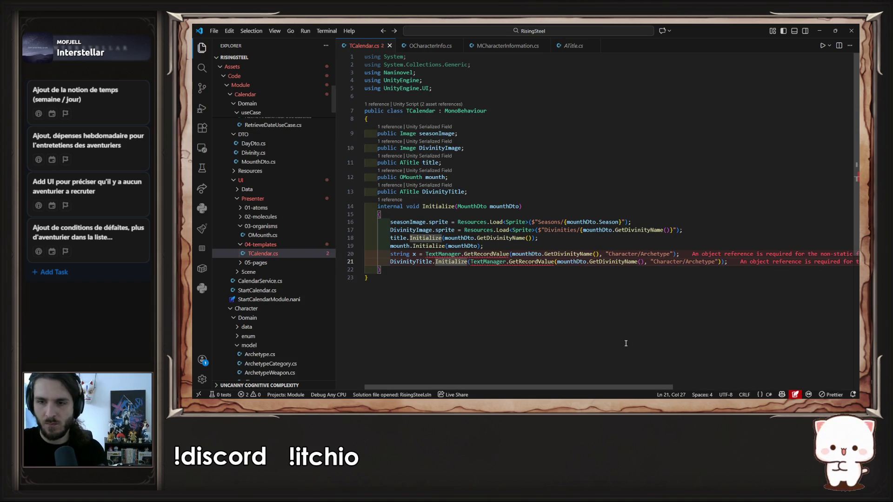
left_click(531, 253)
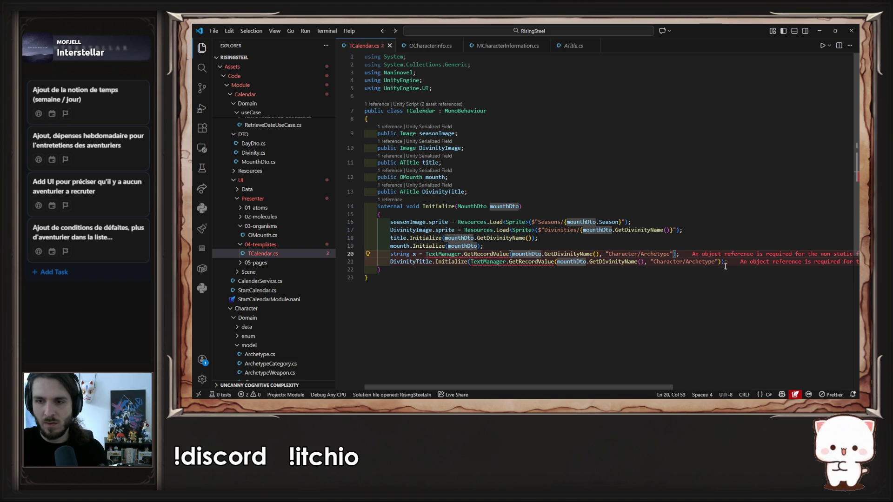
left_click_drag(721, 263, 587, 273)
left_click(470, 262, "shift")
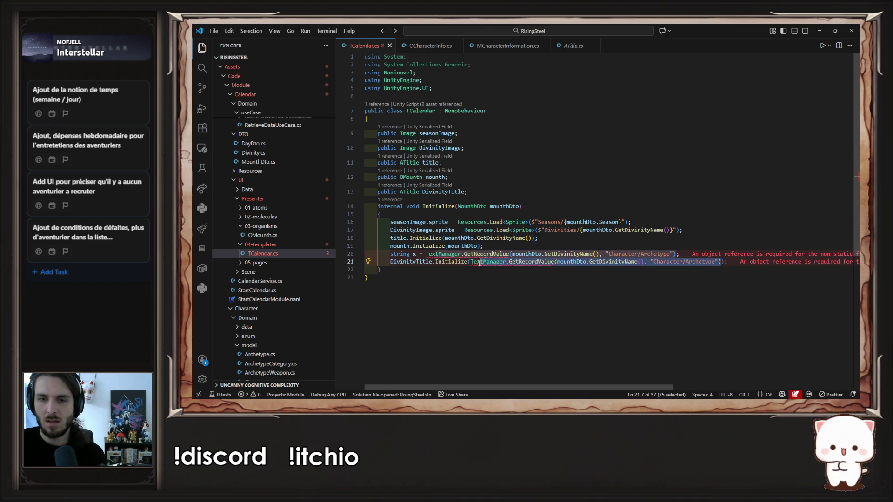
type("x")
type("ull")
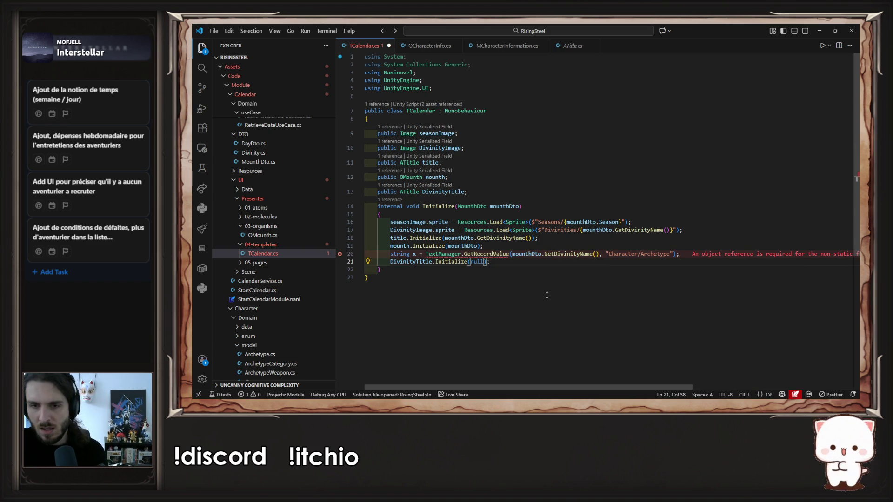
left_click(486, 254, "ctrl")
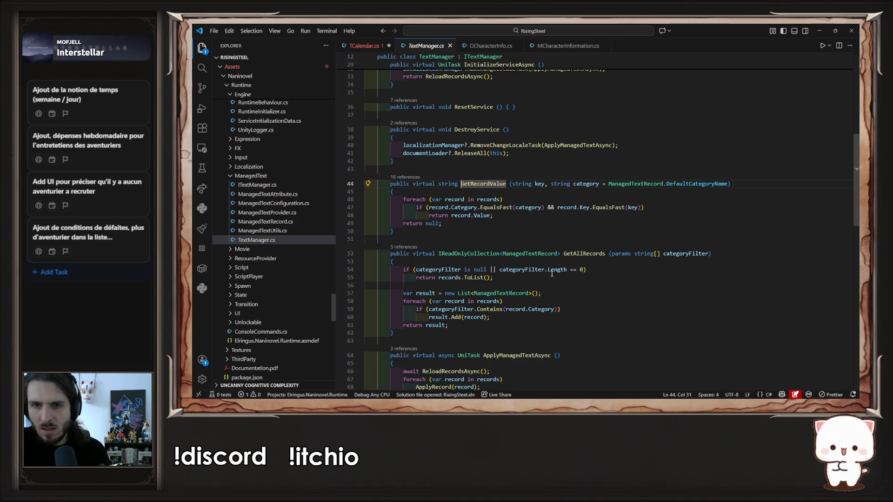
Check GetDivinityName in MouthDto.cs, select DivinityTitle on line 13, and switch to Unity to recompile
key("alt+Left")
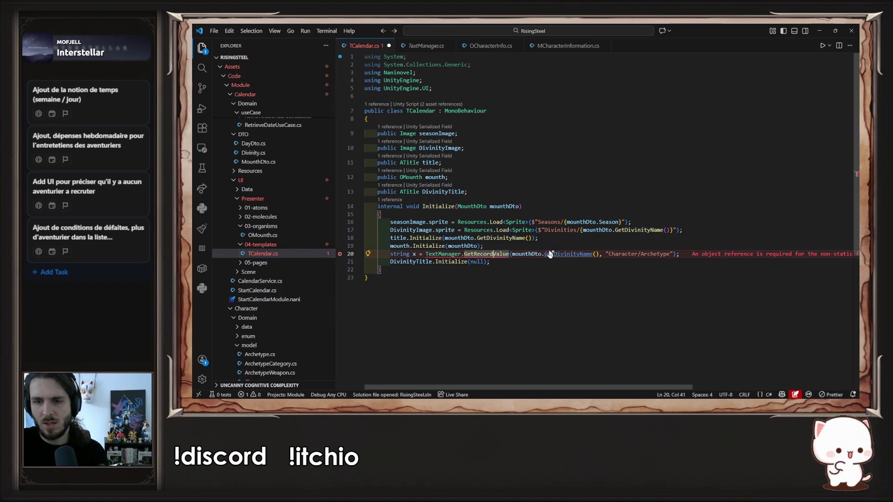
left_click(548, 253, "ctrl")
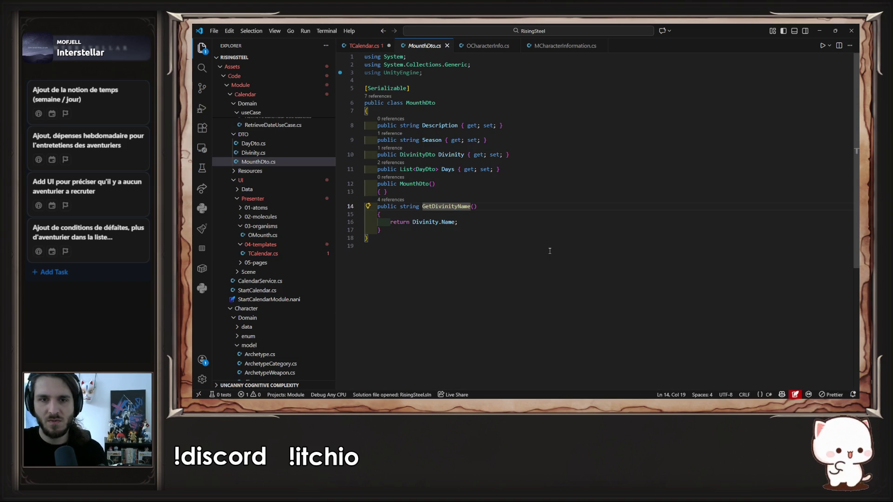
key("alt+Left")
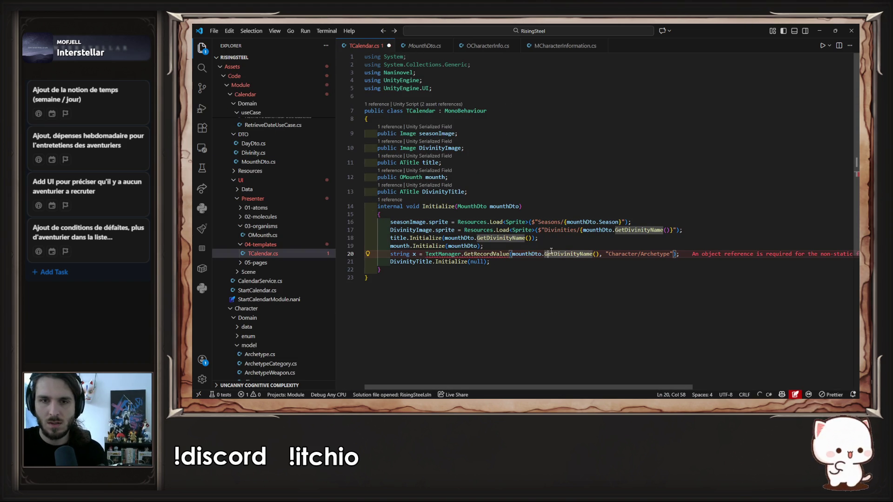
double_click(526, 254)
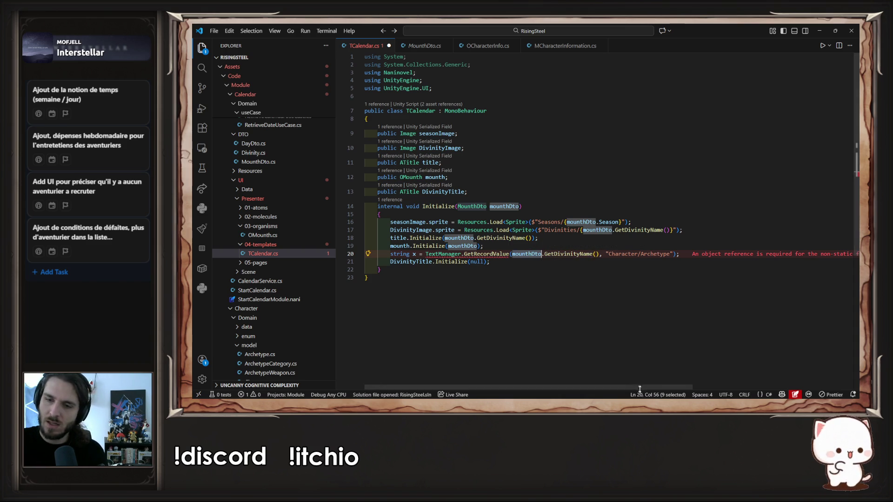
mouse_move(635, 389)
left_mouse_down()
mouse_move(760, 391)
mouse_move(491, 383)
left_mouse_up()
double_click(459, 192)
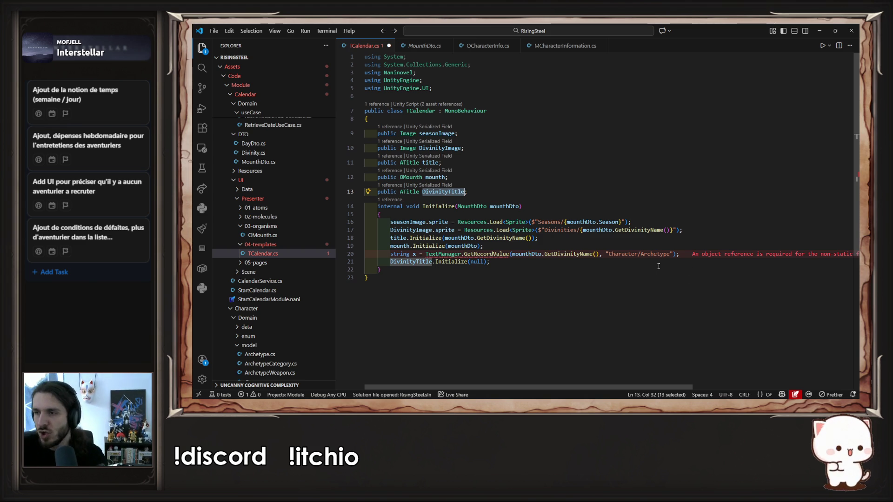
key("alt+Tab")
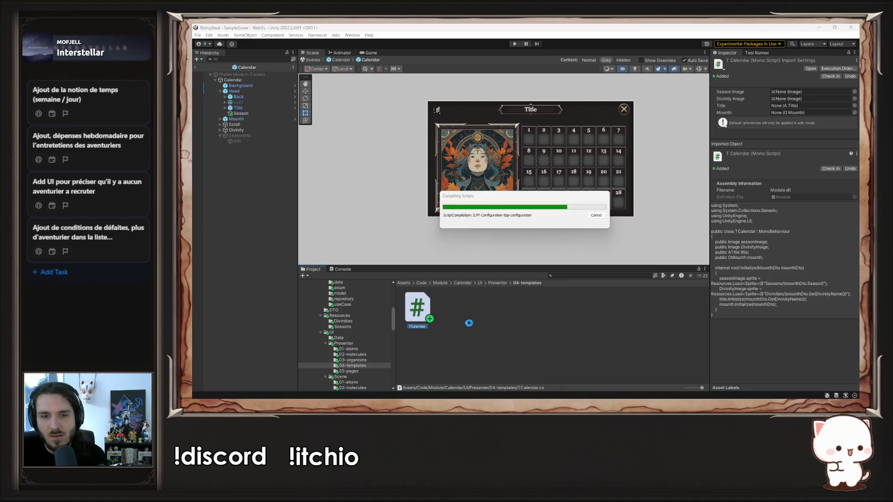
Open the Resources/Naninovel/Text/Calendar folder in the Project window, then return to TCalendar.cs
scroll(371, 341, "down", 10)
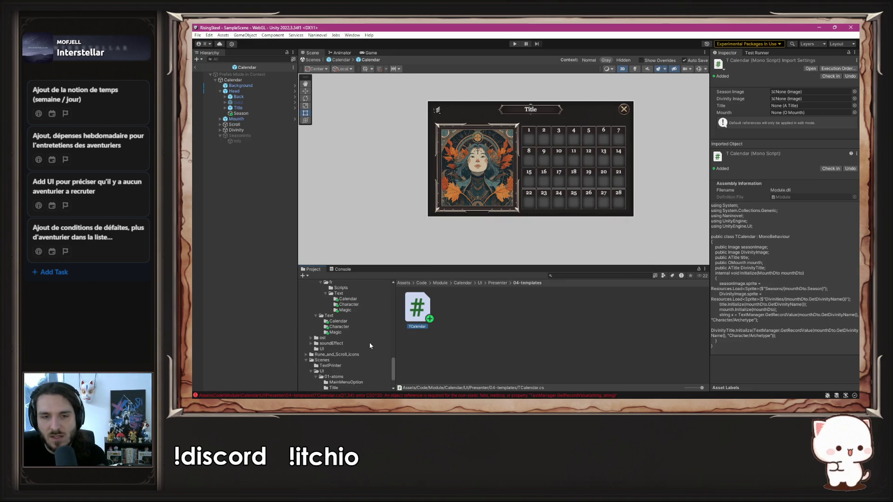
scroll(352, 358, "up", 3)
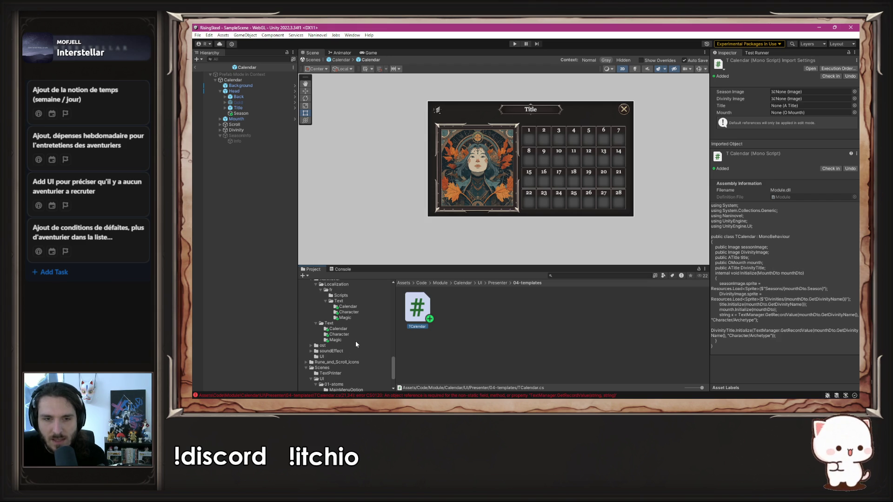
left_click(340, 329)
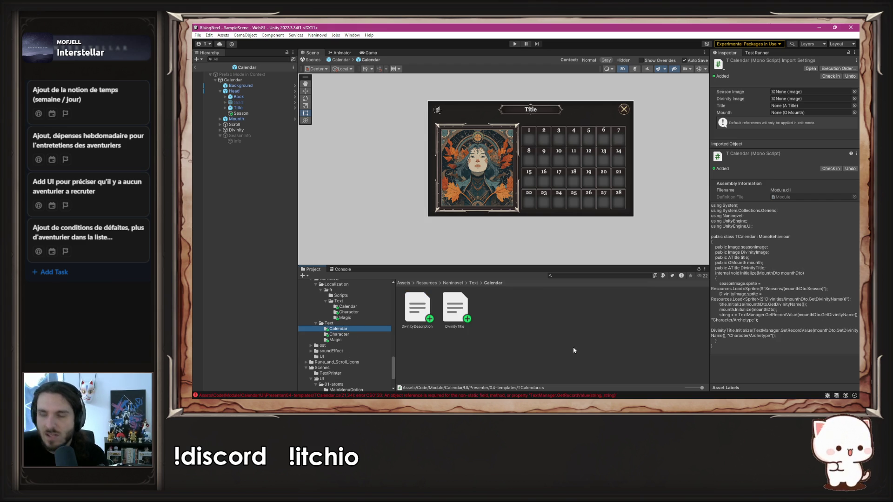
key("alt+Tab")
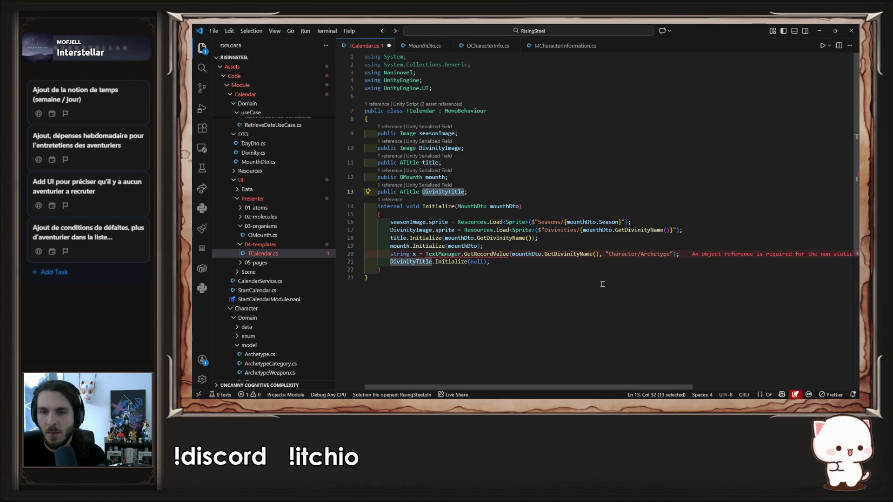
Change the lookup key from Character/Archetype to "Calendar/DivinityTitle"
double_click(624, 254)
type("Calendar")
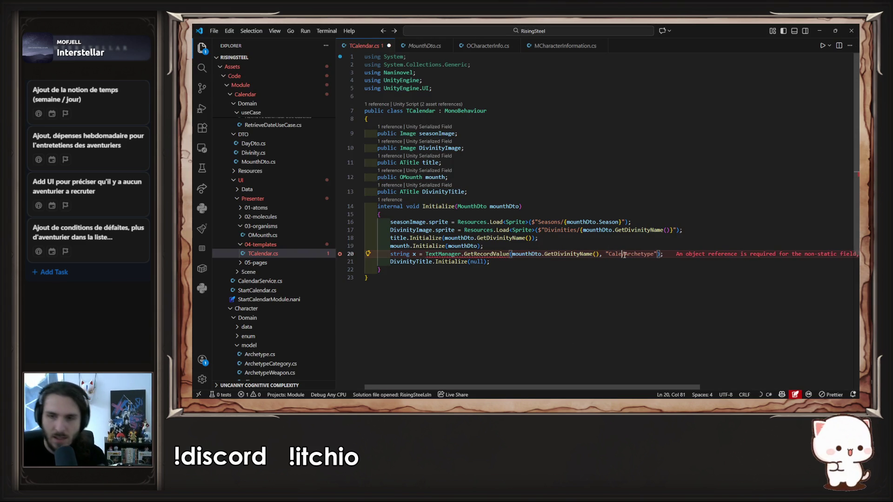
key("Right")
key("ctrl+shift+Right")
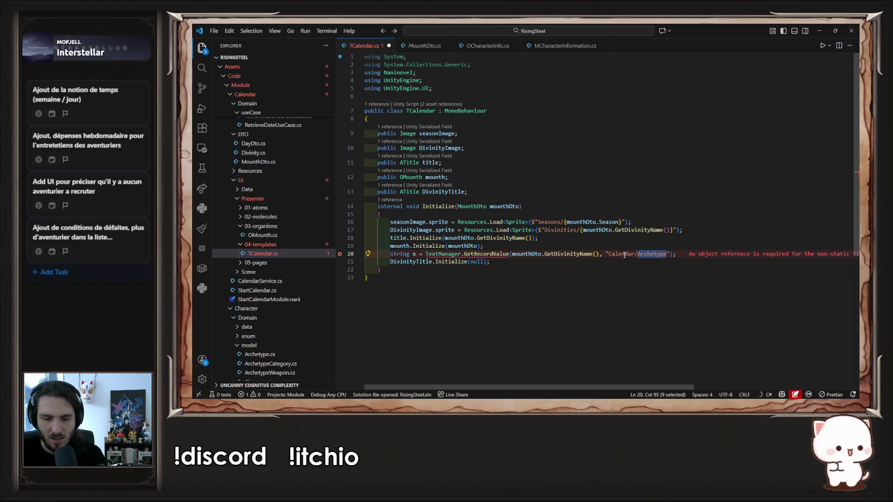
type("DivinityTitl")
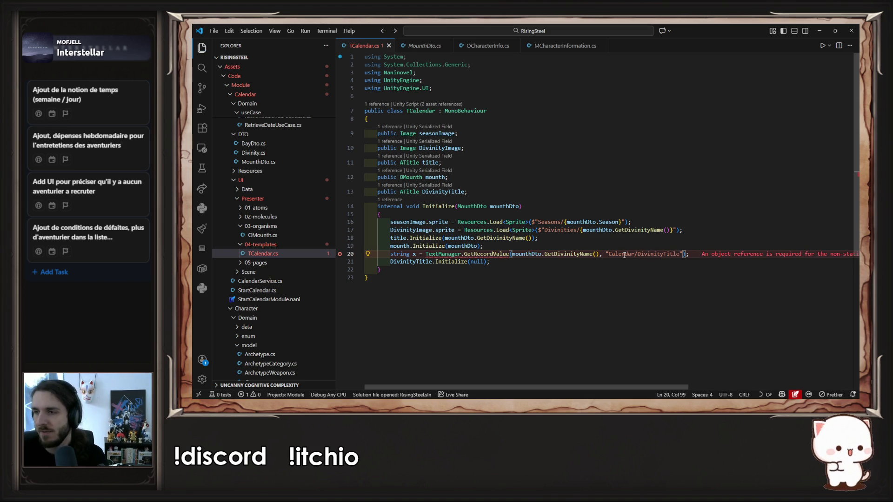
Review the Quick Fix suggestions for the CS0120 error and open OCharacterInfo.cs for reference
mouse_move(504, 256)
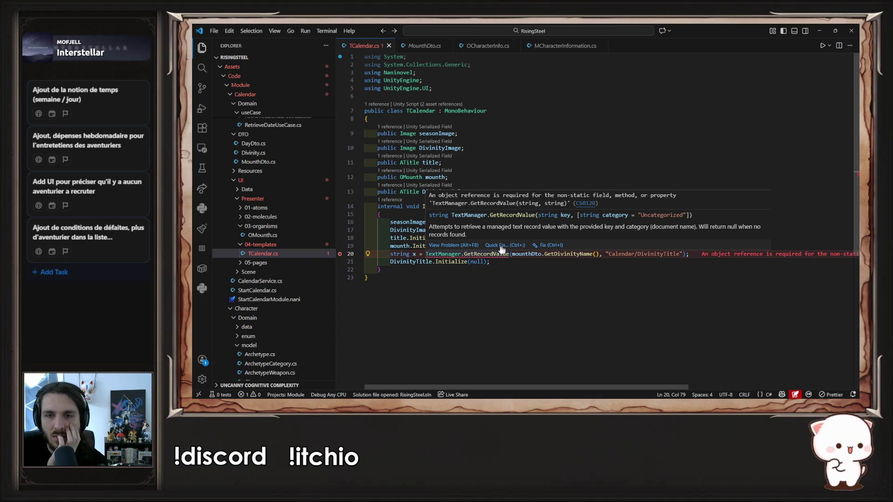
left_click(498, 245)
key("Escape")
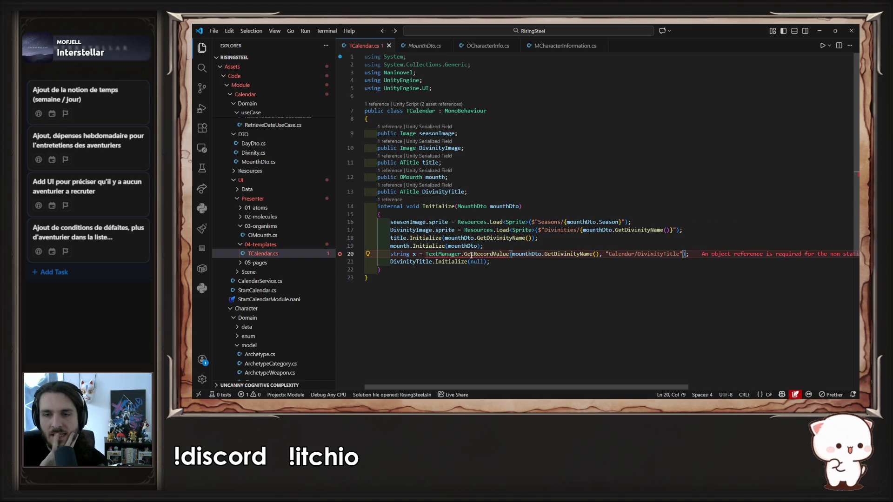
mouse_move(472, 256)
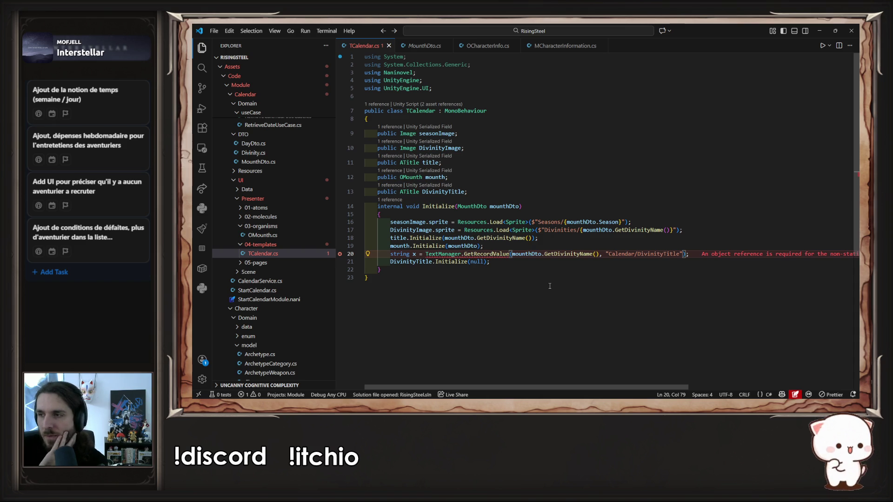
left_click(489, 45)
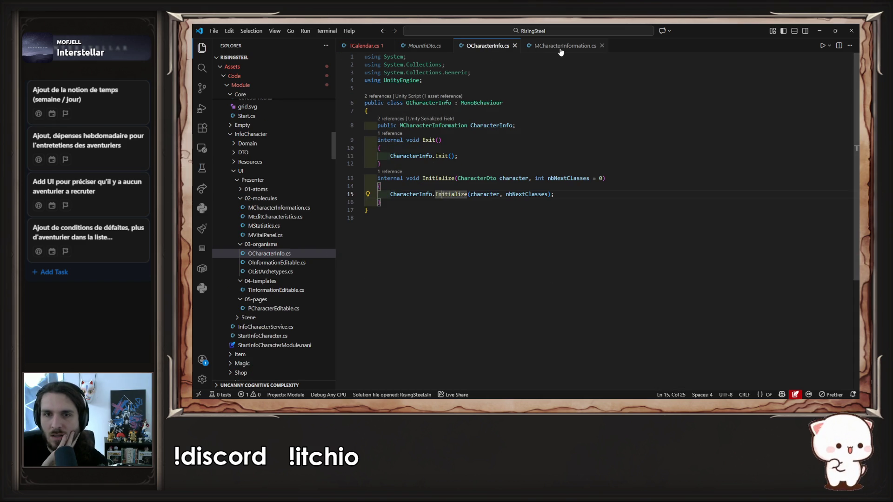
Copy the ITextManager service field from MCharacterInformation.cs into TCalendar.cs below line 13
left_click(560, 46)
left_click(537, 265)
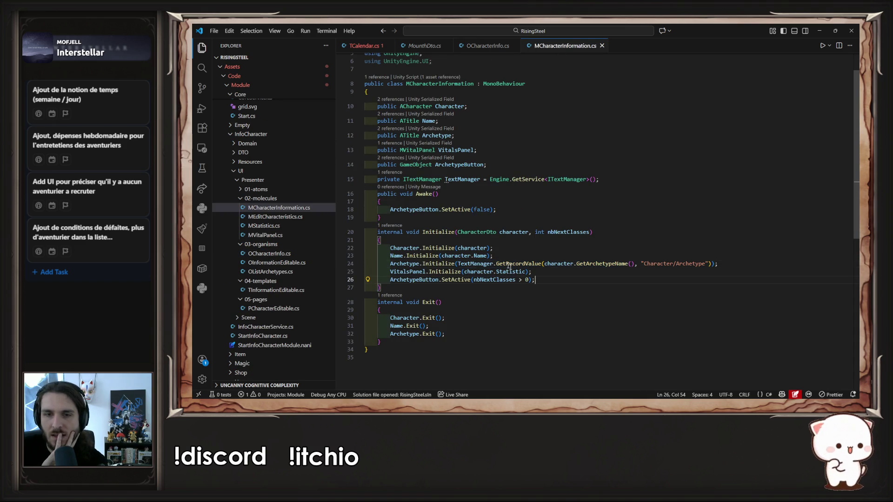
double_click(472, 264)
left_click_drag(600, 179, 378, 179)
key("ctrl+c")
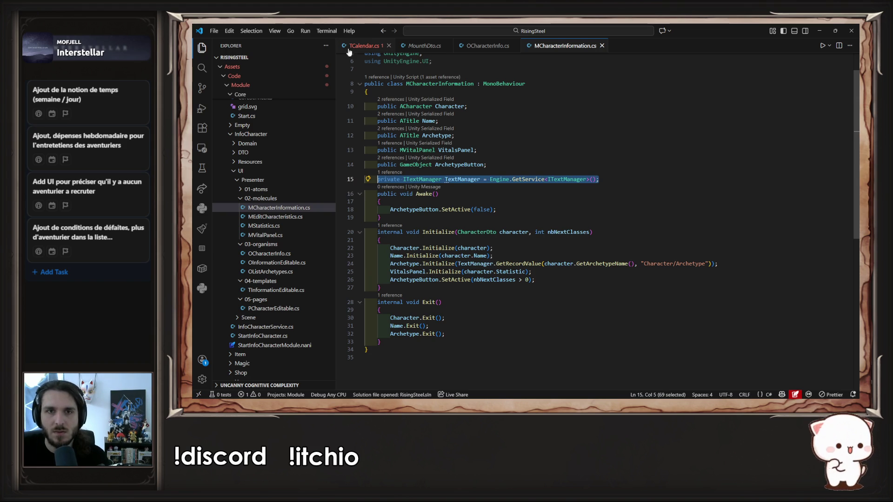
left_click(351, 46)
left_click(486, 192)
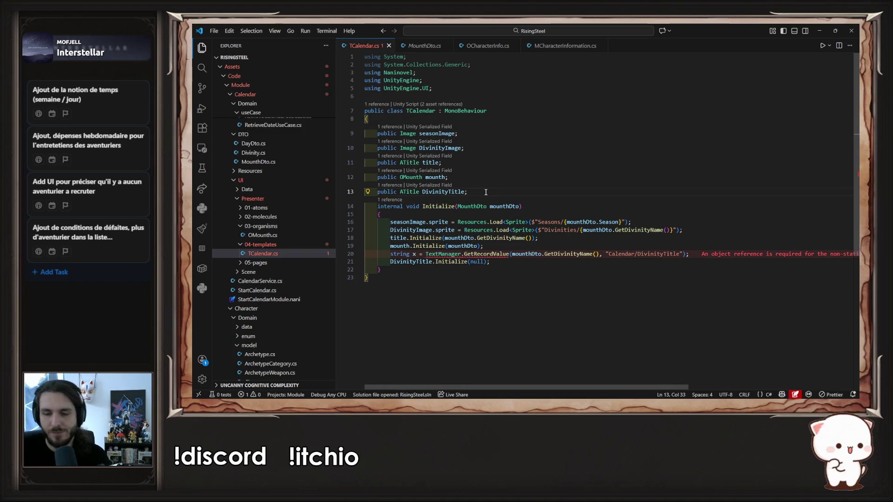
key("Return")
key("ctrl+v")
left_click(508, 192)
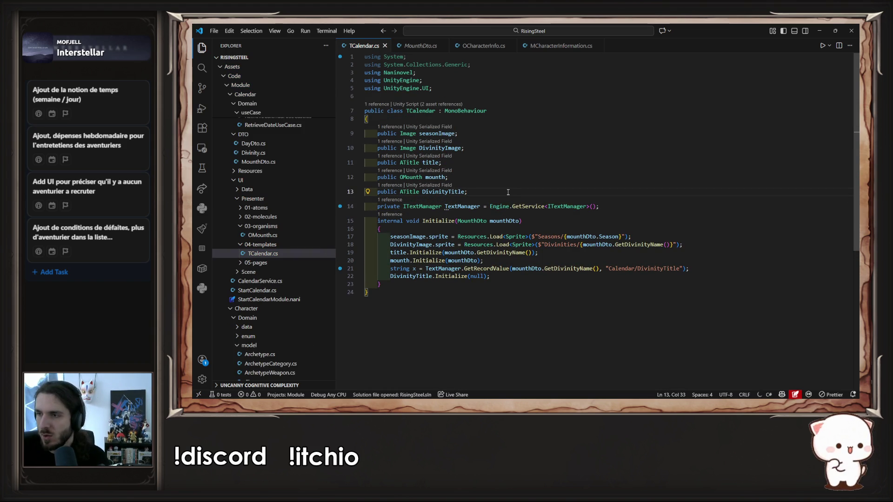
Move the GetRecordValue lookup into DivinityTitle.Initialize in place of null and delete the leftover string x line
left_click_drag(425, 269, 685, 267)
key("ctrl+x")
double_click(474, 276)
key("ctrl+v")
left_click(539, 270)
key("shift+Home")
key("BackSpace")
key("BackSpace")
key("BackSpace")
key("BackSpace")
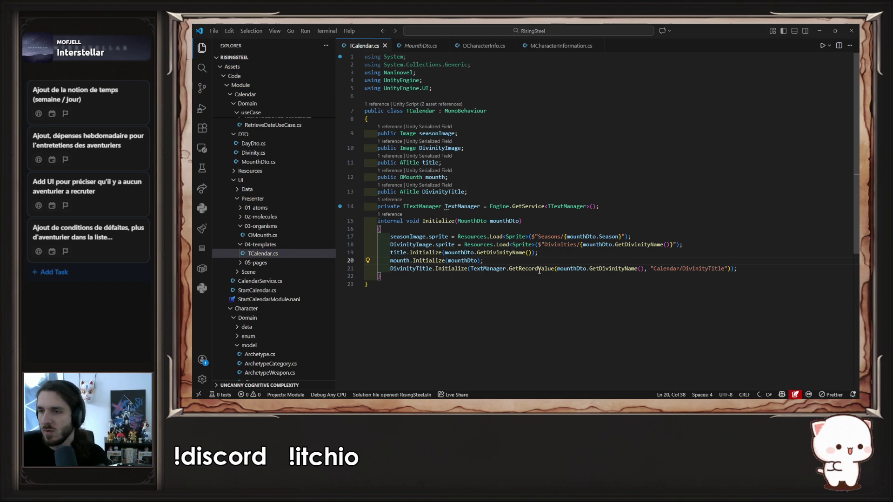
key("alt+Tab")
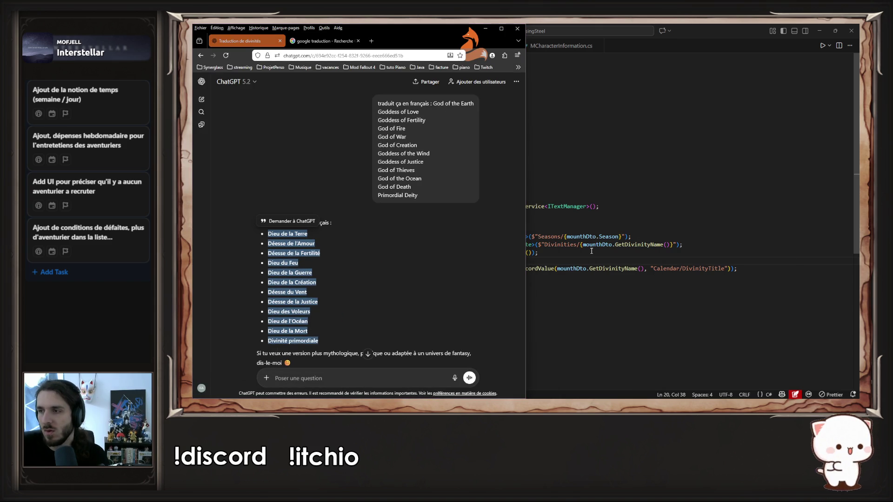
Go over the French god-name translations, then return to Unity to reload the scripts
key("alt+Tab")
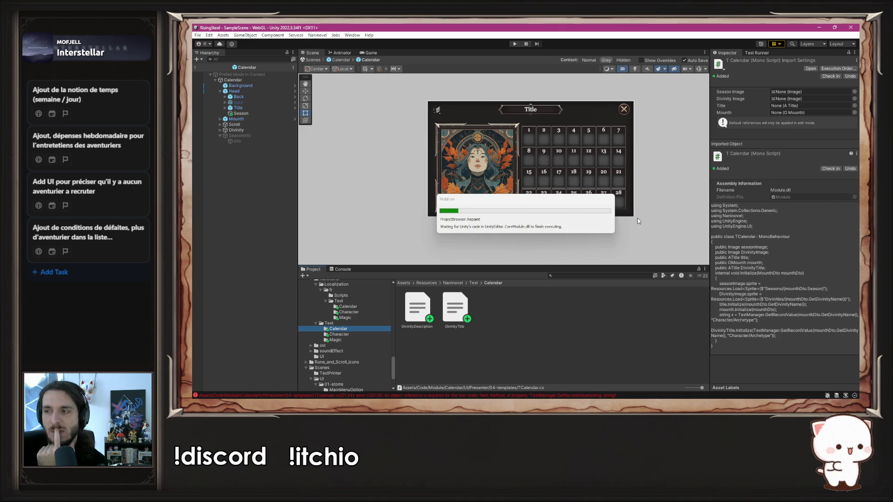
Move the Summer Info label under SeasonInfo in the Hierarchy
left_click(251, 79)
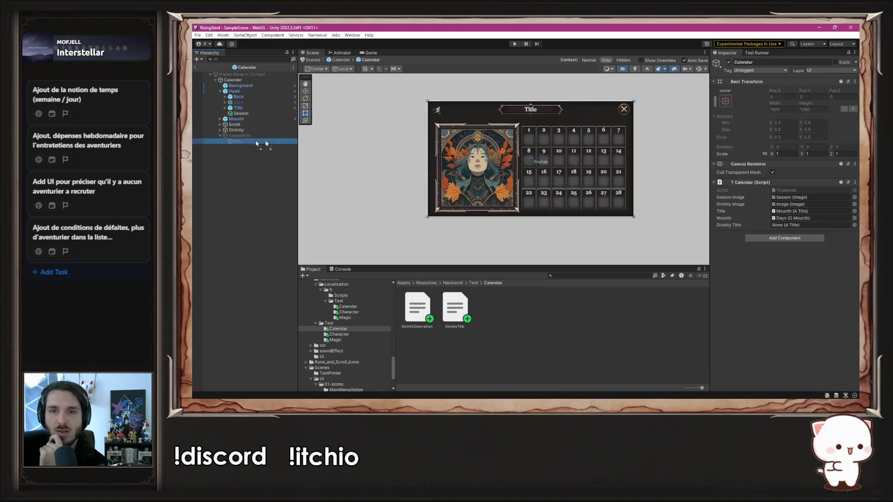
left_click(231, 141)
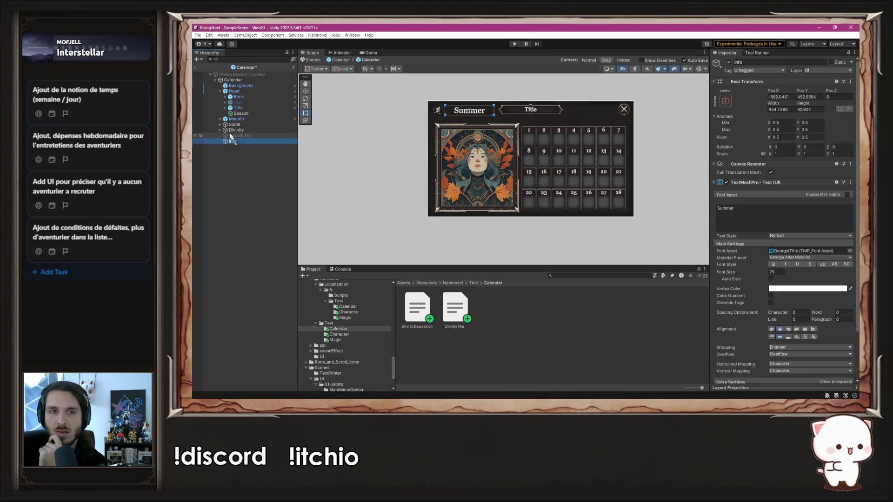
left_click_drag(232, 141, 239, 135)
Expand Divinity > Image > DivinityInfo and select its Info text object
left_click(218, 131)
left_click(221, 131)
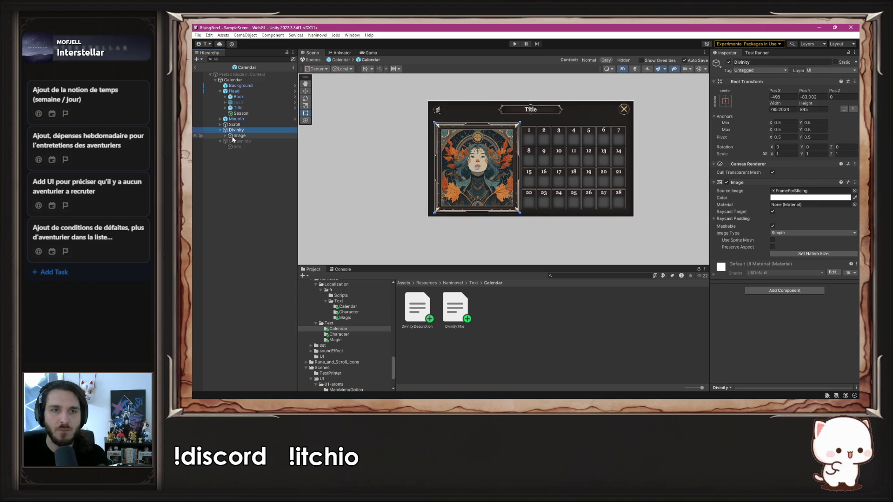
left_click(232, 136)
left_click(224, 135)
left_click(235, 141)
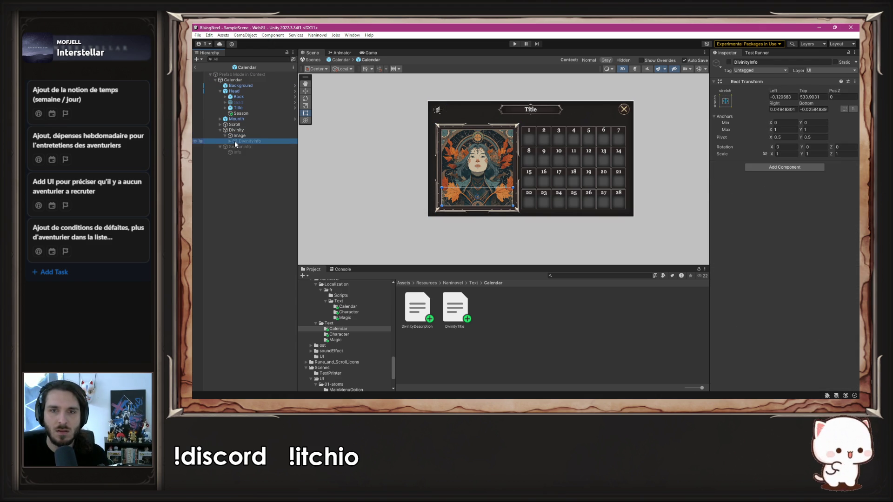
left_click(251, 152)
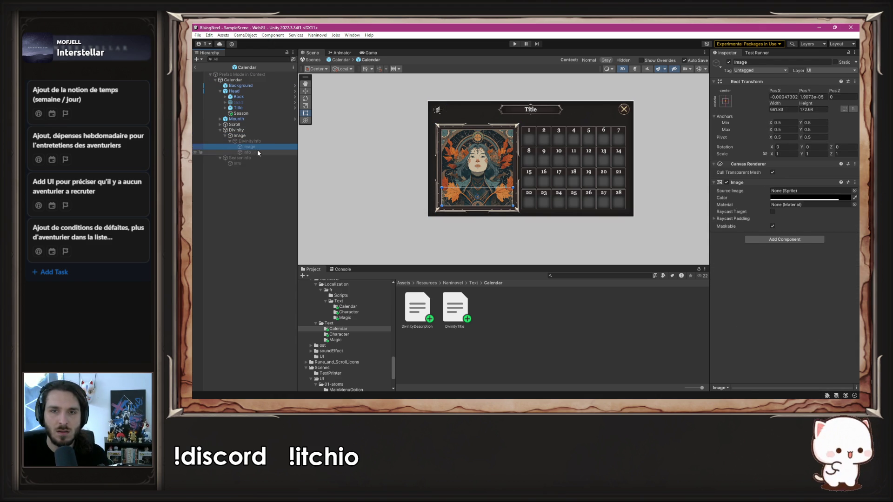
mouse_move(232, 80)
left_mouse_down()
mouse_move(288, 149)
mouse_move(260, 155)
mouse_move(796, 224)
left_mouse_up()
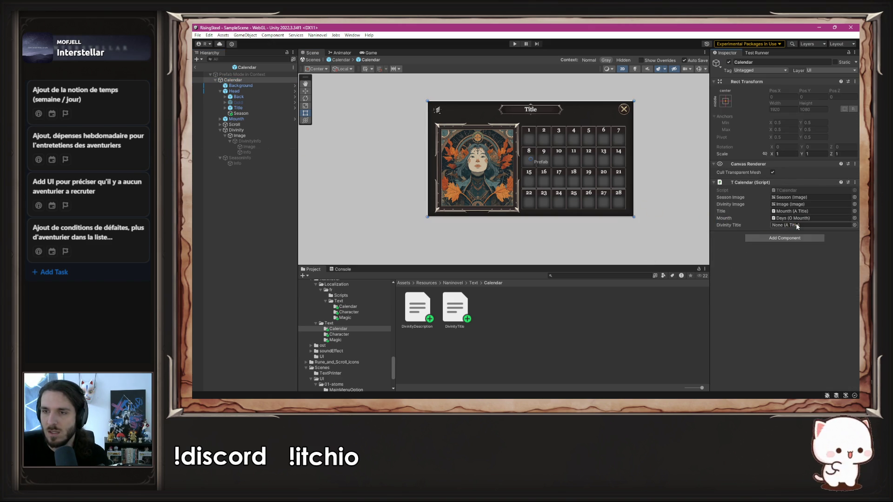
Add an A Title component to the divinity Info text and link Info into its Text field
left_click(271, 151)
scroll(781, 279, "down", 2)
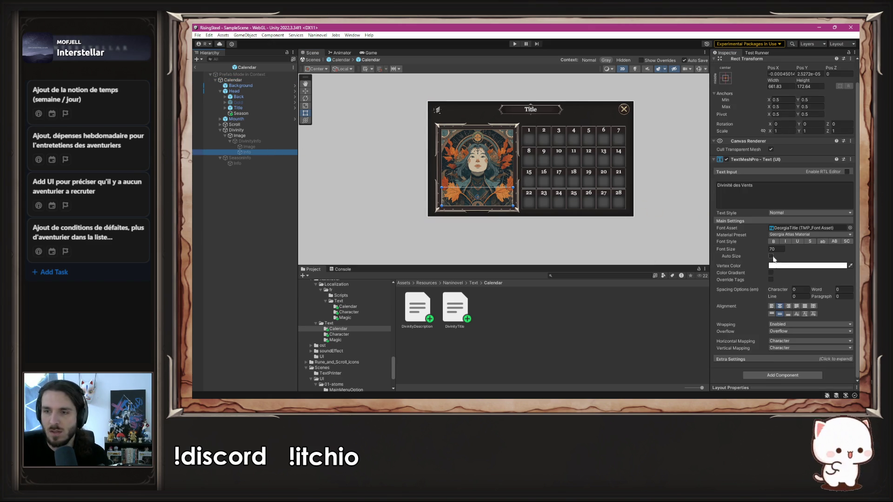
left_click(772, 377)
type("ATit")
key("Return")
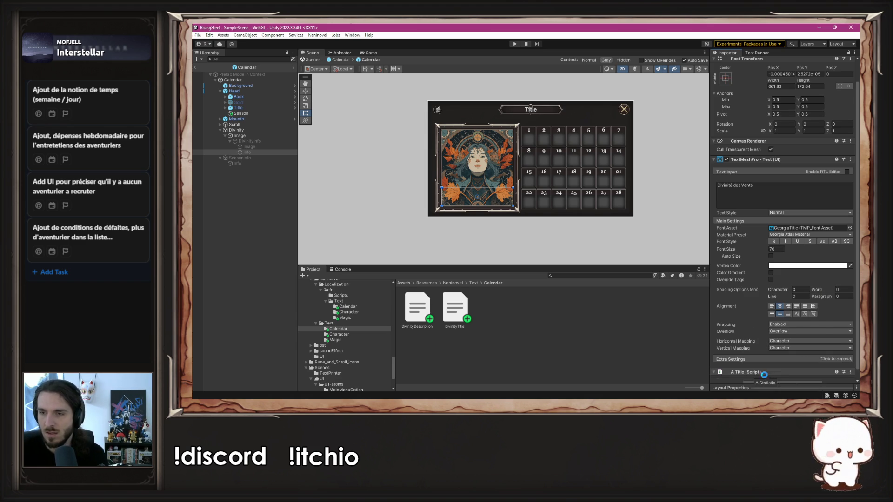
scroll(748, 325, "down", 2)
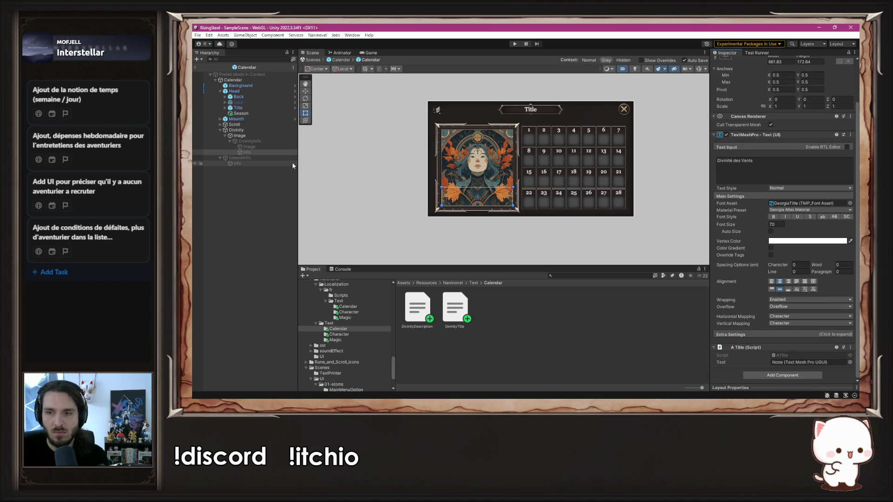
left_click(672, 292)
left_click_drag(672, 292, 792, 363)
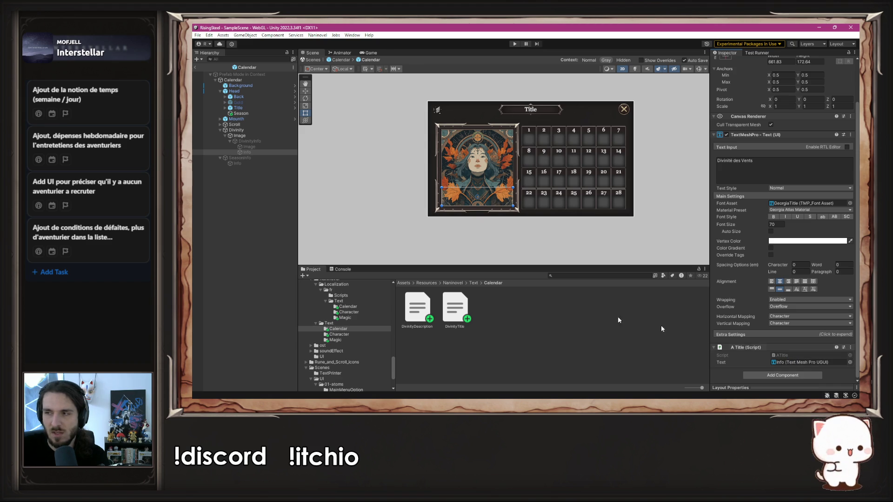
Assign the Info title to the Calendar's Divinity Title slot and enter play mode
left_click(236, 130)
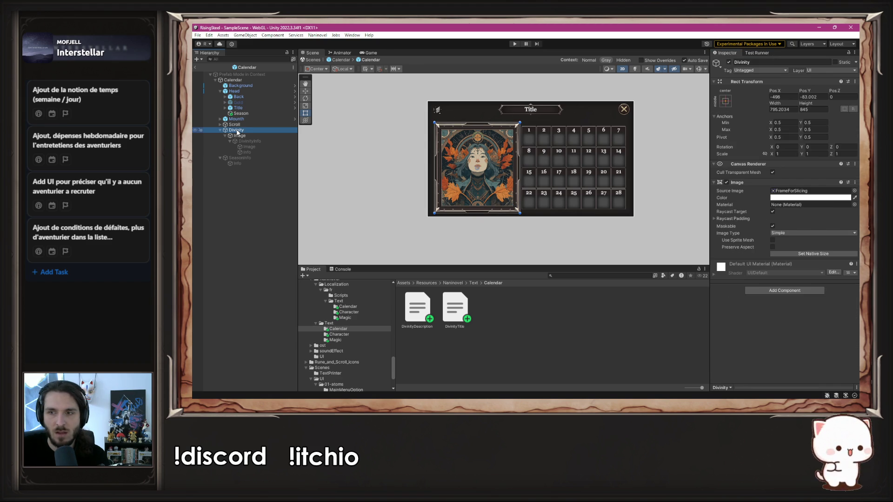
left_click(234, 80)
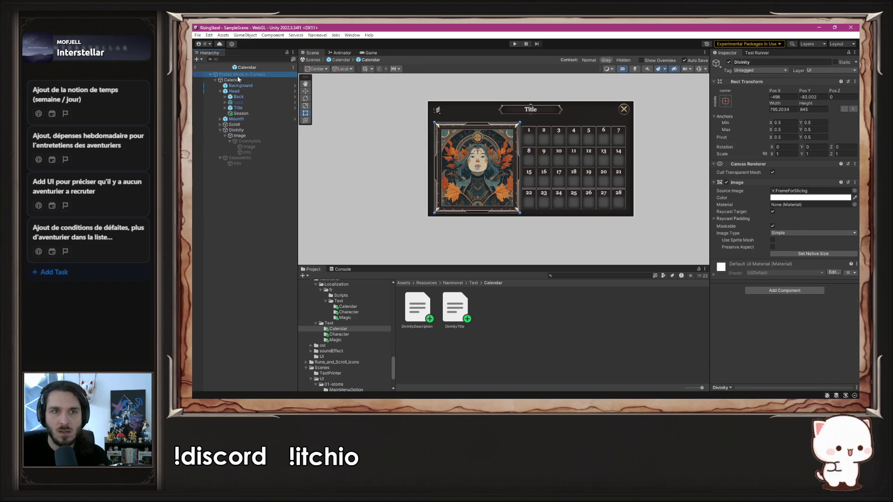
mouse_move(279, 166)
left_mouse_down()
mouse_move(260, 153)
mouse_move(785, 211)
mouse_move(786, 227)
left_mouse_up()
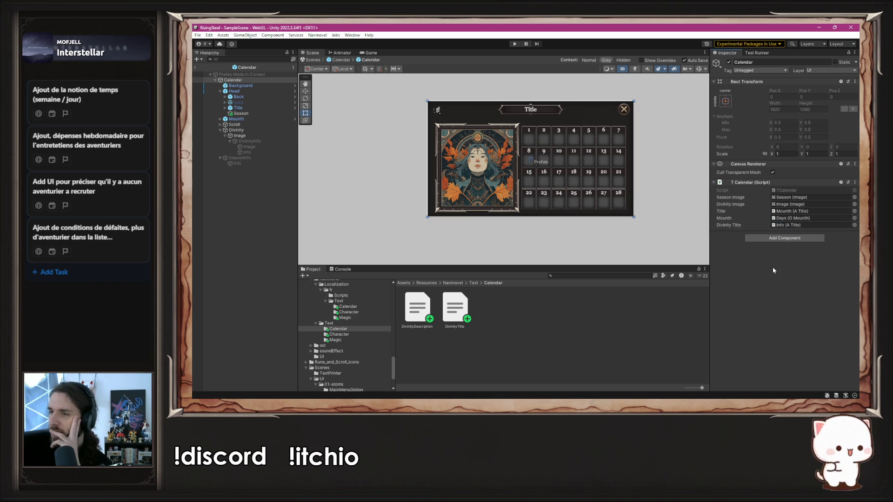
left_click(663, 216)
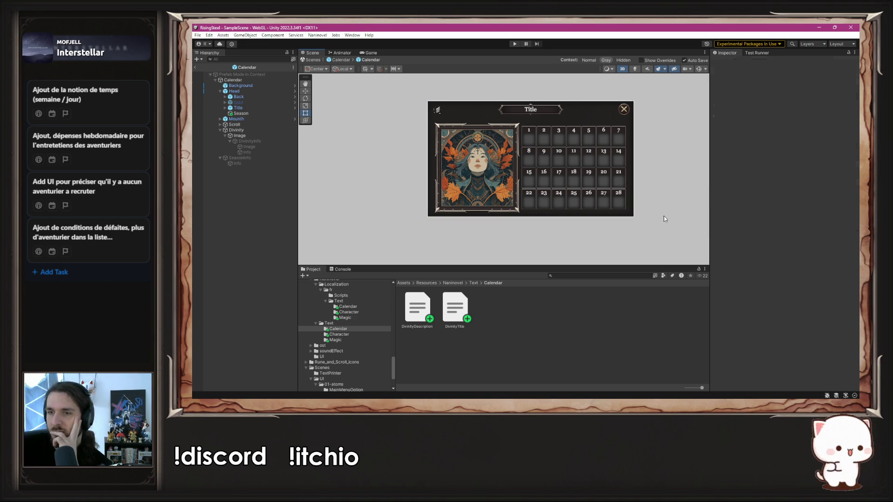
left_click(515, 44)
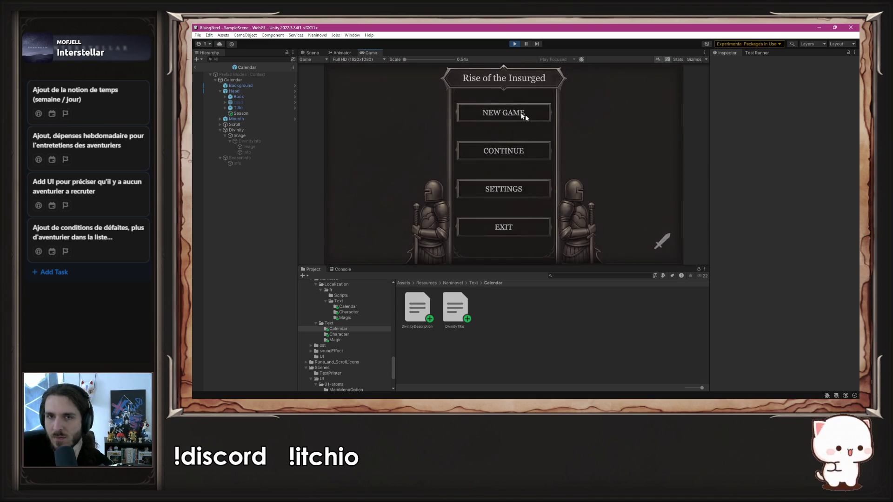
Start a New Game, open the divinity card's Divinité des Vents description, then stop playing
left_click(522, 113)
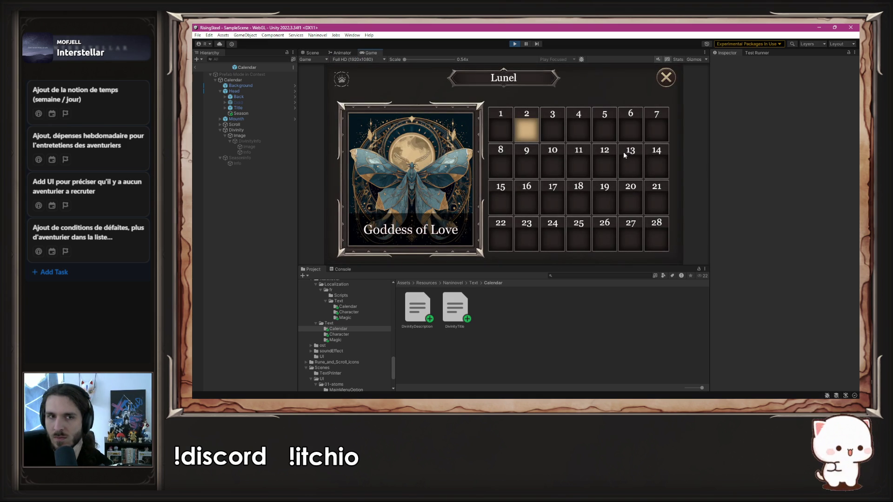
left_click(427, 163)
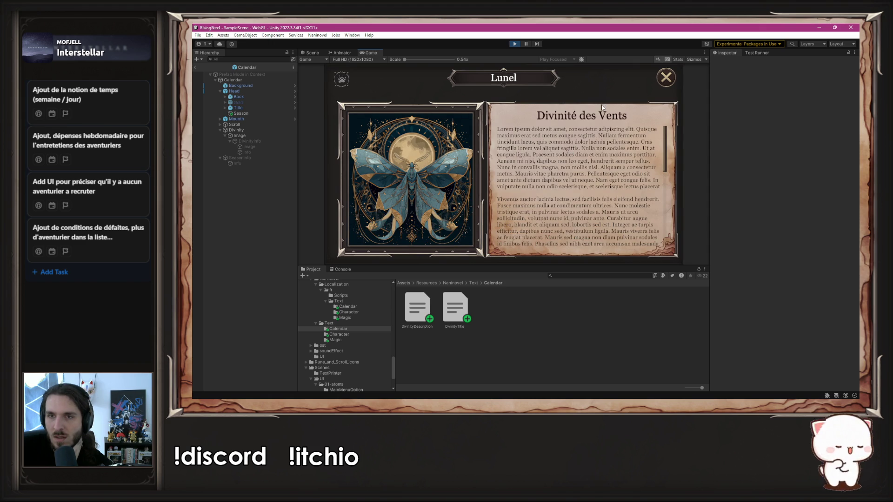
left_click(514, 43)
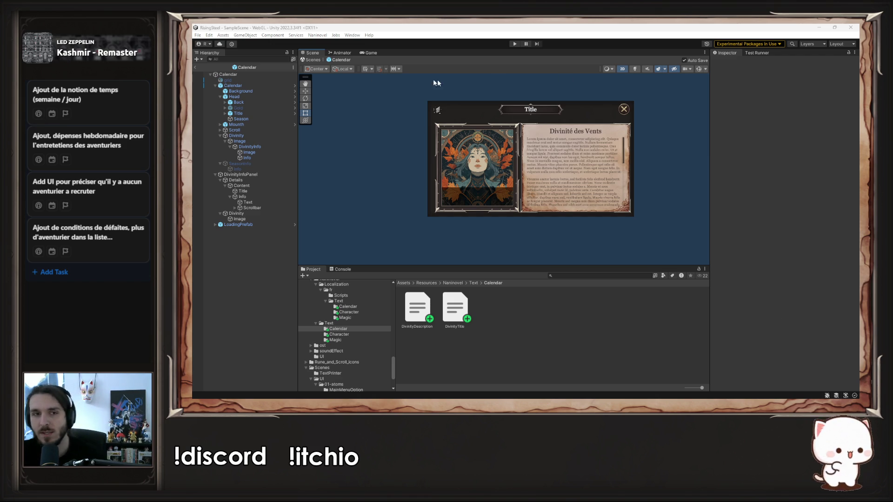
Deactivate the DivinityInfoPanel and DivinityInfo objects in the Inspector, then press Play
left_click(278, 176)
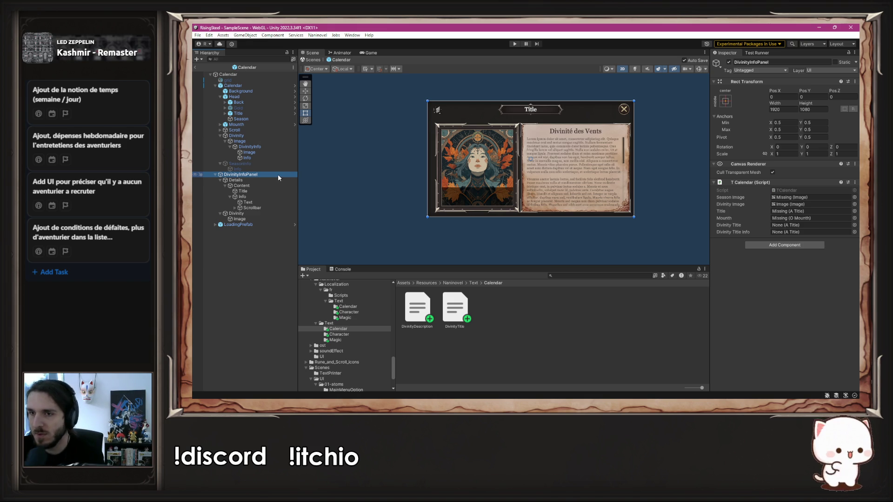
left_click(728, 65)
left_click(254, 147)
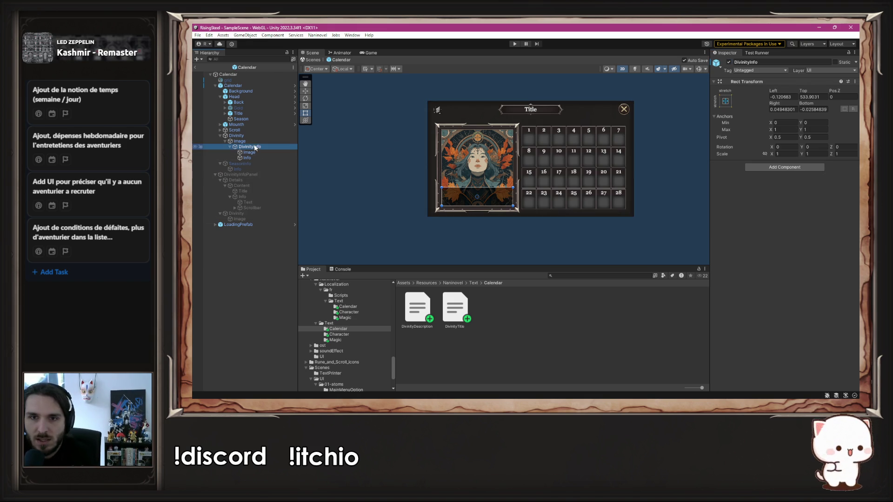
left_click(729, 62)
left_click(639, 135)
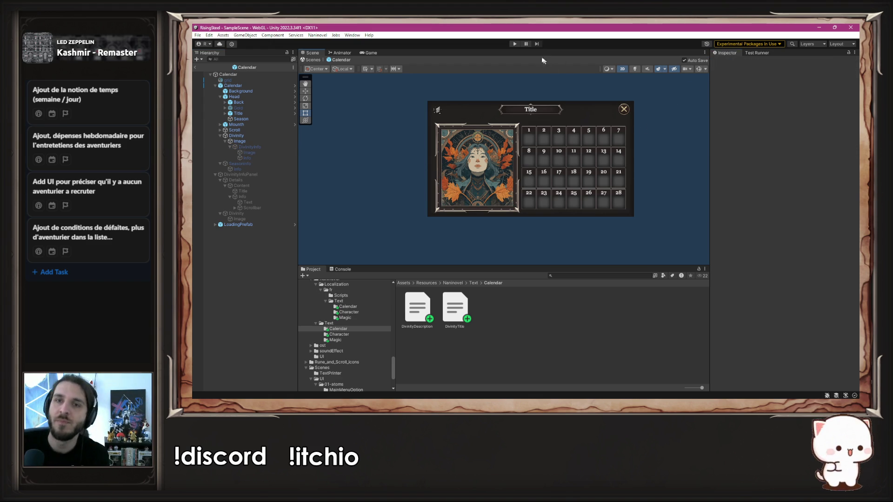
left_click(513, 43)
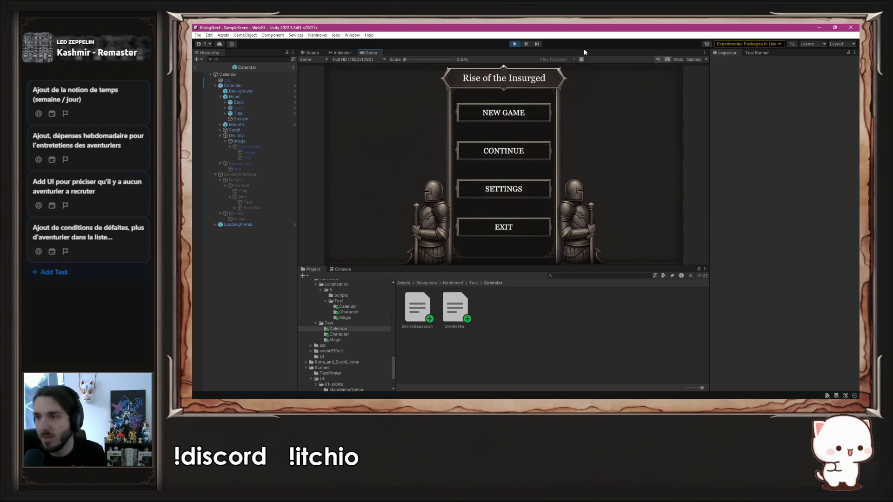
Start a new game to trigger the NullReferenceException, stop play, and open its stack trace source
left_click(520, 111)
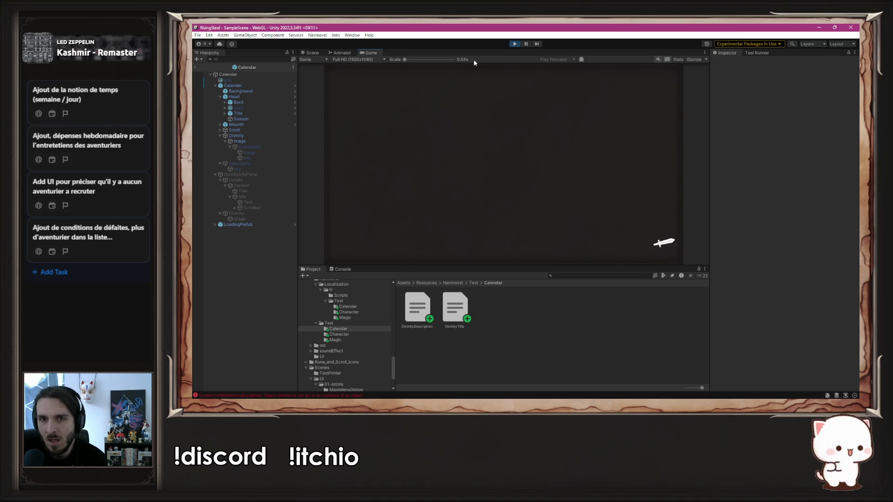
left_click(514, 44)
left_click(285, 397)
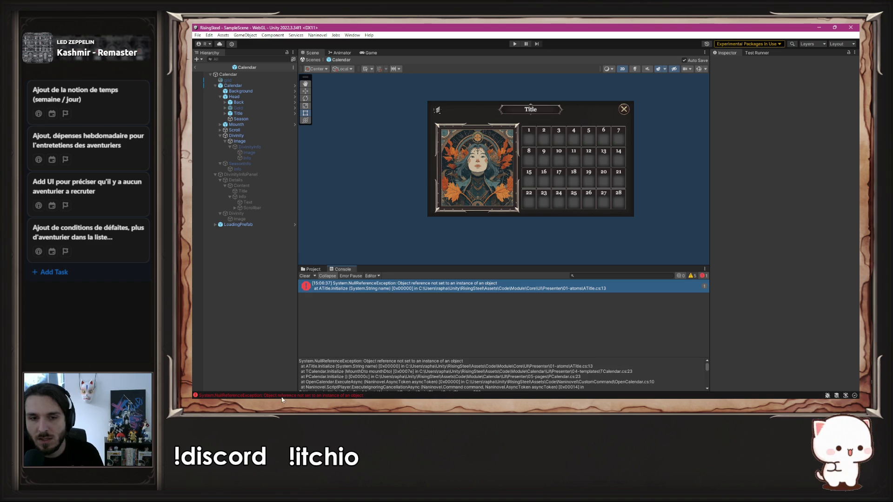
double_click(423, 288)
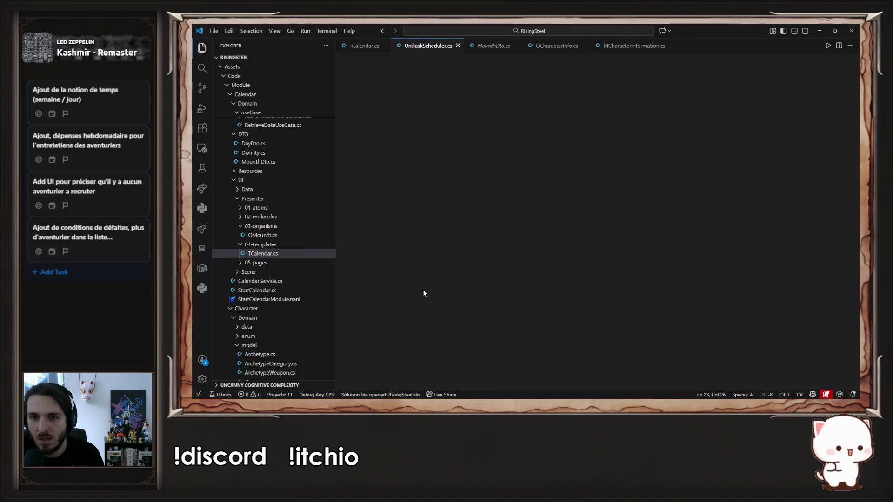
Comment out TCalendar.cs's DivinityTitleInfo field on line 14 and its Initialize call on line 23
key("ctrl+w")
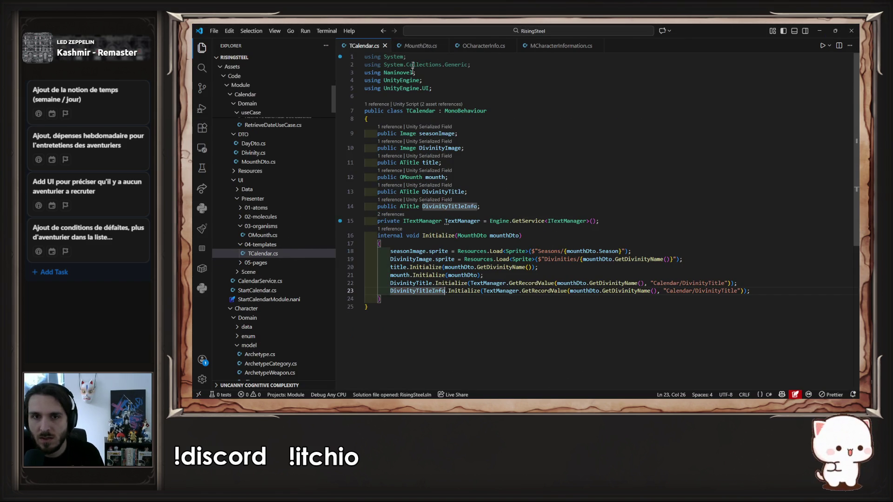
left_click(496, 207)
key("ctrl+slash")
left_click(673, 295)
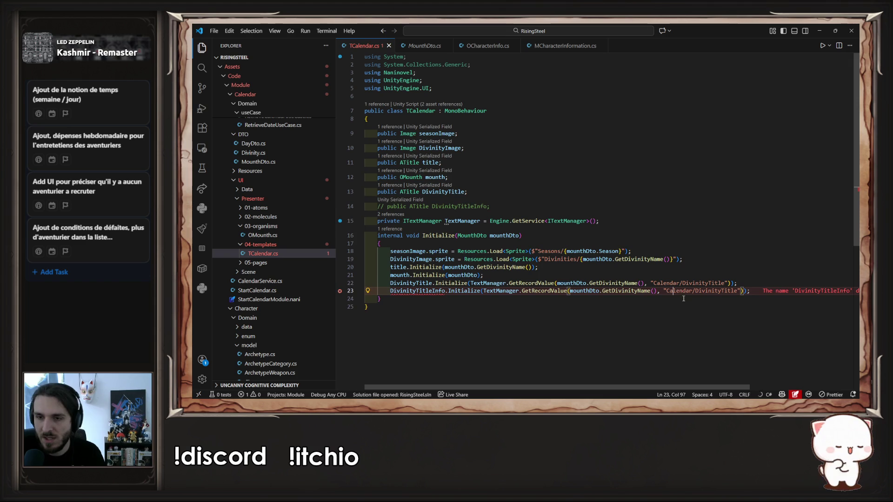
key("ctrl+slash")
key("alt+Tab")
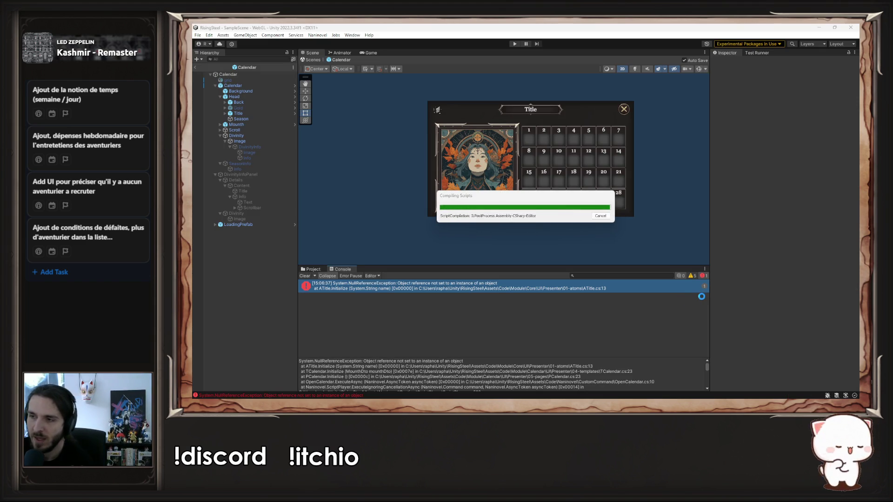
Clear the console errors, enter Play mode again and start a new game
left_click(305, 276)
left_click(515, 44)
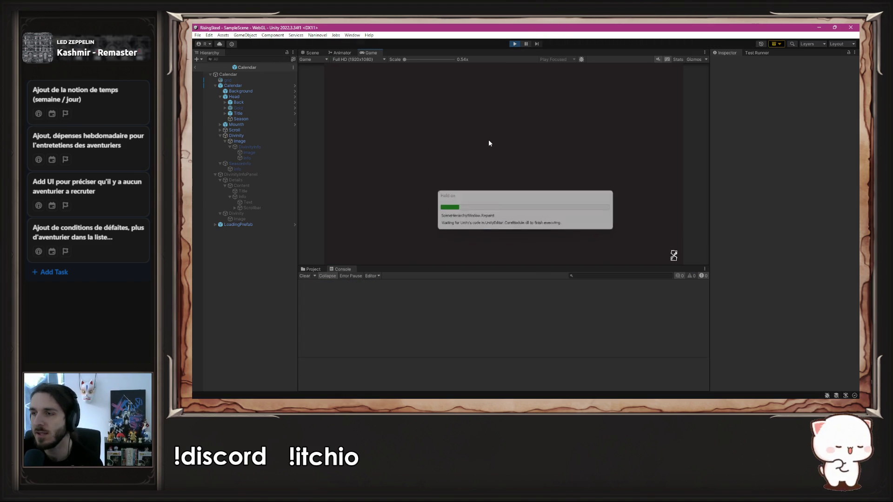
left_click(504, 113)
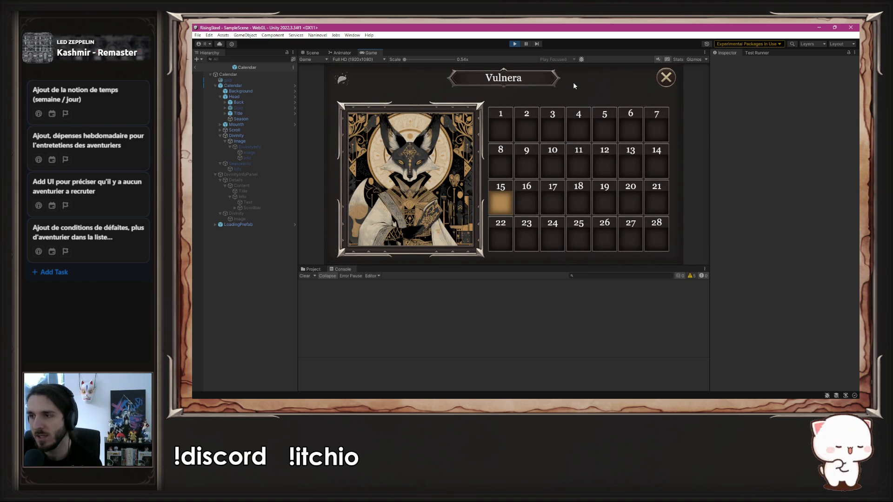
Open Vulnera's 'Divinité des Vents' description panel from the divinity card, then stop the game
mouse_move(376, 140)
mouse_move(337, 87)
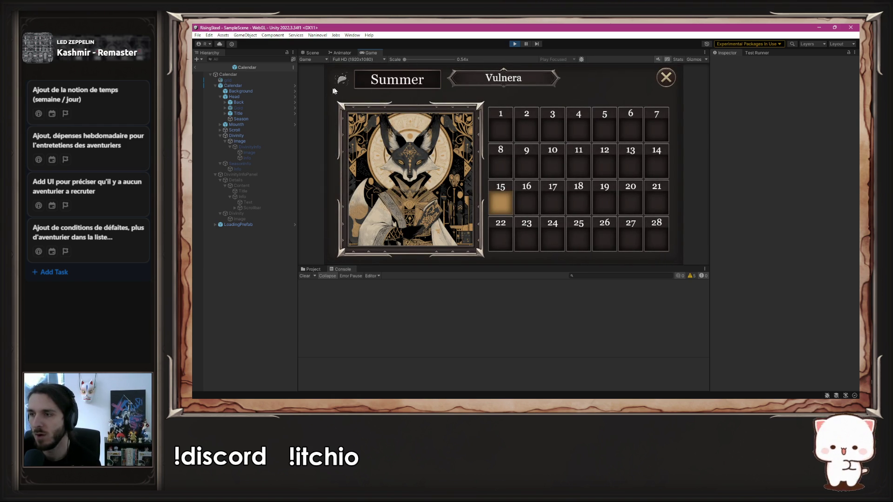
mouse_move(389, 173)
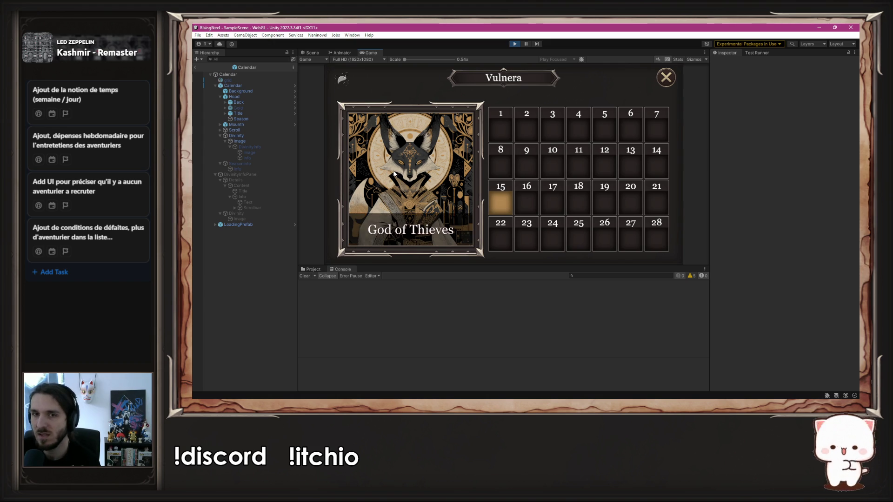
left_click(396, 174)
scroll(589, 155, "down", 3)
scroll(586, 181, "up", 5)
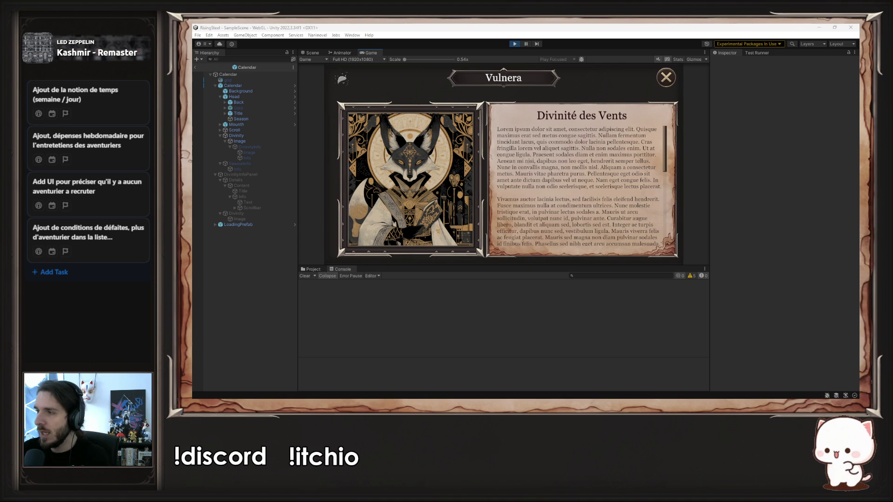
left_click(513, 44)
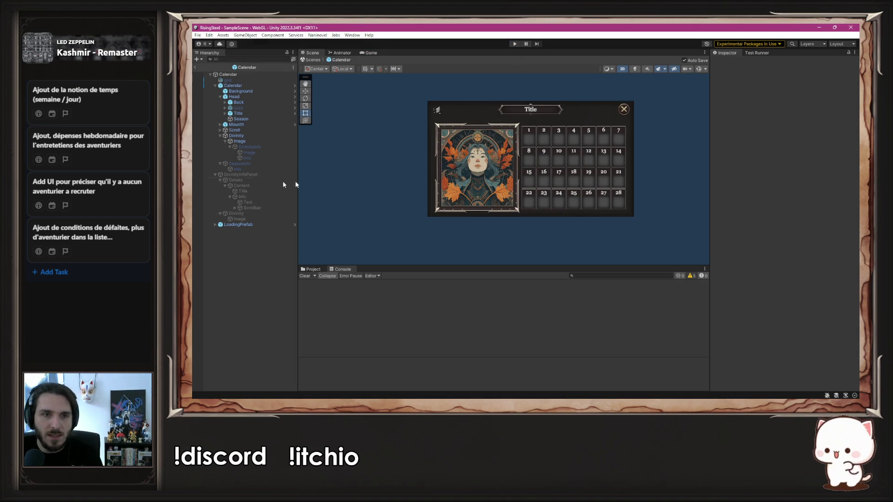
Re-enable DivinityInfoPanel and assign its Content > Title text object to the A Title script's Text field
left_click(256, 174)
left_click(728, 62)
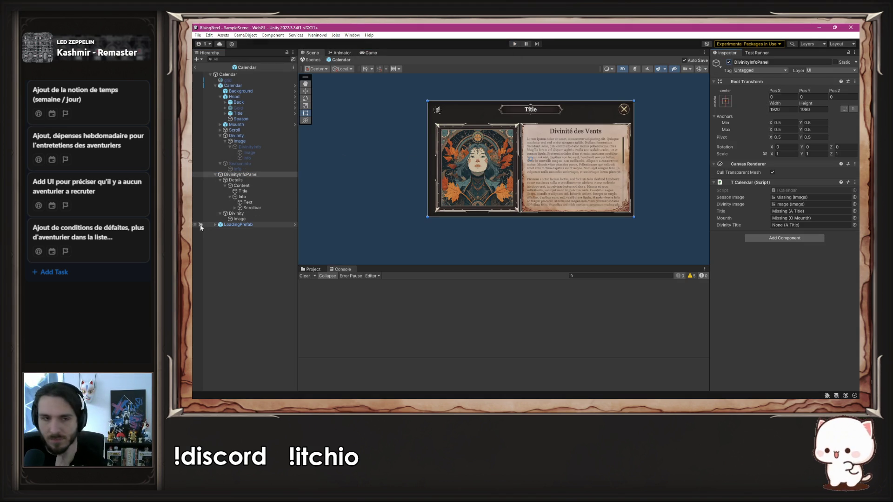
left_click(255, 196)
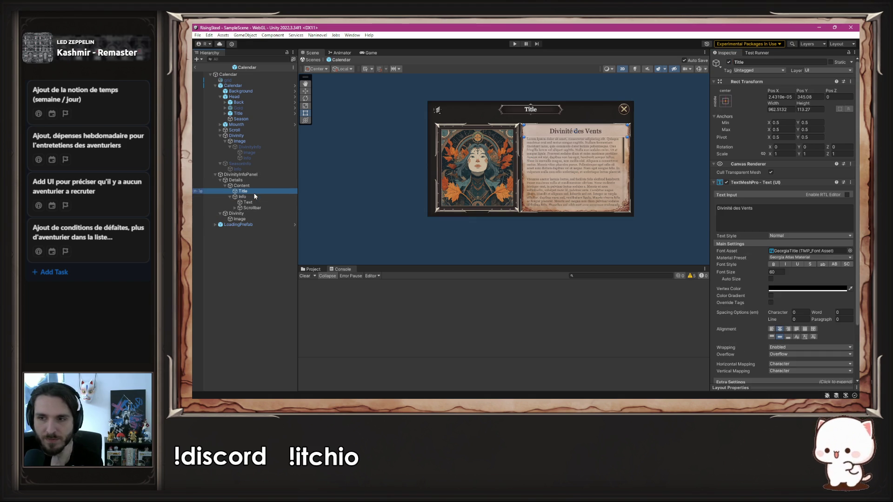
left_click(252, 191)
scroll(711, 244, "down", 5)
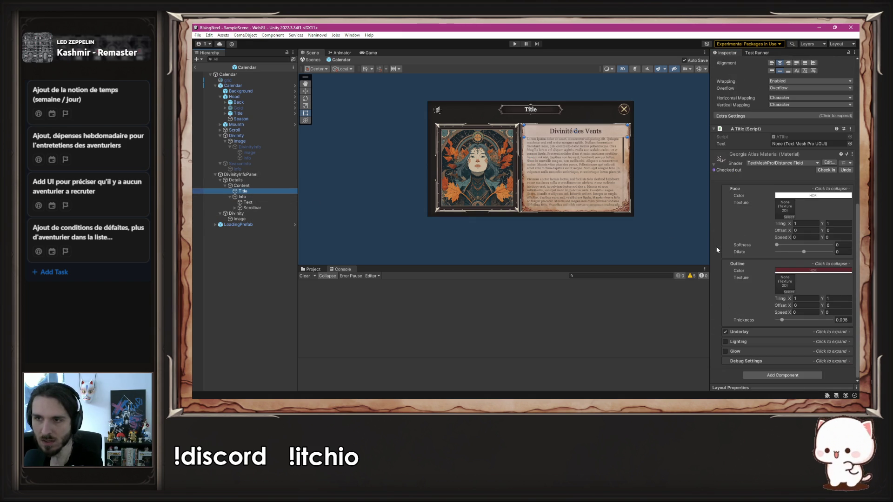
left_click_drag(244, 191, 757, 120)
left_click_drag(809, 140, 816, 145)
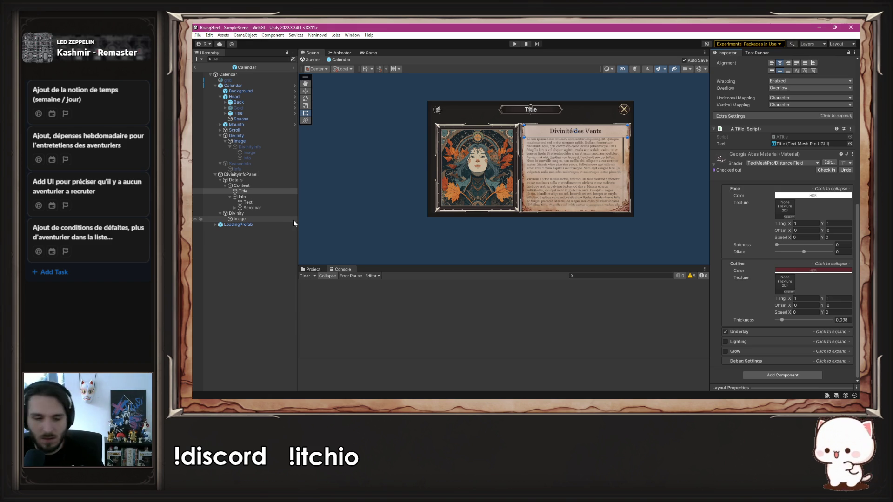
Uncomment the DivinityTitleInfo field and its initialization line in TCalendar.cs, then save
key("alt+Tab")
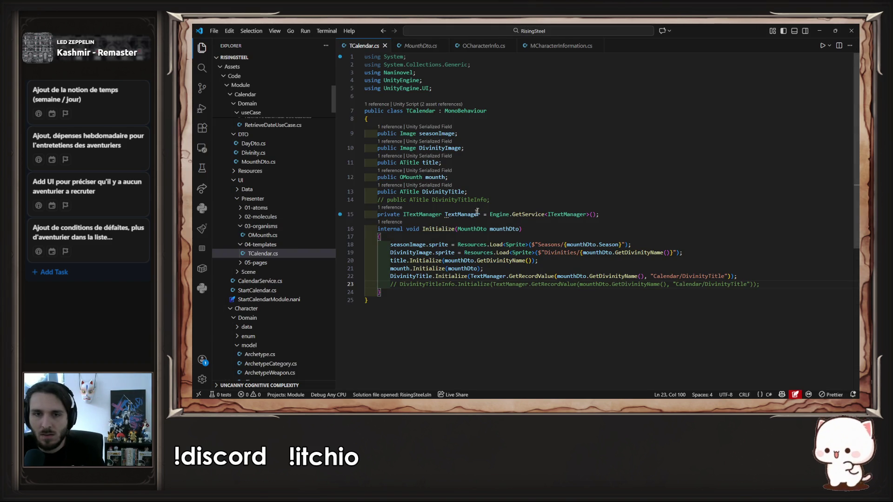
key("ctrl+slash")
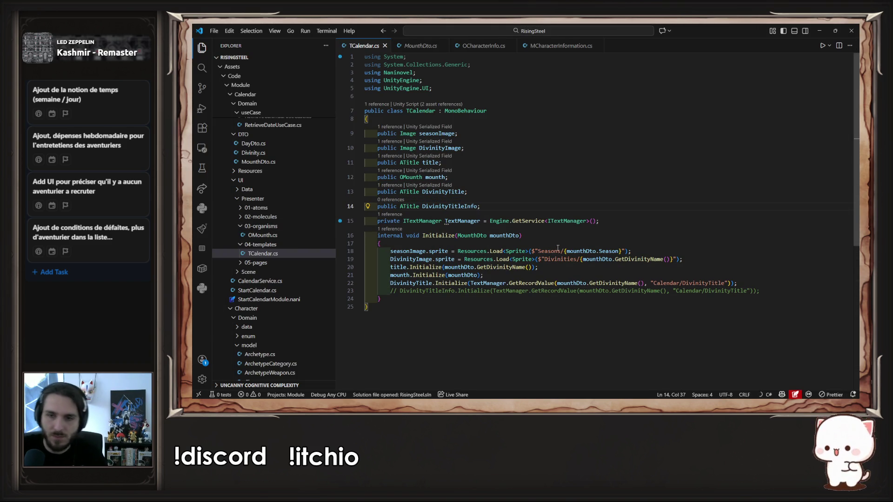
left_click(722, 292)
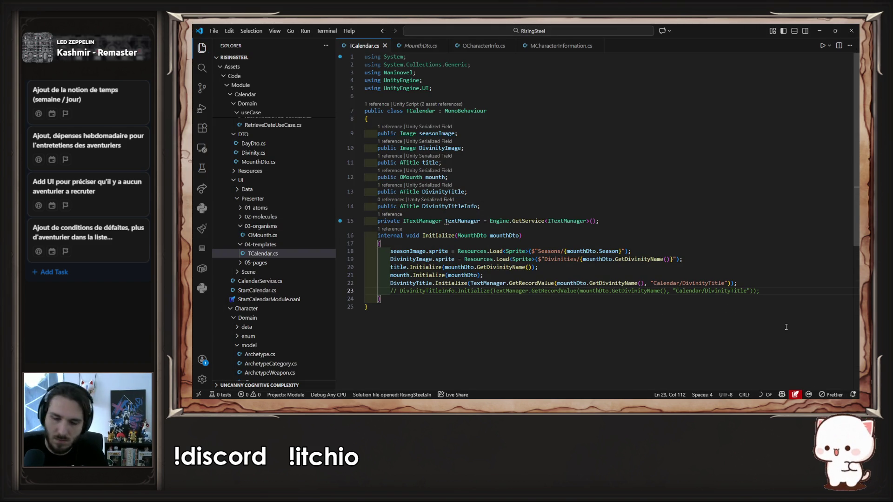
key("ctrl+slash")
key("ctrl+s")
key("alt+Tab")
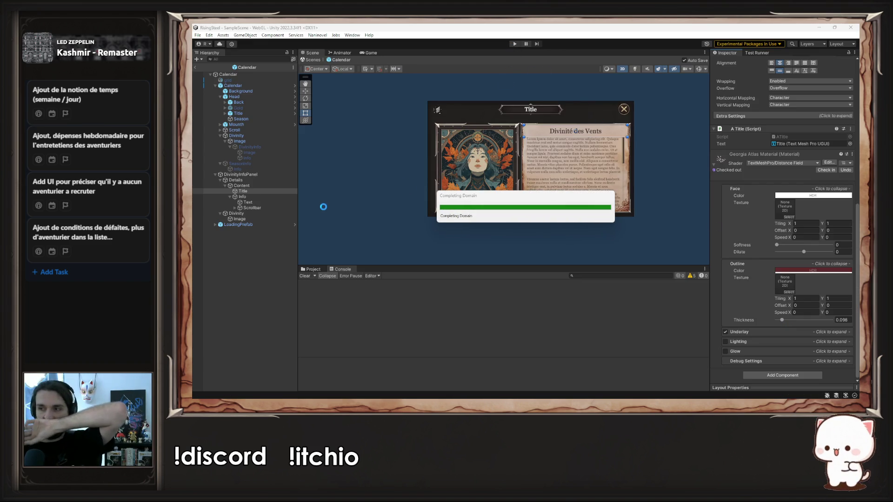
Disable DivinityInfoPanel again and enter Play mode to show the Tellurion calendar
left_click(259, 175)
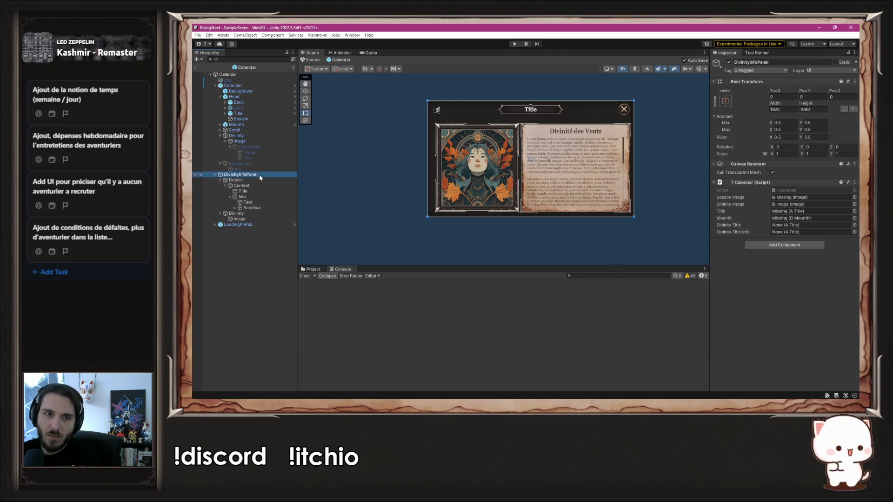
left_click(729, 62)
left_click(514, 44)
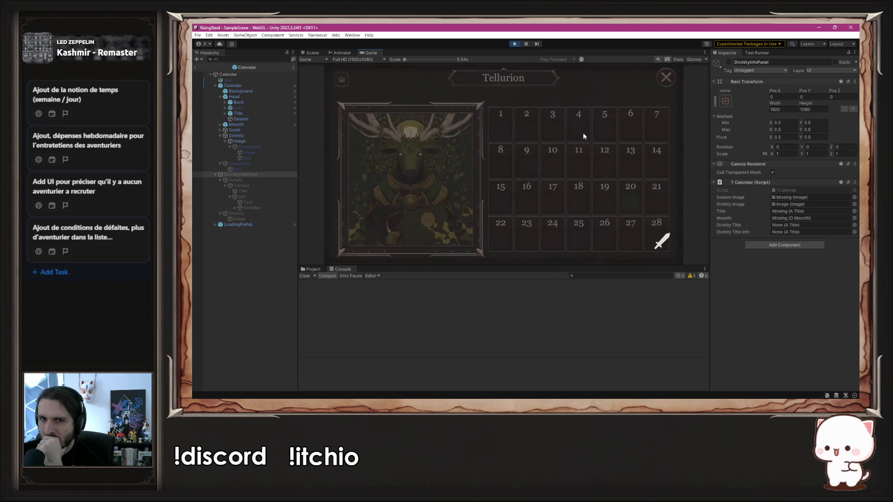
Open the earth god's description panel, then close it to return to the 28-day grid
left_click(425, 176)
scroll(576, 141, "down", 5)
left_click(424, 185)
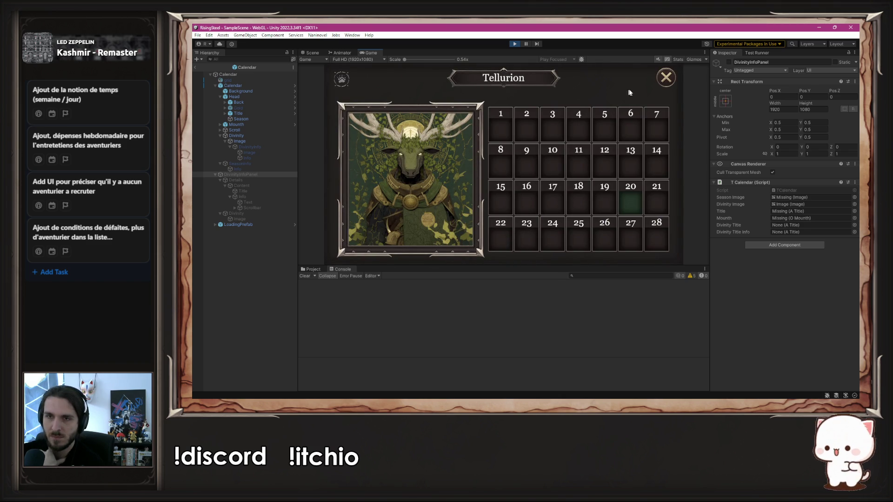
mouse_move(344, 80)
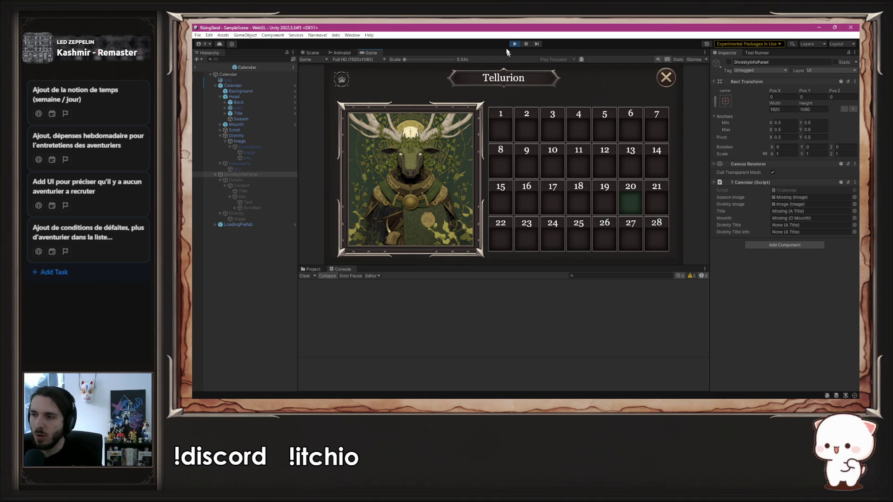
Exit Play mode and try enlarging the Mounth bar, then undo it back to 608 by 108
key("ctrl+1")
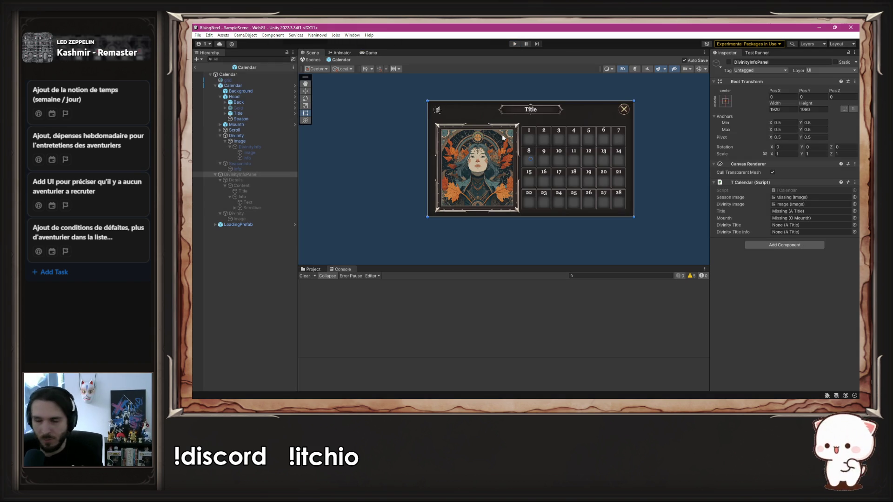
scroll(502, 138, "up", 2)
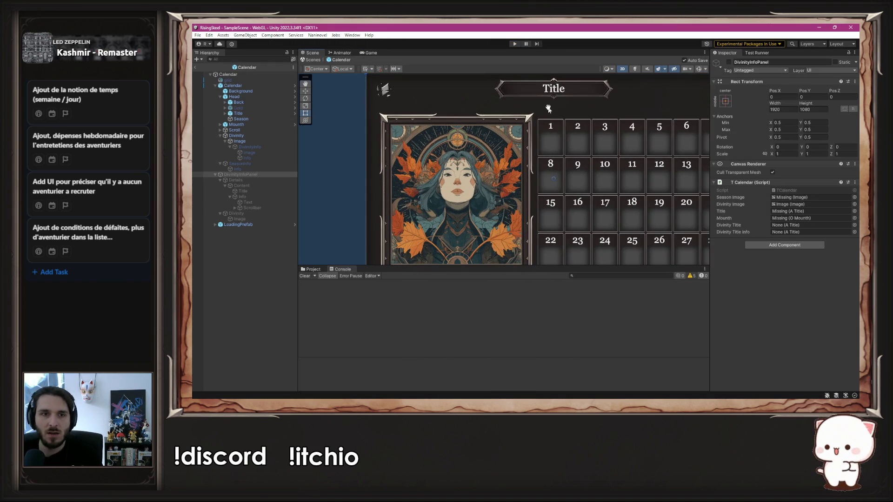
scroll(547, 107, "up", 2)
left_click(493, 122)
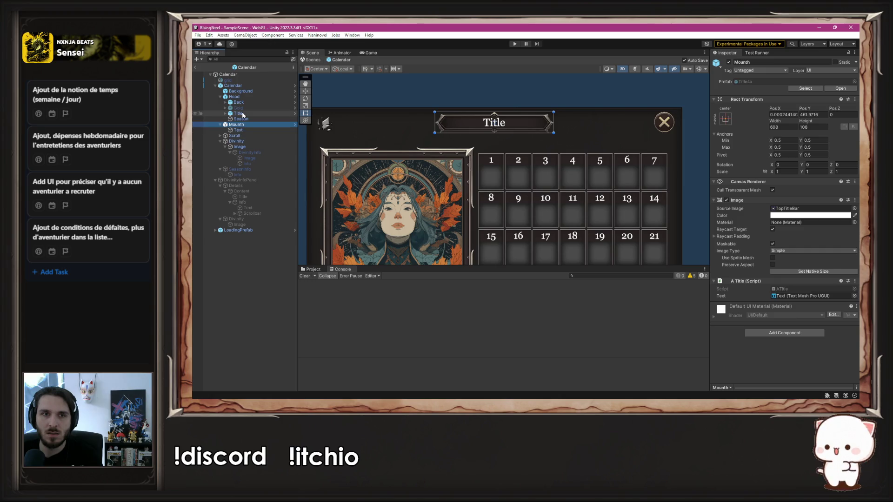
left_click(470, 130)
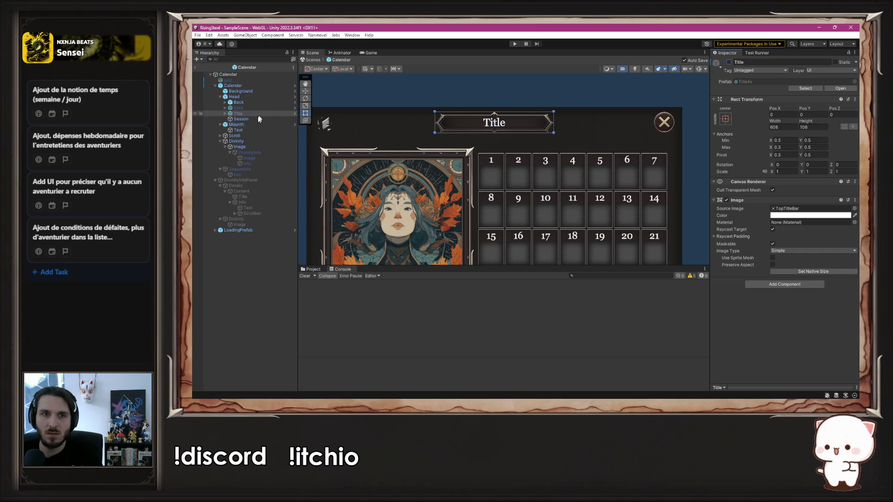
mouse_move(470, 130)
left_mouse_down()
mouse_move(506, 138)
mouse_move(496, 136)
mouse_move(500, 143)
left_mouse_up()
key("ctrl+z")
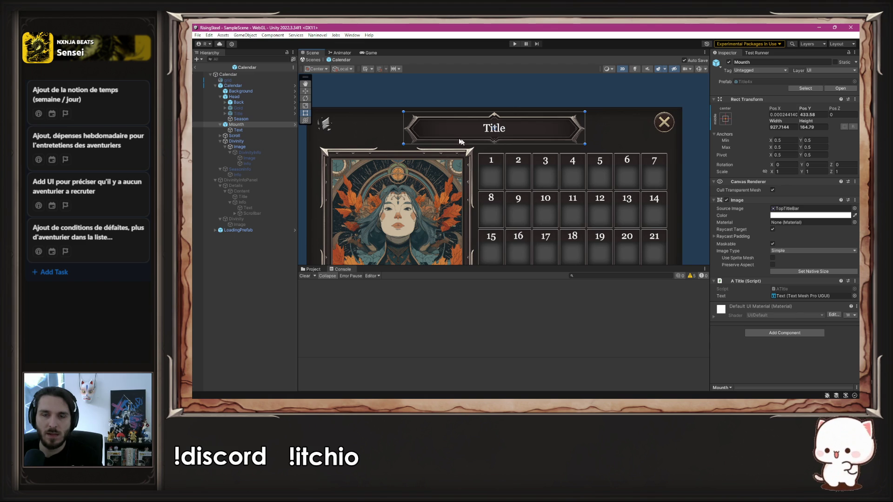
scroll(460, 112, "up", 5)
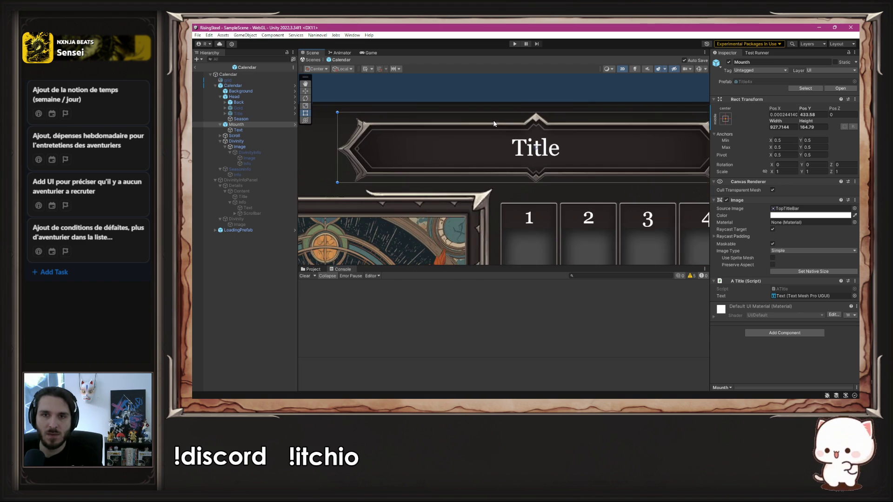
scroll(501, 157, "down", 5)
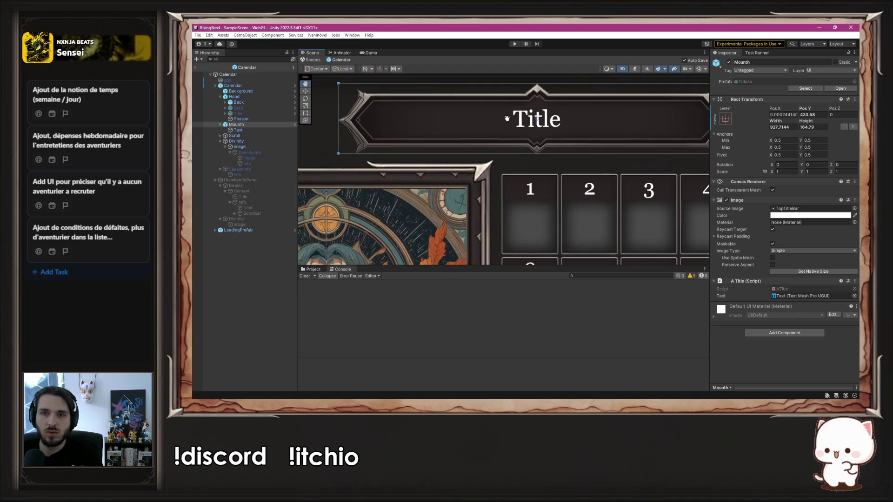
left_click_drag(499, 123, 492, 133)
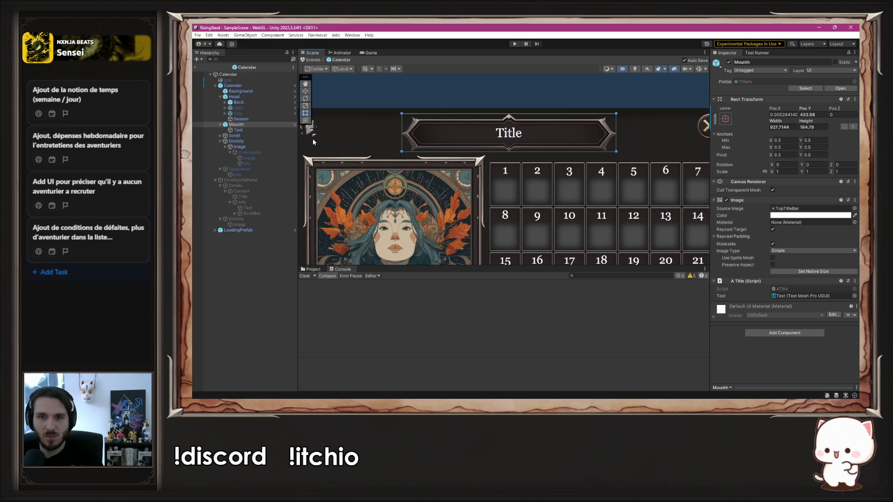
key("ctrl+z")
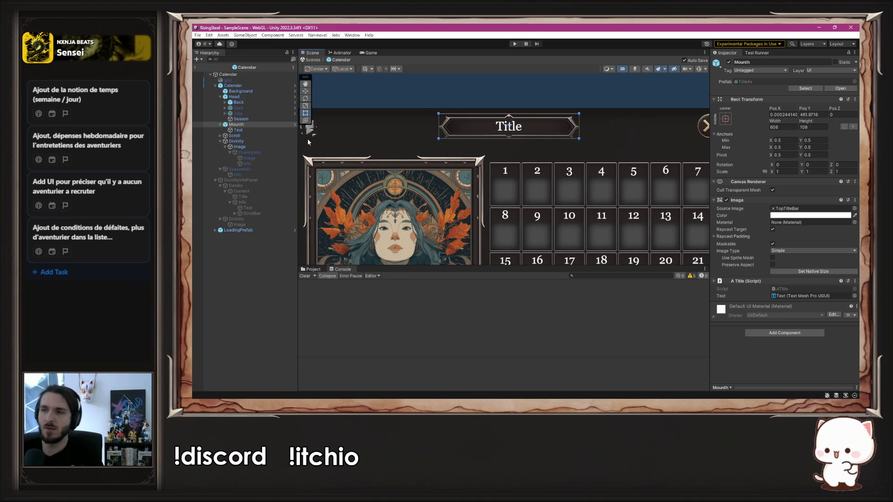
Try moving the Title banner down onto the day grid, then undo the move
scroll(465, 145, "down", 3)
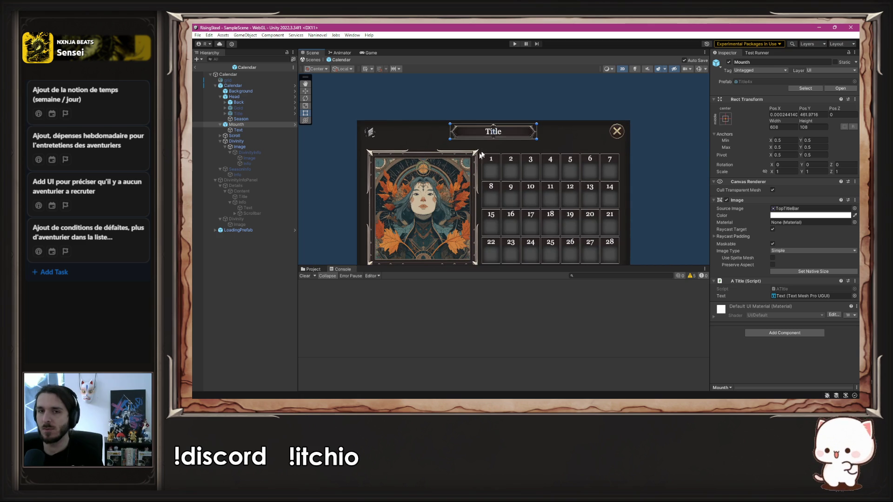
left_click(501, 141)
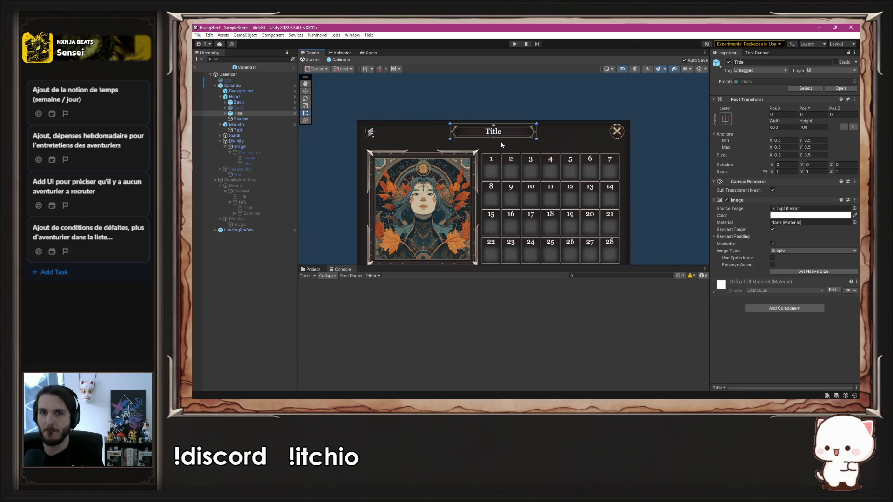
mouse_move(492, 136)
left_mouse_down()
mouse_move(534, 150)
mouse_move(452, 142)
mouse_move(434, 158)
left_mouse_up()
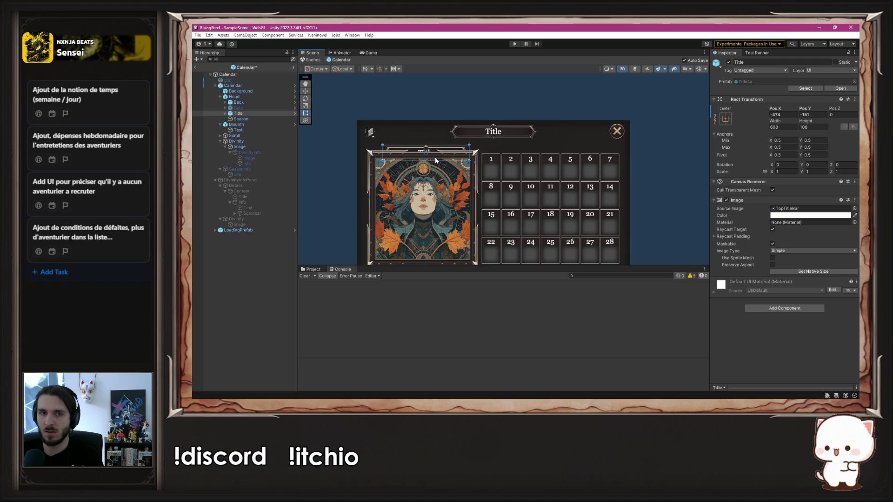
key("ctrl+z")
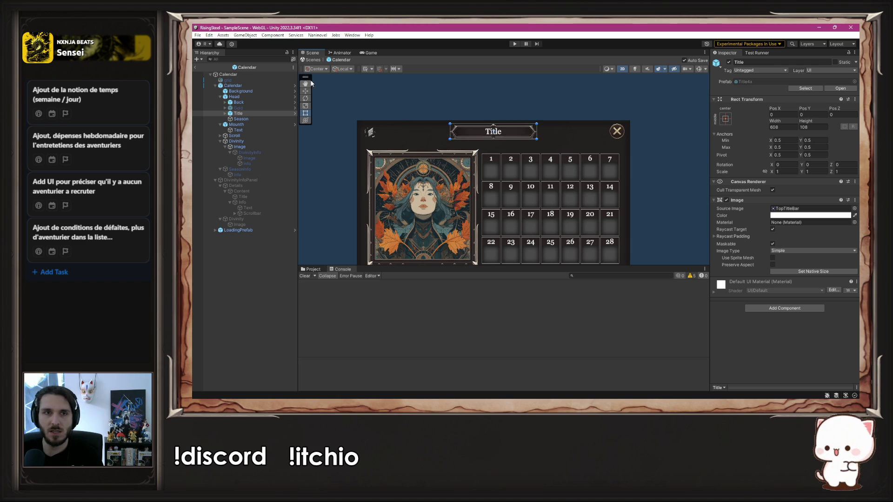
left_click(295, 85)
Move the Mounth bar onto the portrait frame's top and reorder it below Divinity to draw on top
scroll(366, 125, "up", 3)
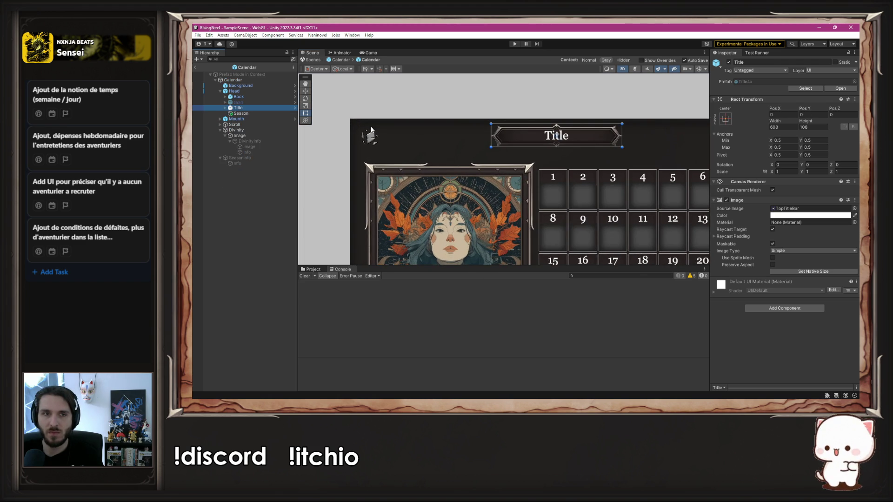
left_click(265, 119)
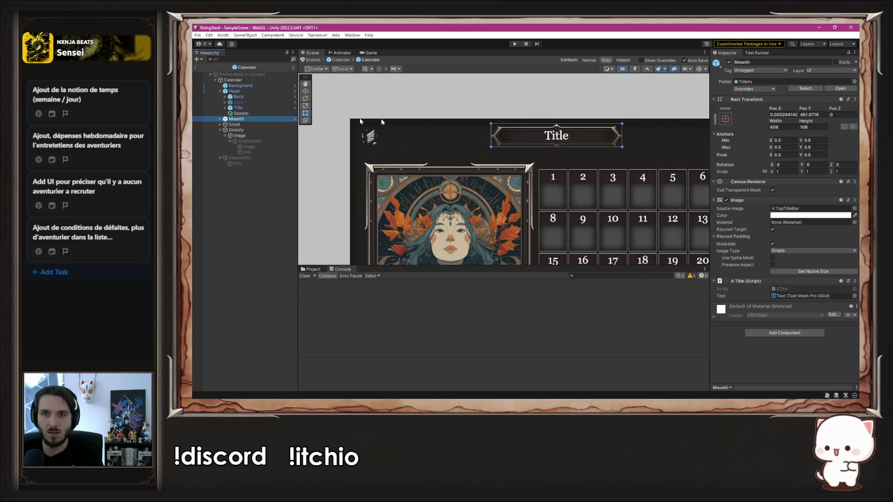
left_click_drag(513, 137, 409, 165)
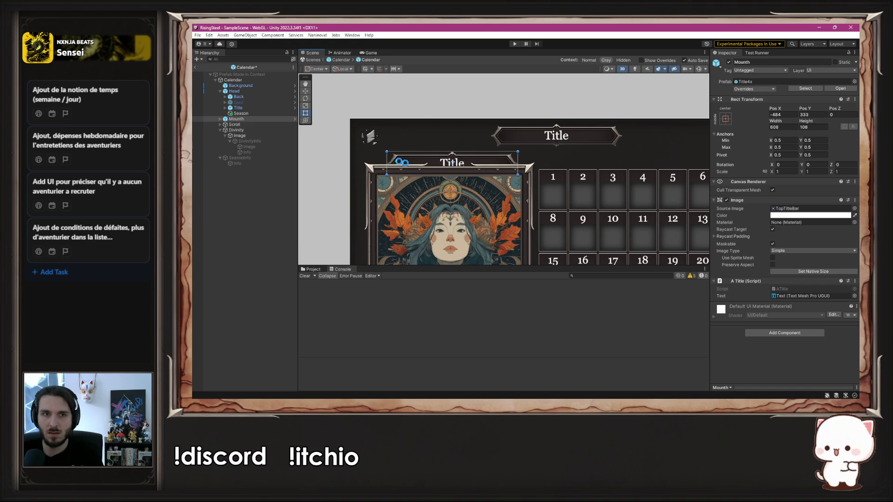
left_click(220, 130)
left_click_drag(237, 119, 240, 134)
left_click(427, 167)
left_click_drag(426, 165, 459, 159)
Widen the Mounth bar to span the deity portrait, about 768.47 by 108
scroll(426, 163, "up", 3)
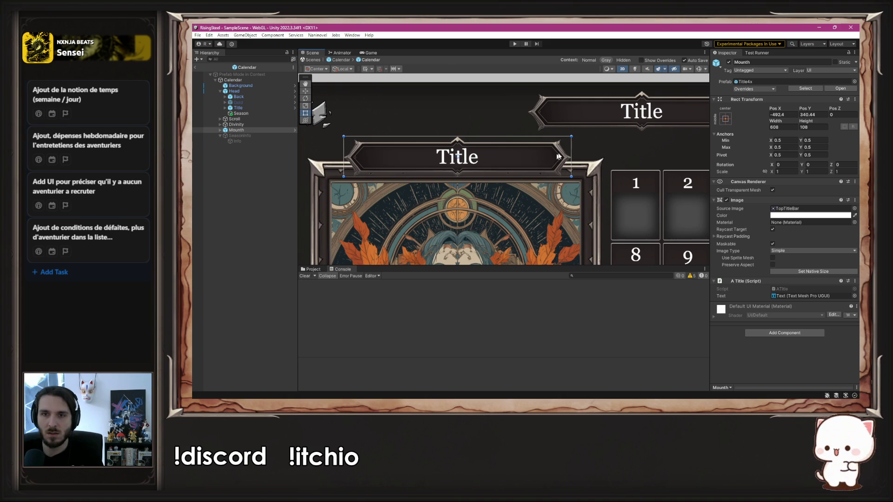
left_click_drag(572, 149, 596, 149)
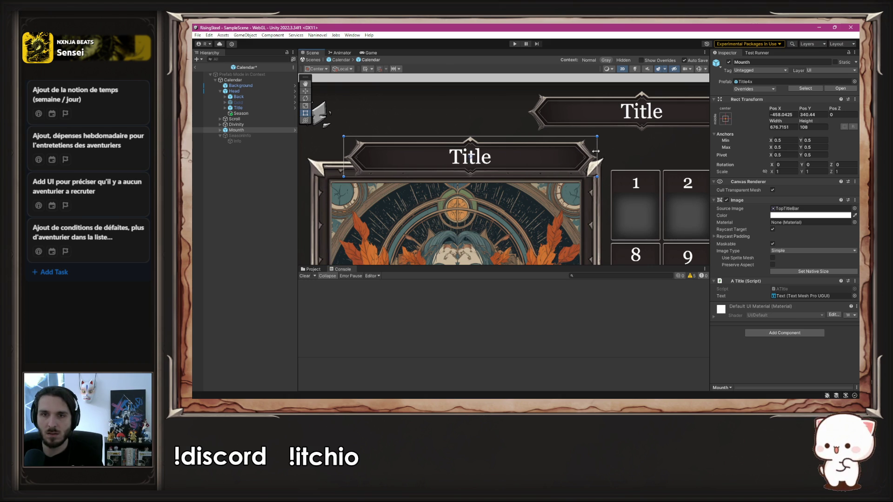
left_click_drag(343, 148, 310, 149)
scroll(437, 190, "down", 2)
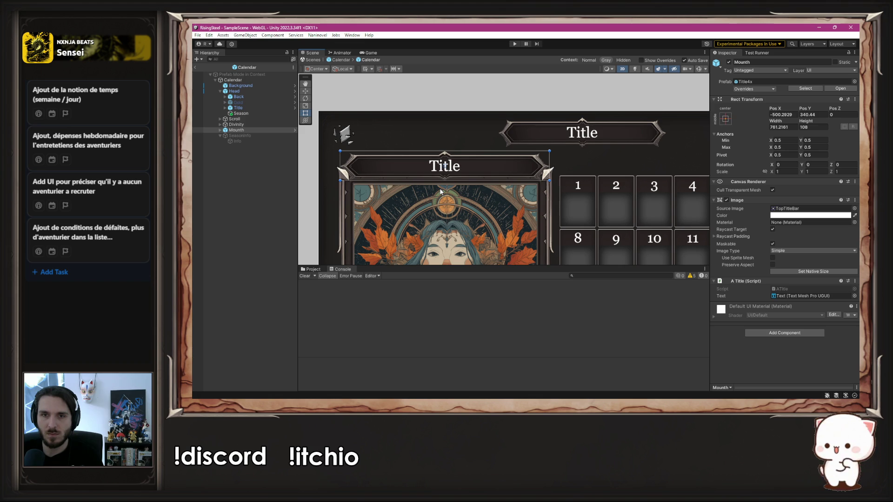
left_click_drag(549, 159, 551, 159)
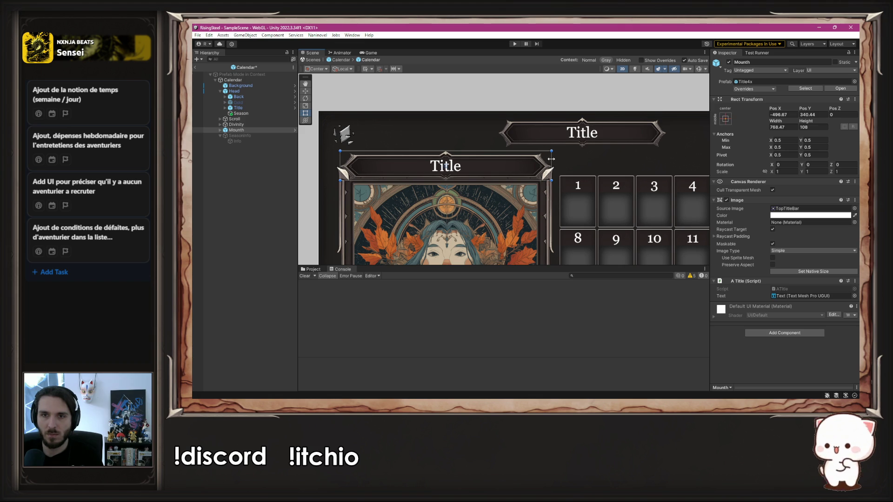
mouse_move(484, 223)
left_mouse_down()
mouse_move(517, 161)
mouse_move(526, 201)
left_mouse_up()
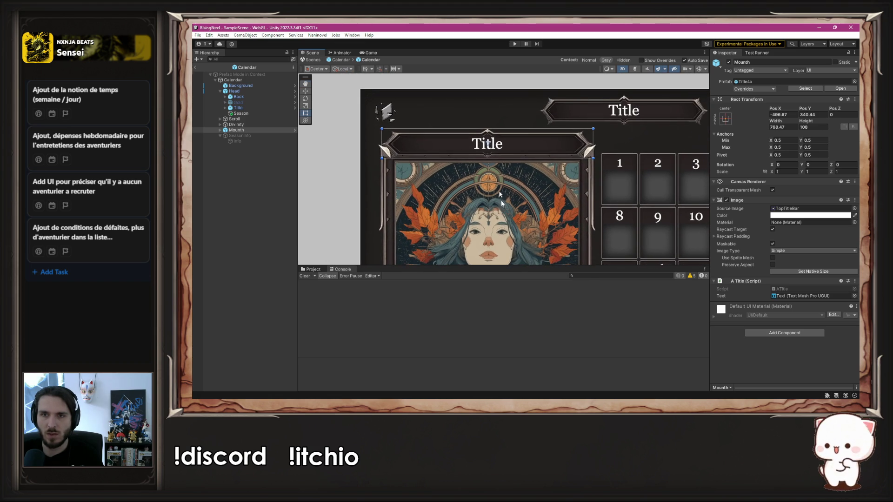
left_click_drag(502, 143, 504, 145)
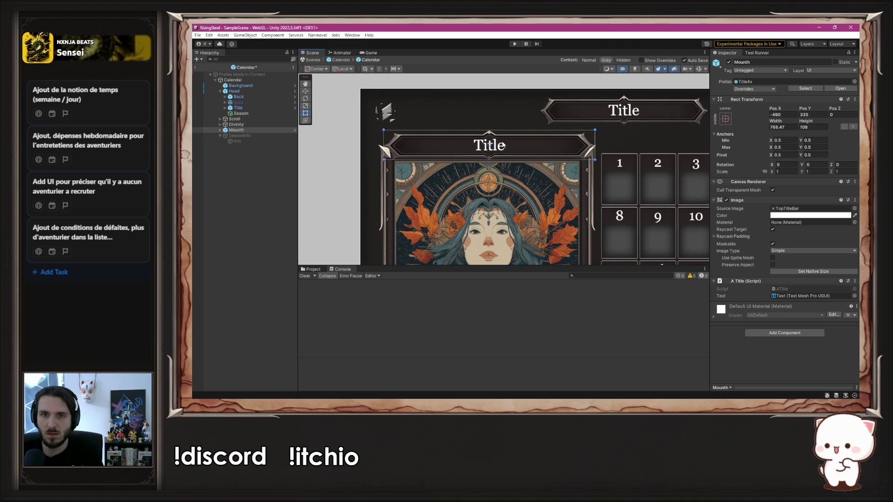
key("ctrl+z")
Save the Calendar prefab and bring the whole calendar back into view
key("ctrl+s")
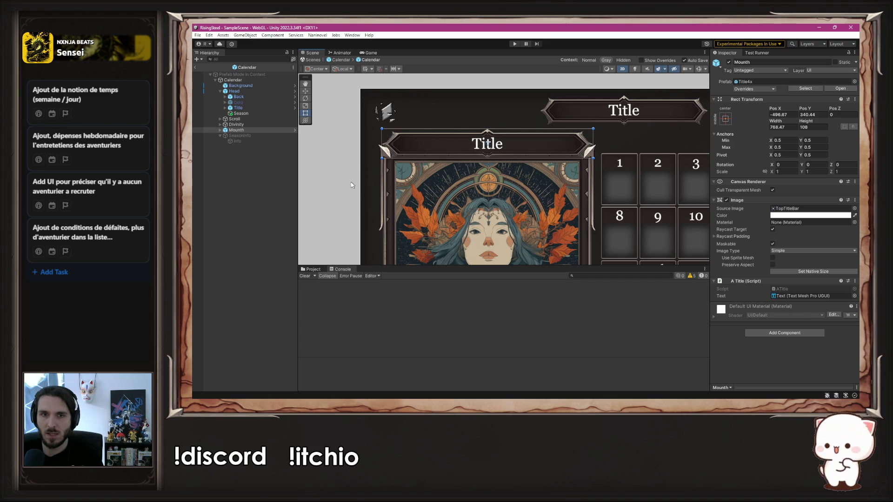
left_click(355, 189)
scroll(355, 188, "down", 3)
left_click_drag(354, 189, 367, 131)
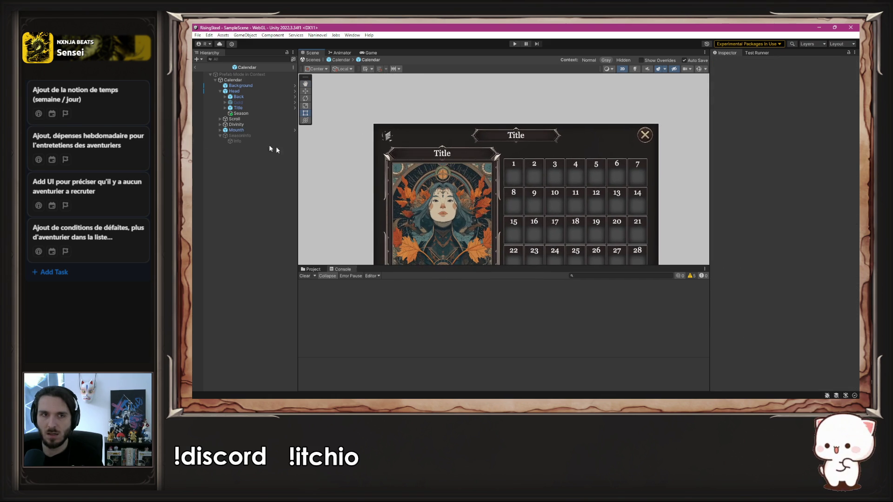
left_click(251, 108)
Replace the Title banner's Text (TMP) text with 'Calendar'
left_click(225, 108)
left_click(244, 114)
left_click(746, 208)
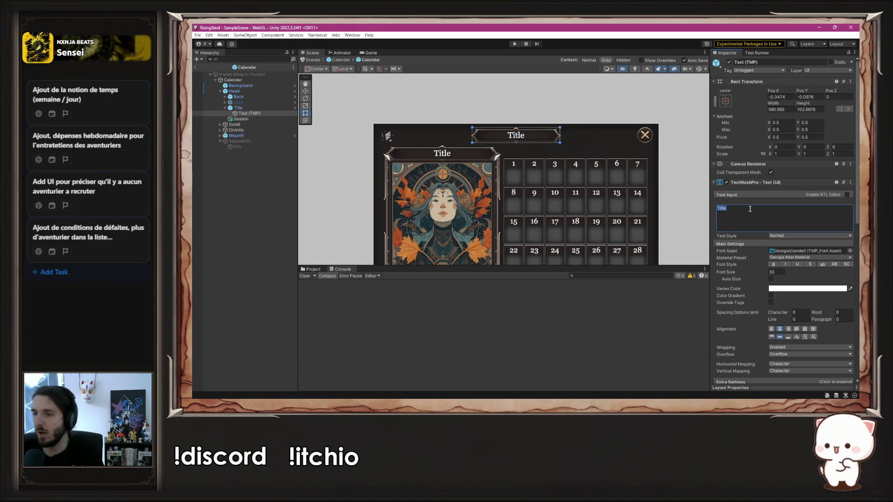
type("Calendar")
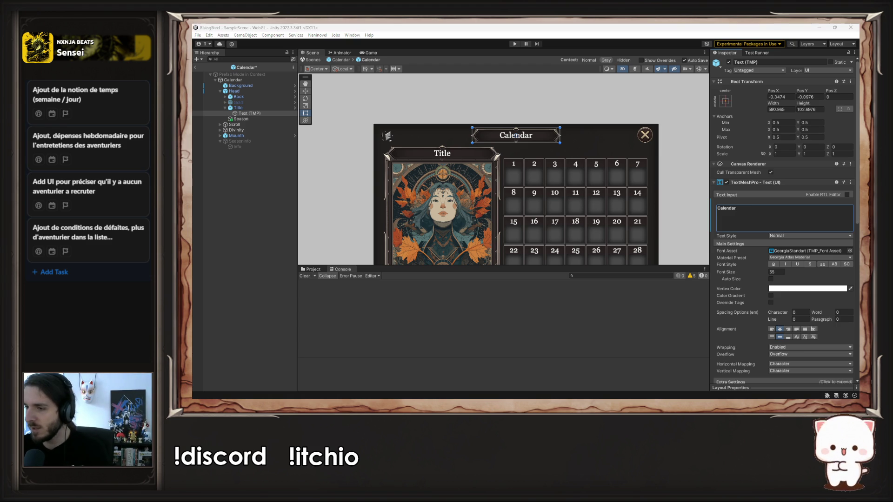
key("alt+Tab")
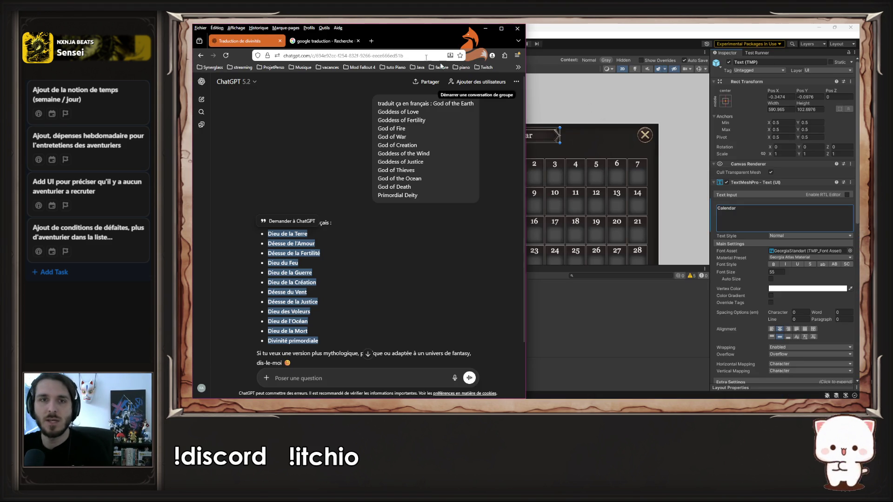
Close the ChatGPT translation tab and search Google Images for 'Calendrier' in a new tab
left_click(371, 41)
left_click(280, 41)
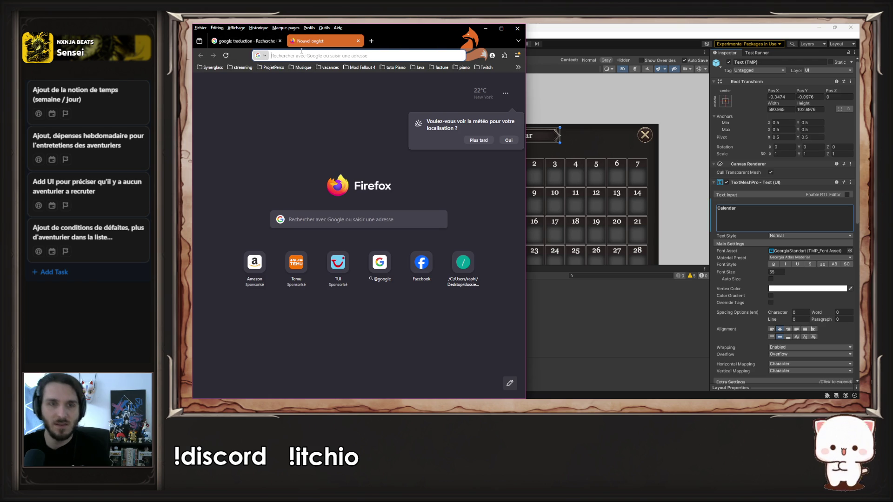
type("Calendrier")
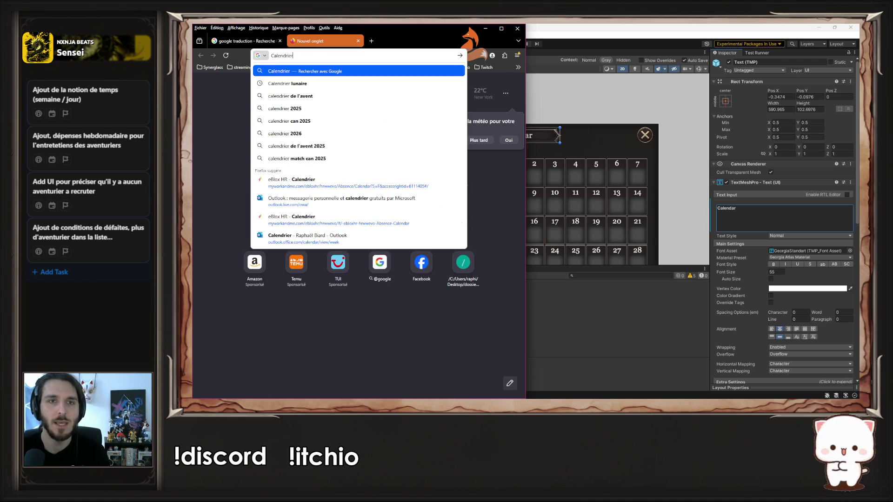
key("Return")
left_click(257, 112)
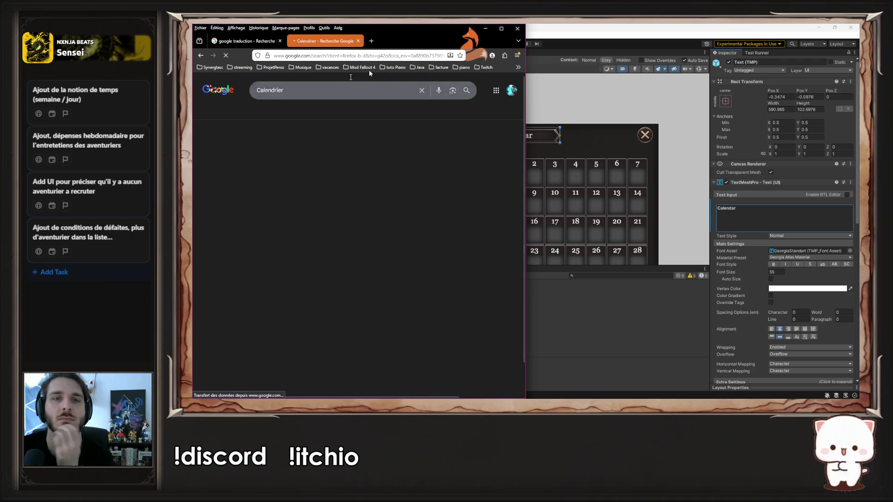
Look over the Amazon magnetic whiteboard calendar product listing
left_click(502, 28)
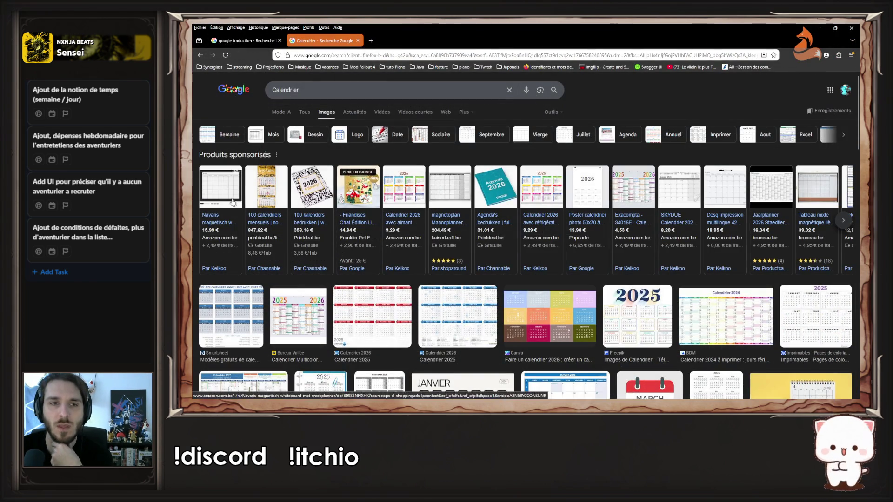
left_click(221, 196)
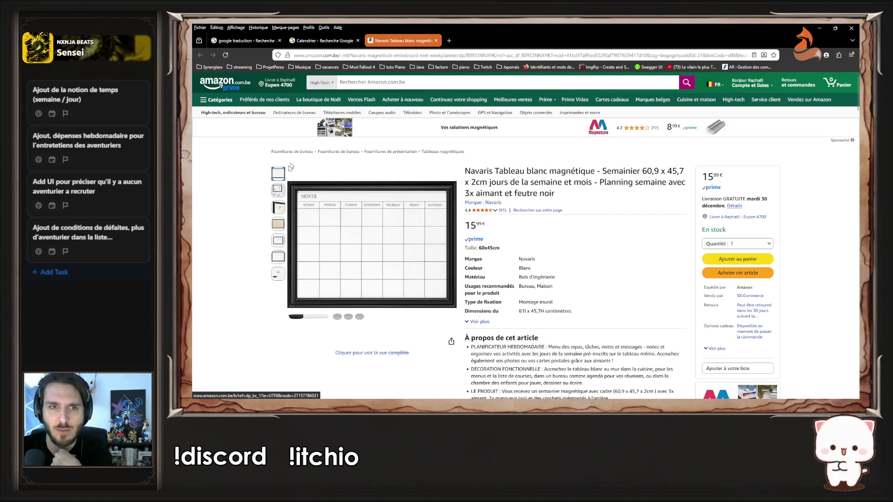
mouse_move(279, 195)
mouse_move(280, 211)
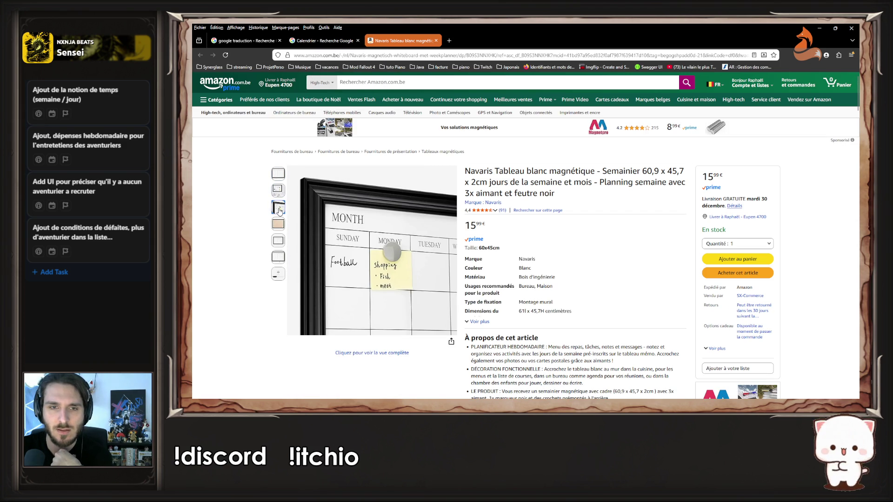
mouse_move(278, 257)
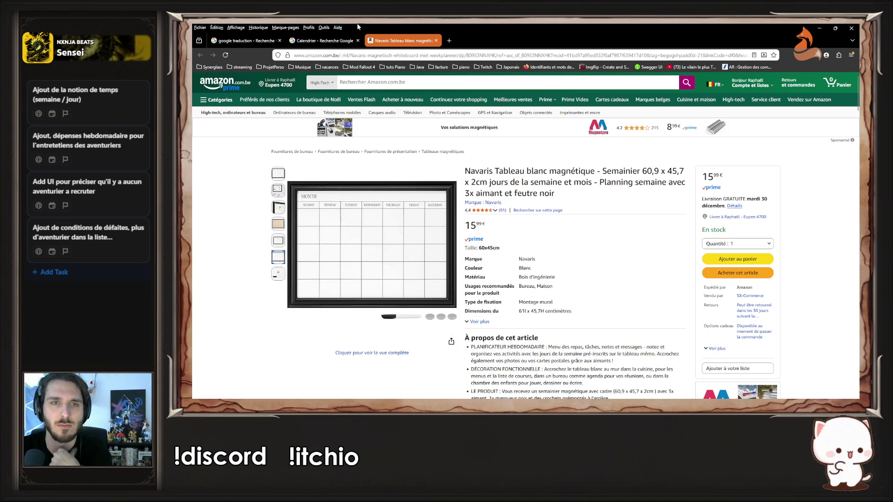
Preview the Calendrier 2026, BDM 2024, printable 2025 and Canva JANVIER images, then return to Unity
left_click(357, 46)
scroll(387, 193, "down", 3)
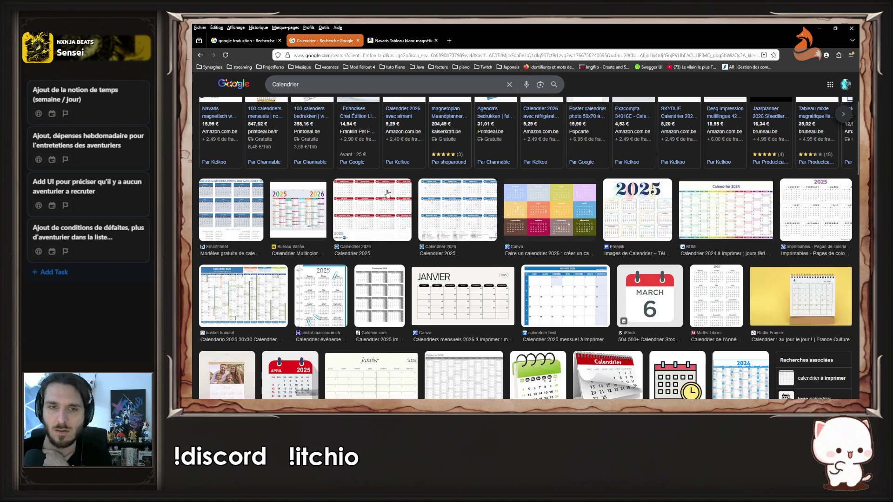
left_click(387, 194)
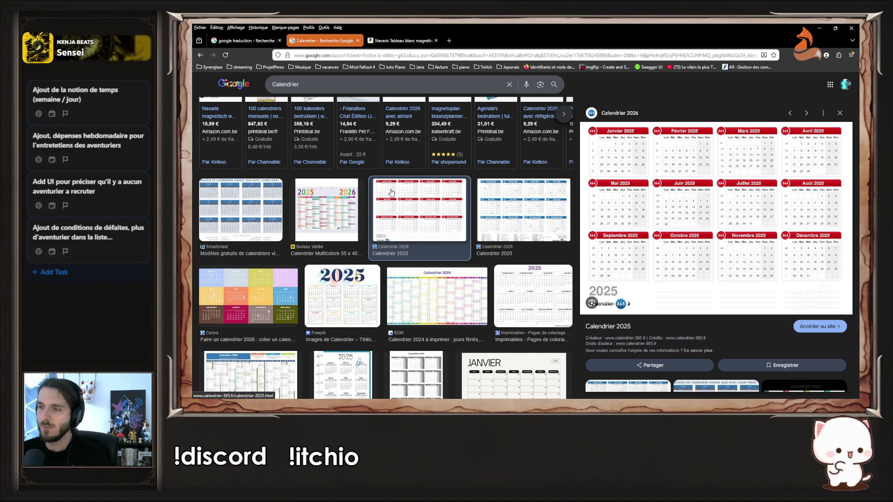
left_click(454, 304)
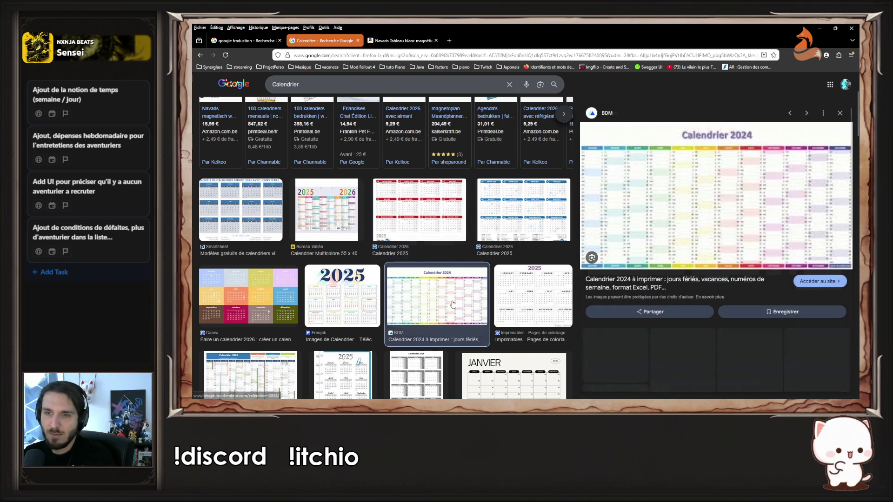
left_click(538, 286)
scroll(493, 278, "down", 2)
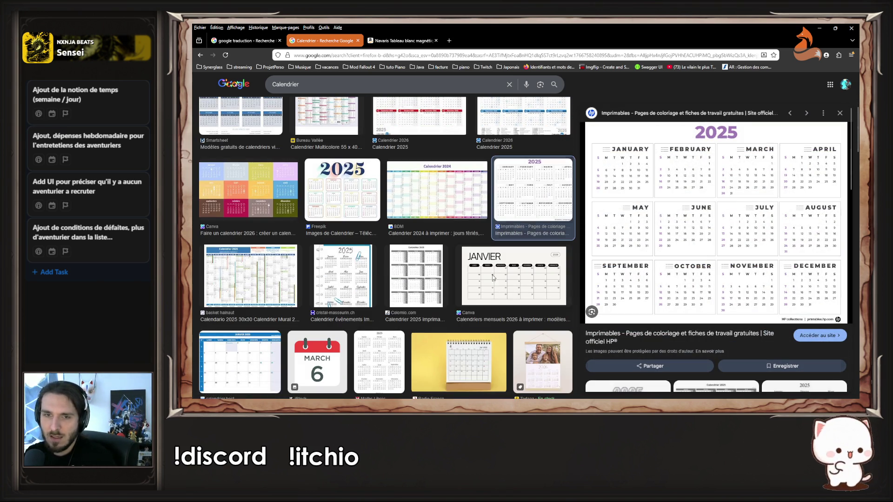
left_click(492, 278)
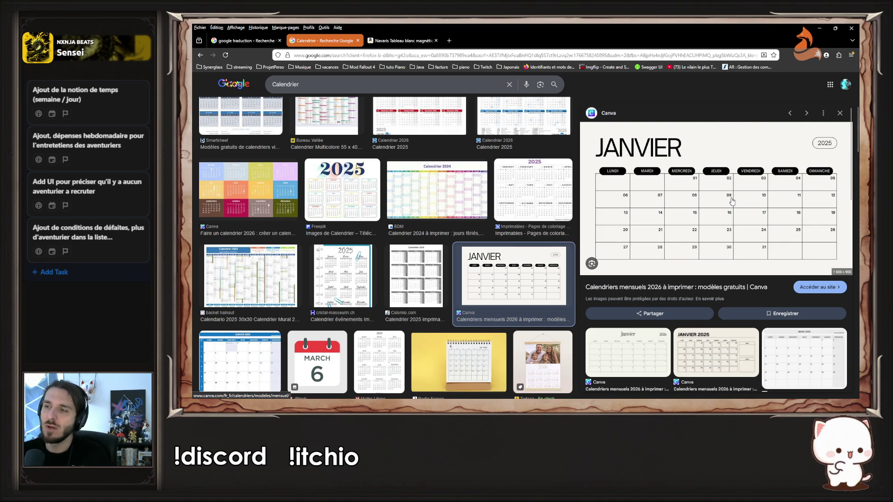
key("alt+Tab")
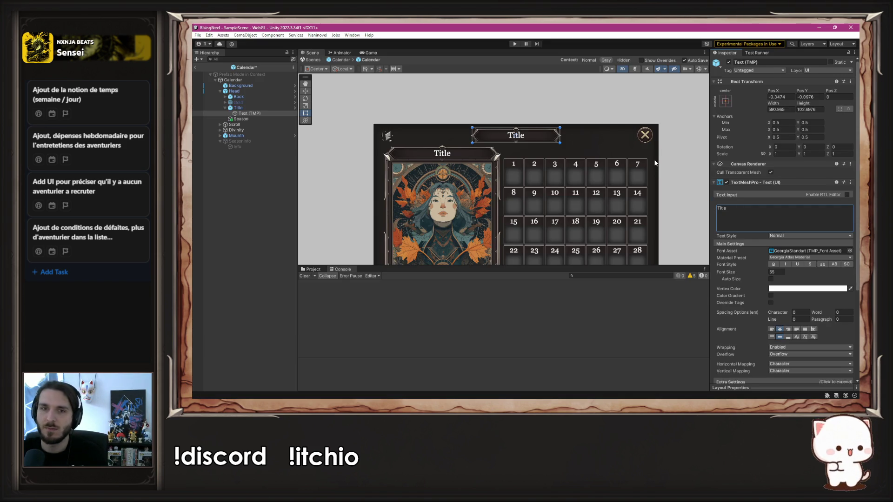
Undo the extra Title banner over the portrait and deactivate the original Title object
left_click(237, 135)
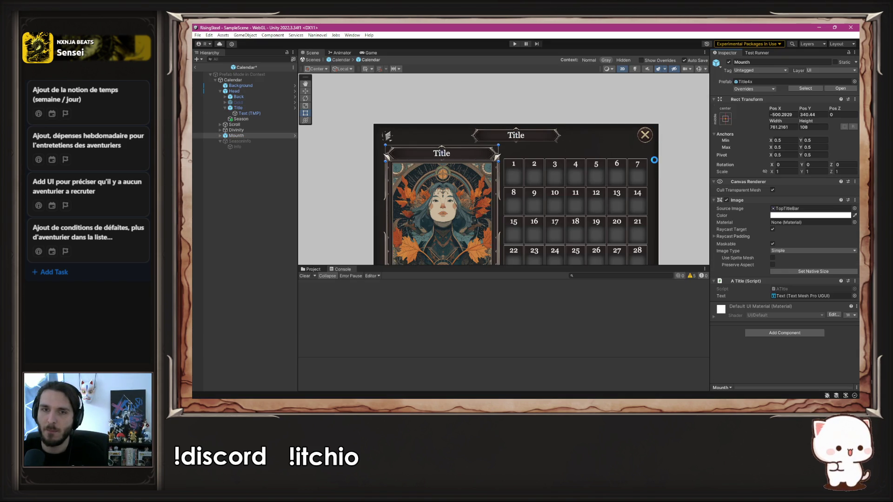
key("ctrl+z")
key("ctrl+z")
key("ctrl+z")
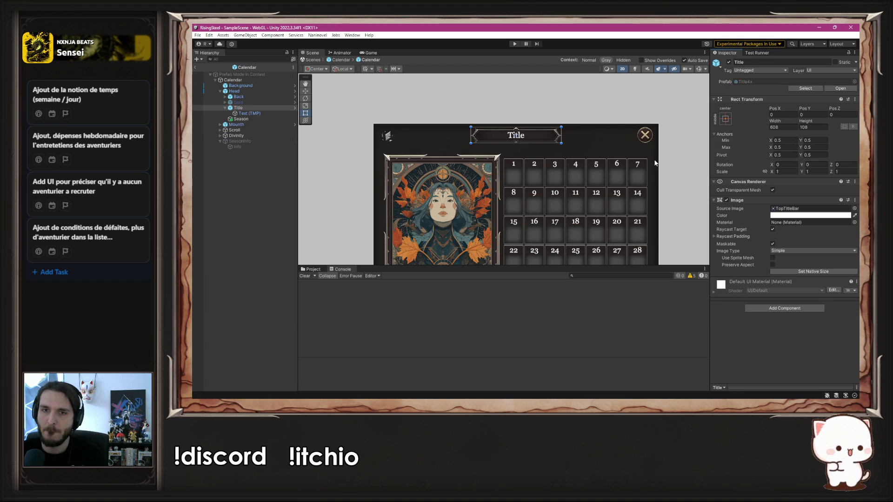
key("ctrl+z")
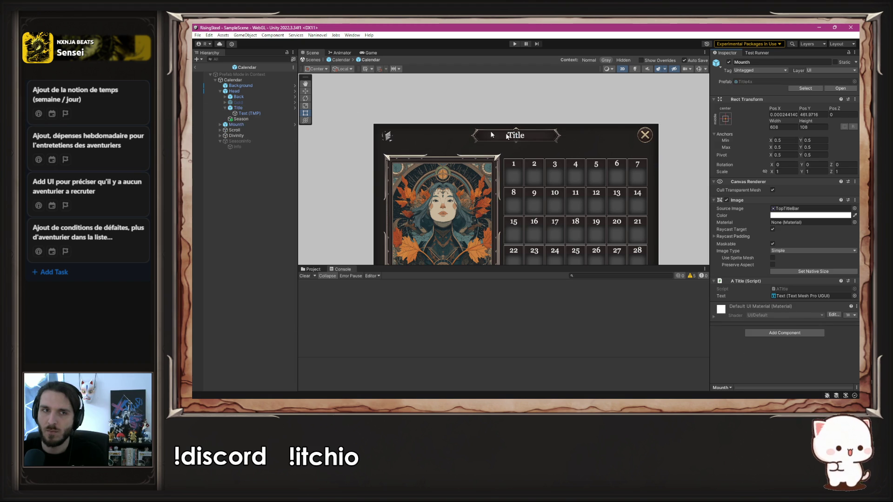
left_click(261, 108)
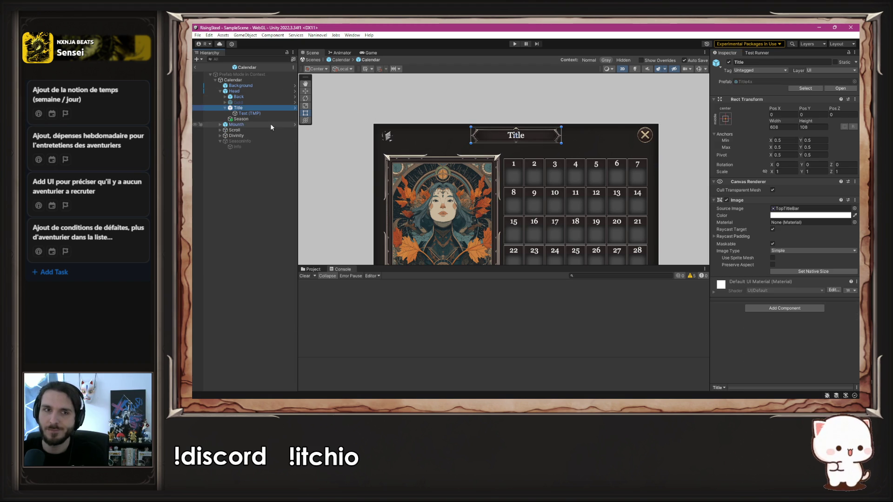
left_click(728, 62)
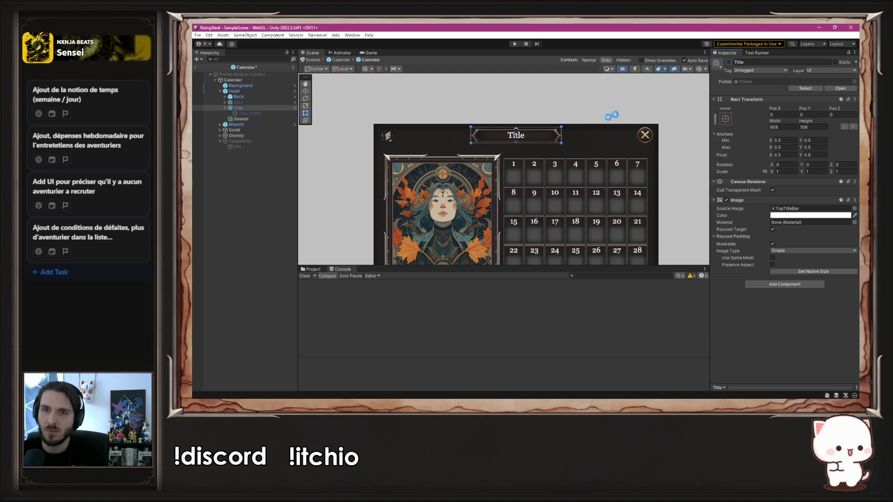
Leave prefab mode and activate the grid object
left_click(341, 60)
left_click(247, 81)
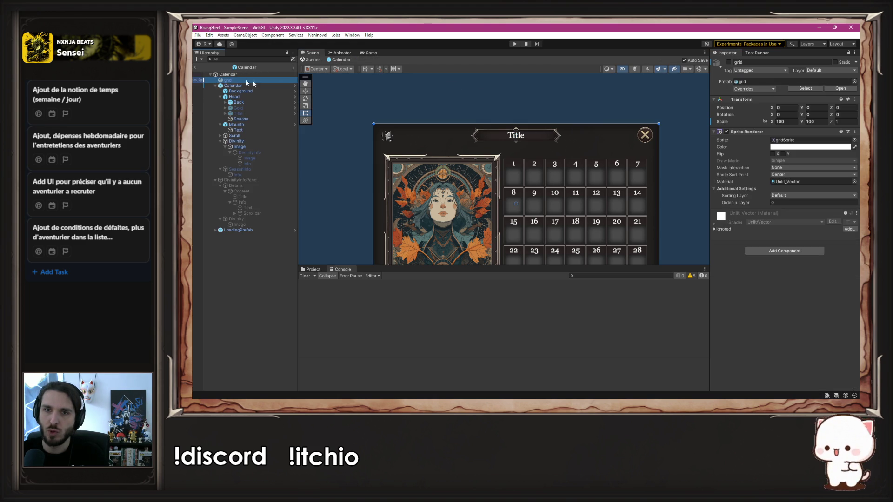
left_click(728, 62)
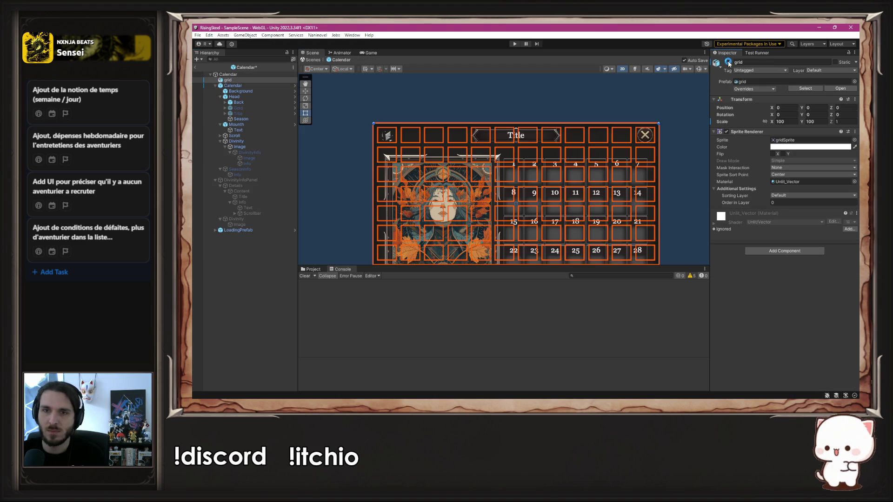
Lower the calendar Background's Image Color alpha so the grid shows through
left_click(249, 92)
left_click(819, 215)
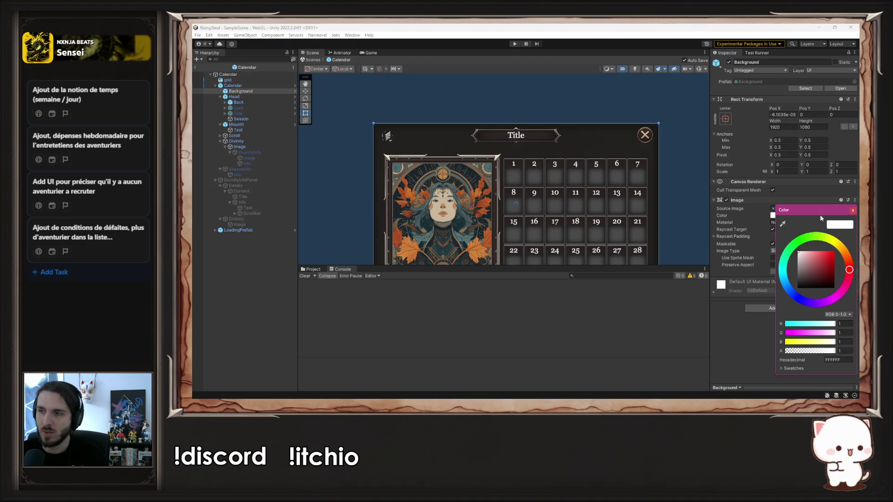
left_click_drag(817, 352, 803, 352)
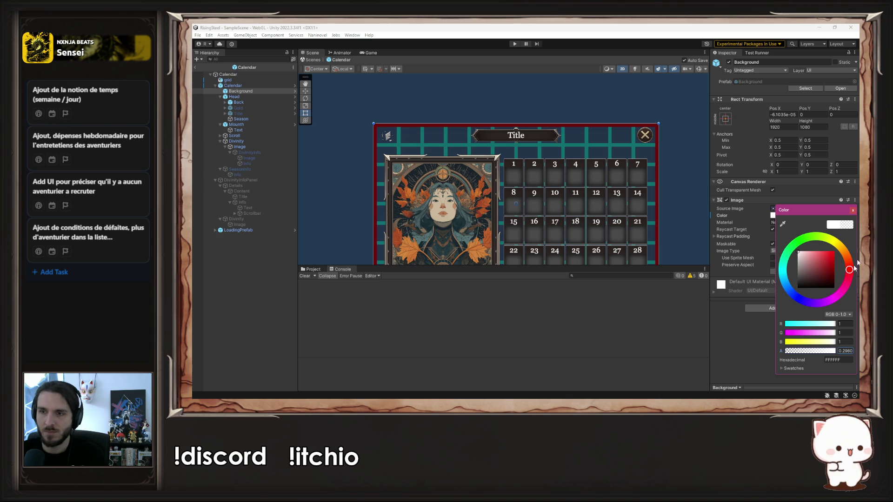
left_click(852, 210)
Check the semi-transparent calendar in the Scene view, select Mounth, and go back to Firefox
scroll(597, 110, "up", 3)
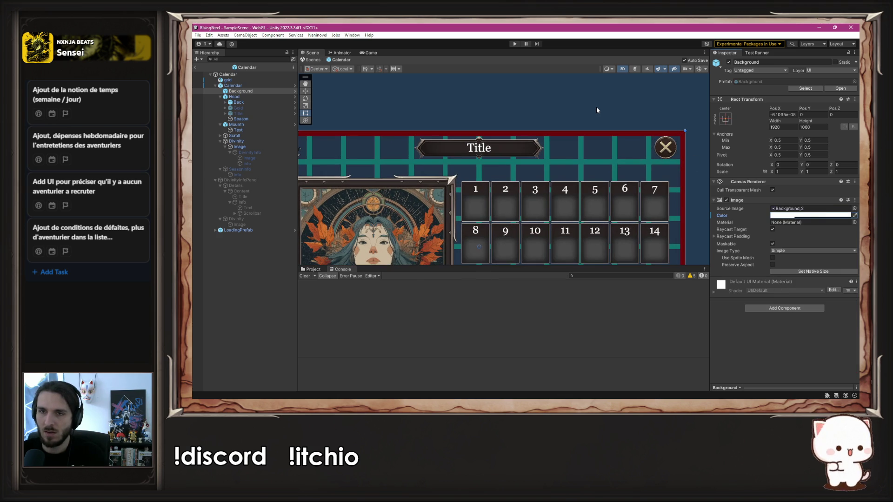
mouse_move(597, 110)
left_mouse_down()
mouse_move(651, 79)
mouse_move(665, 85)
mouse_move(631, 83)
left_mouse_up()
scroll(665, 86, "down", 1)
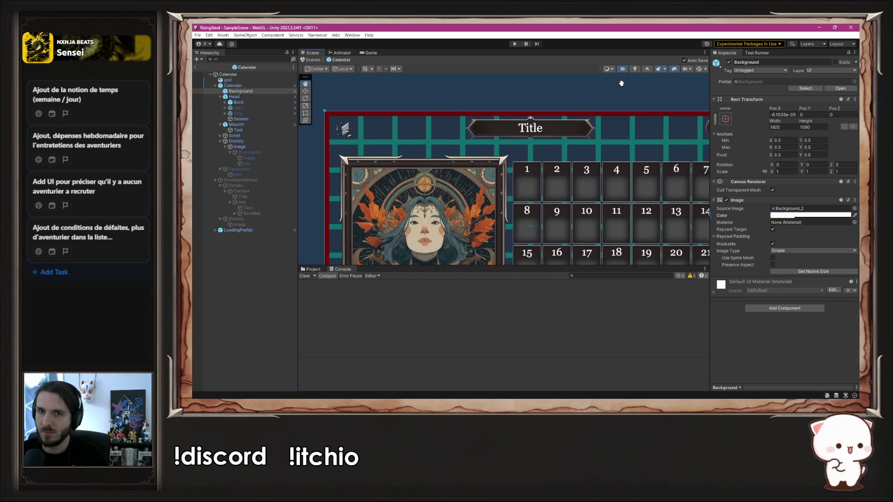
scroll(631, 83, "down", 3)
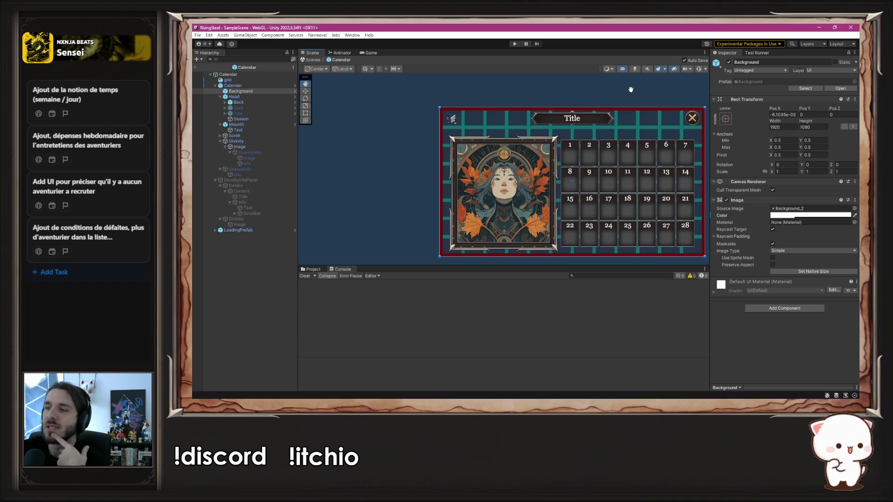
mouse_move(631, 89)
left_mouse_down()
mouse_move(590, 96)
mouse_move(641, 105)
left_mouse_up()
scroll(624, 106, "up", 1)
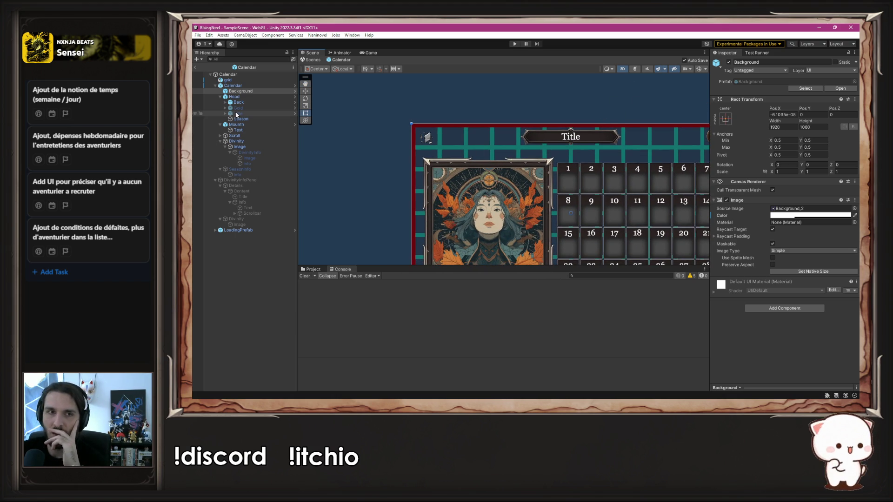
left_click(250, 124)
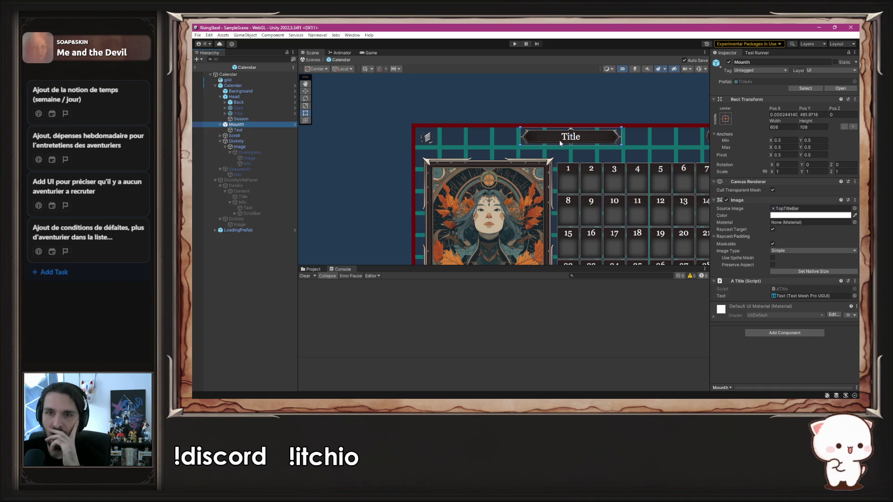
key("alt+Tab")
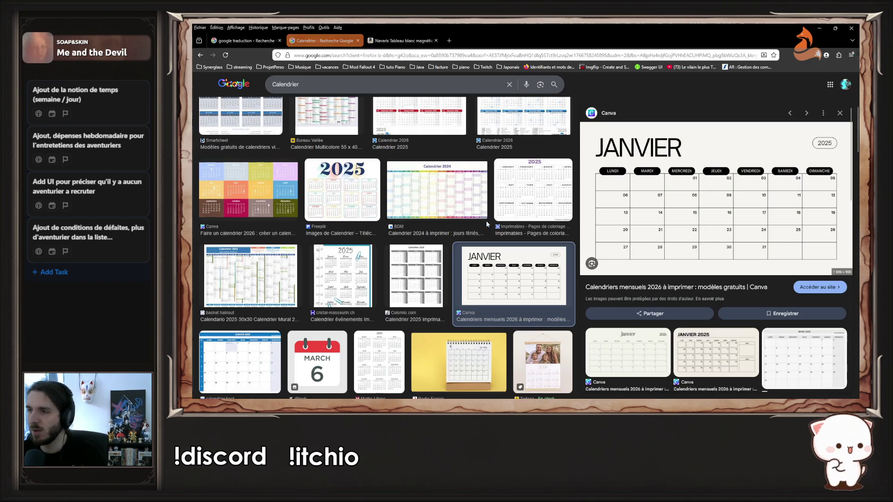
Open the Canva and other calendar image source pages in new background tabs
right_click(635, 146)
left_click(644, 153)
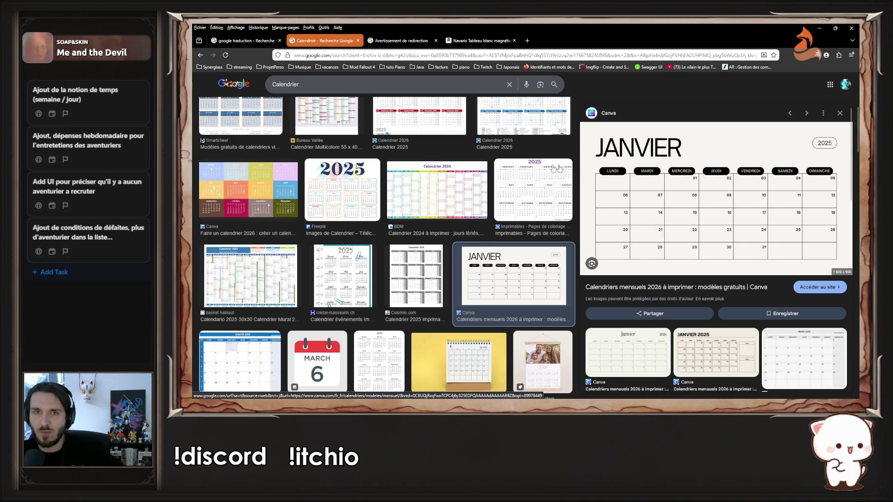
scroll(444, 189, "up", 3)
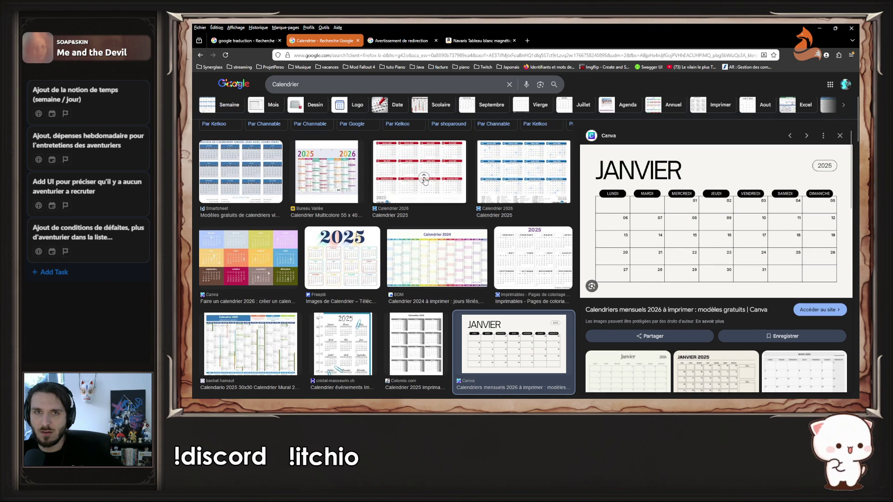
scroll(424, 180, "down", 2)
left_click(423, 137)
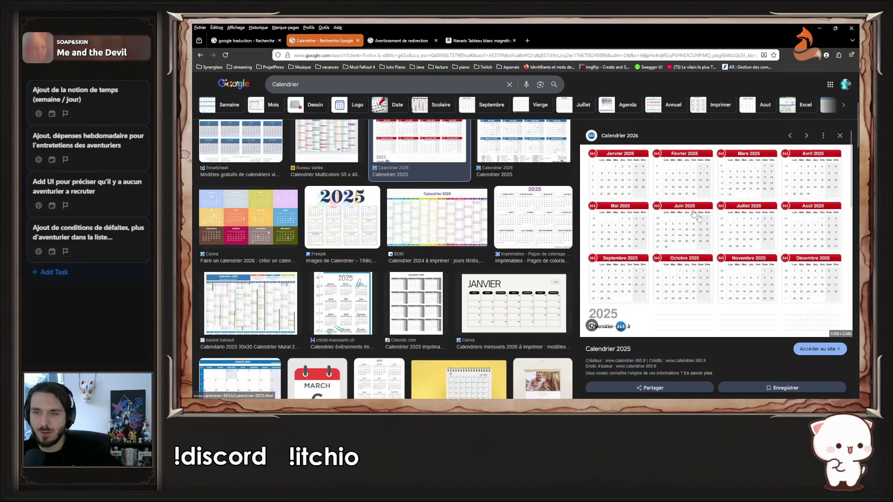
middle_click(707, 219)
scroll(706, 216, "down", 3)
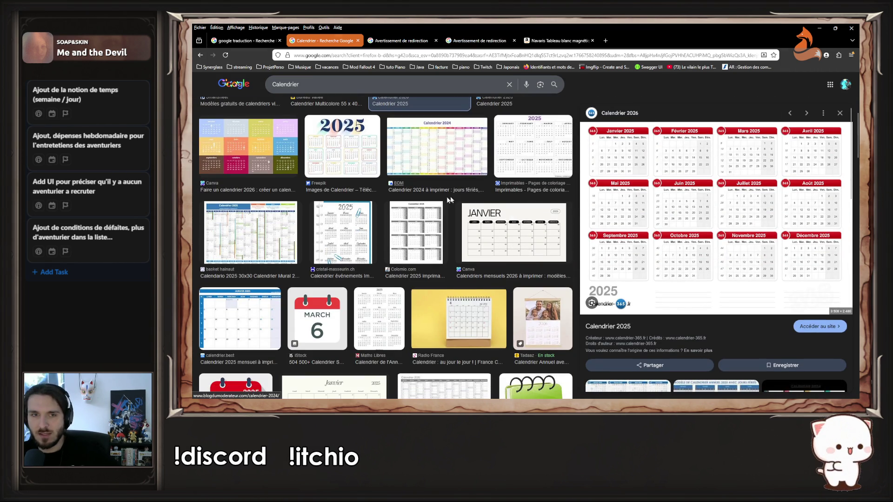
scroll(379, 218, "down", 3)
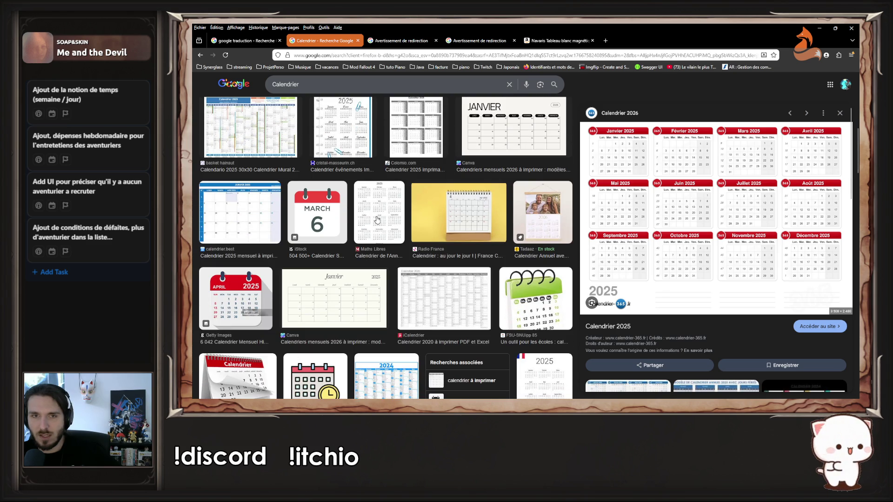
left_click(377, 220)
scroll(377, 220, "down", 2)
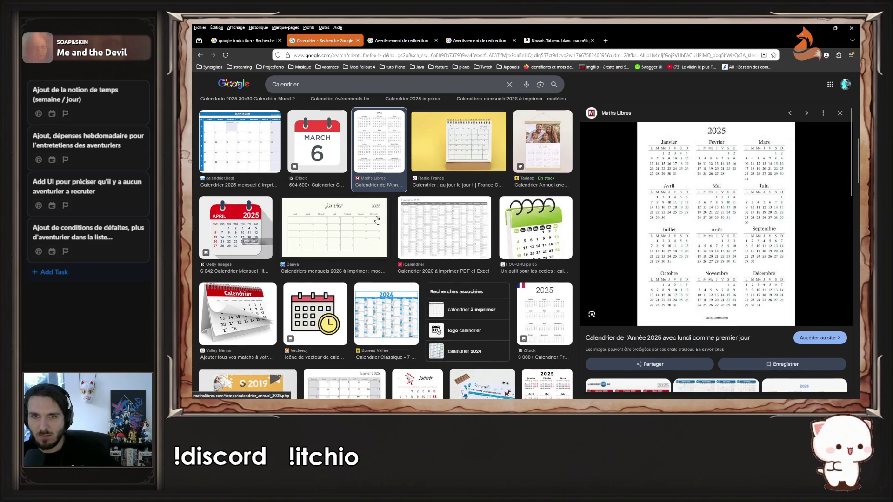
left_click(377, 220)
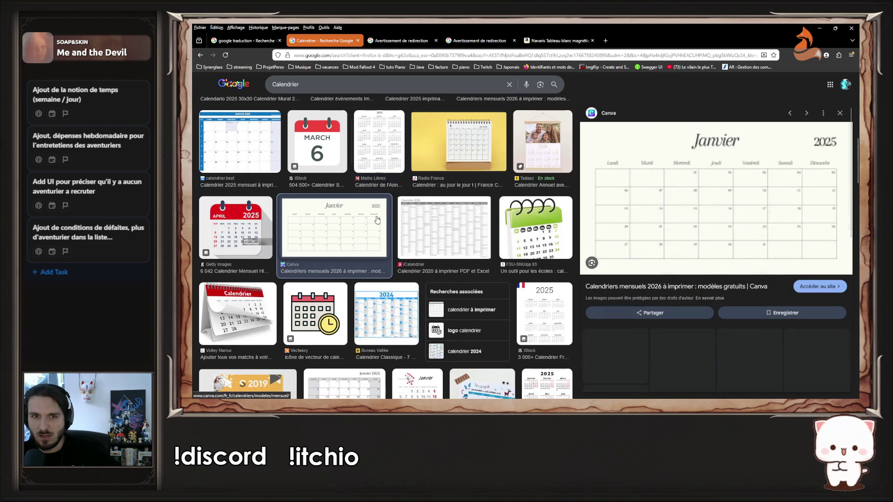
middle_click(651, 173)
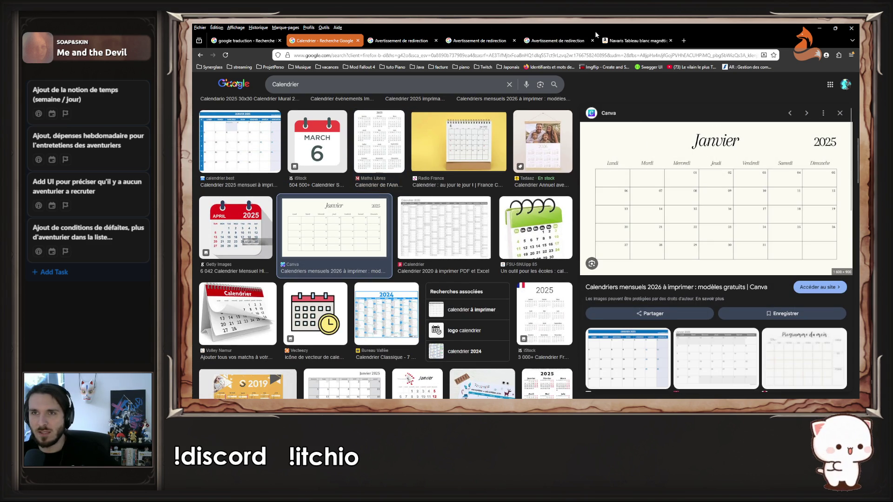
Follow the Canva redirect, close the leftover redirect and calendar tabs, and minimize Firefox
left_click(558, 40)
left_click(479, 40)
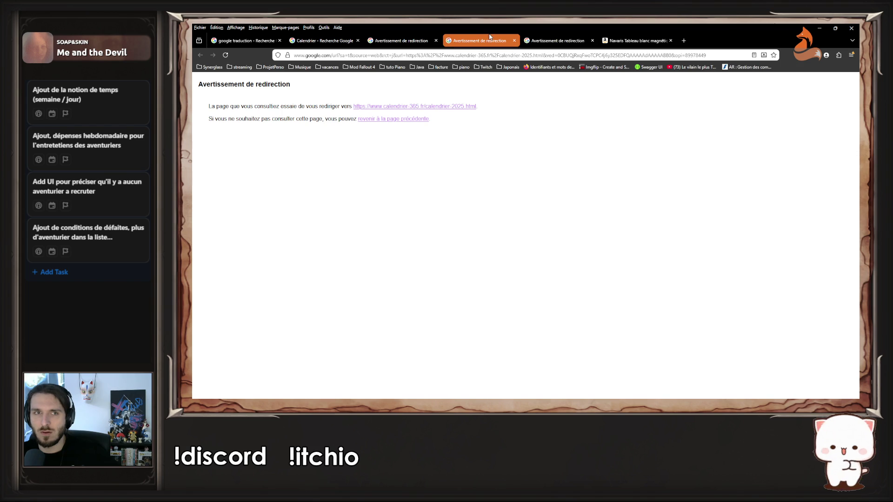
left_click(407, 40)
left_click(435, 107)
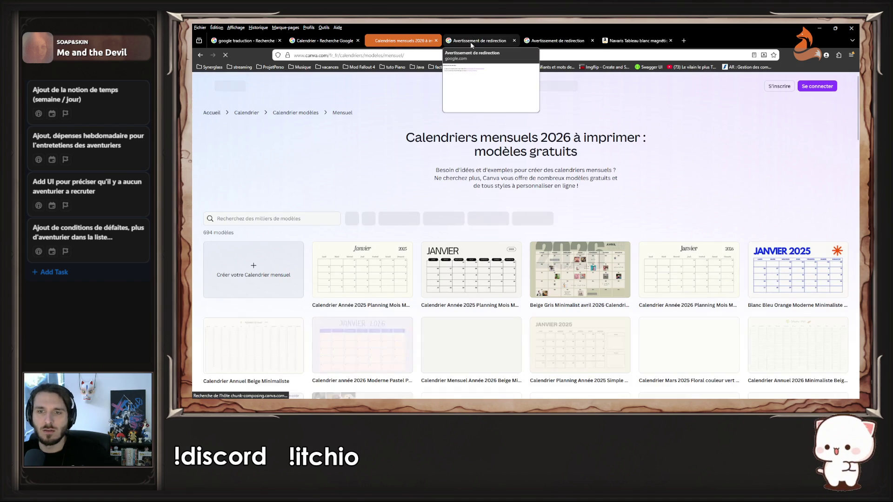
middle_click(470, 40)
middle_click(395, 41)
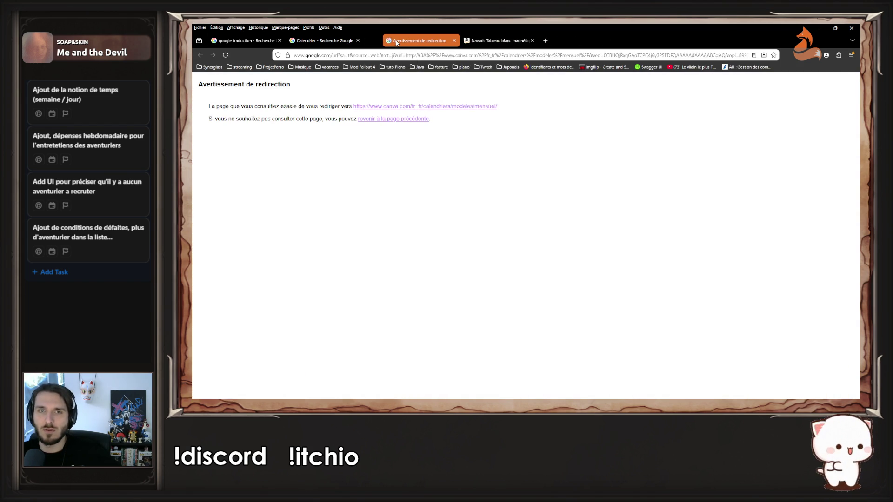
middle_click(396, 41)
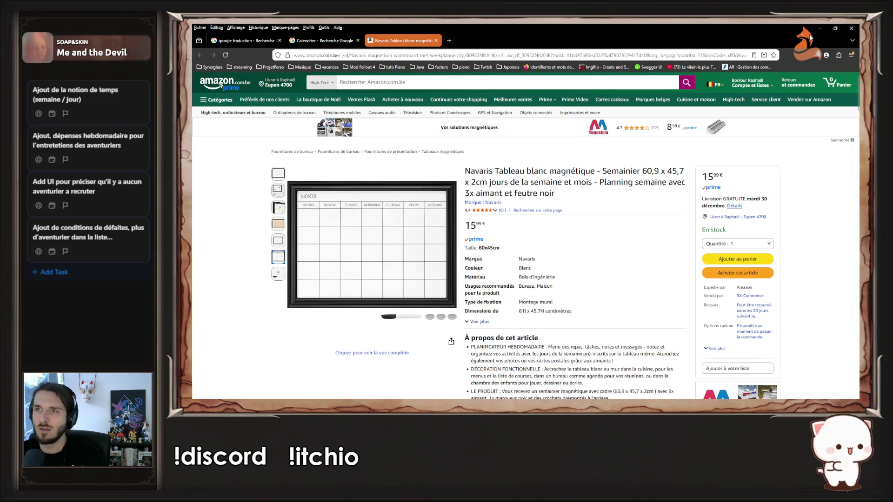
left_click(819, 28)
left_click_drag(618, 103, 585, 87)
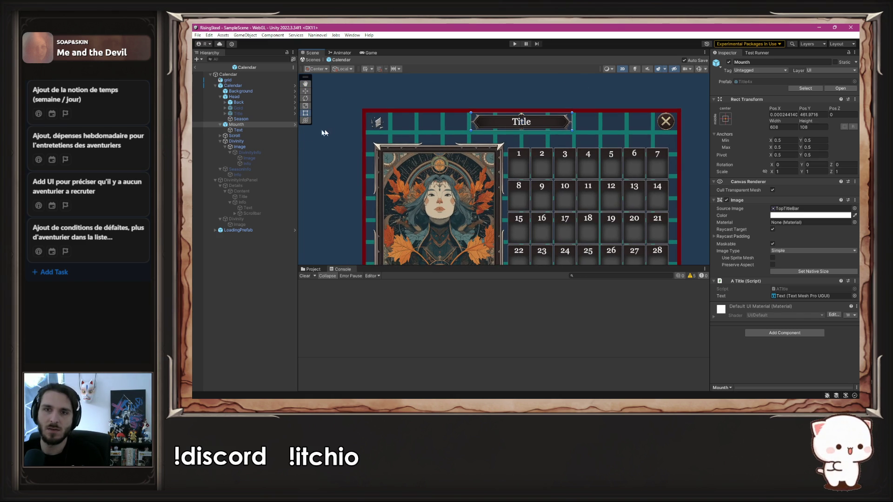
Show the ClassicRPGUI2 UIElementsPNG sprites in the Project panel, then select SeasonInfo
left_click(314, 272)
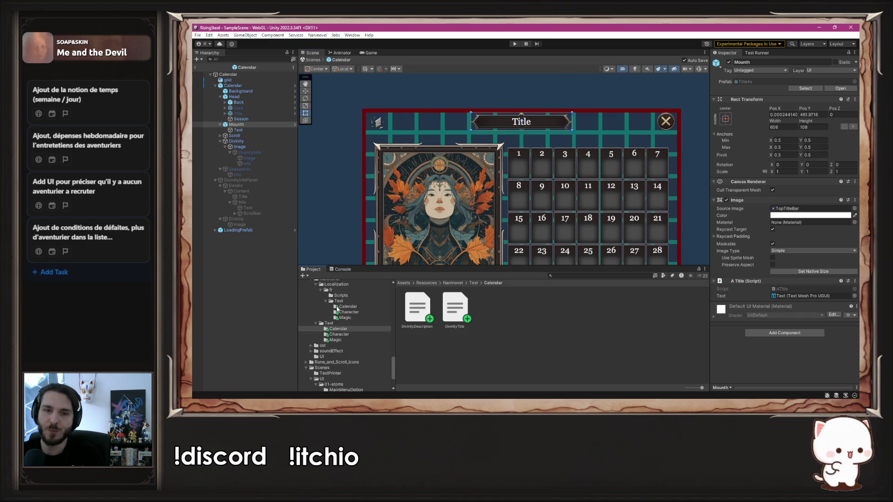
scroll(353, 325, "down", 5)
scroll(353, 325, "up", 5)
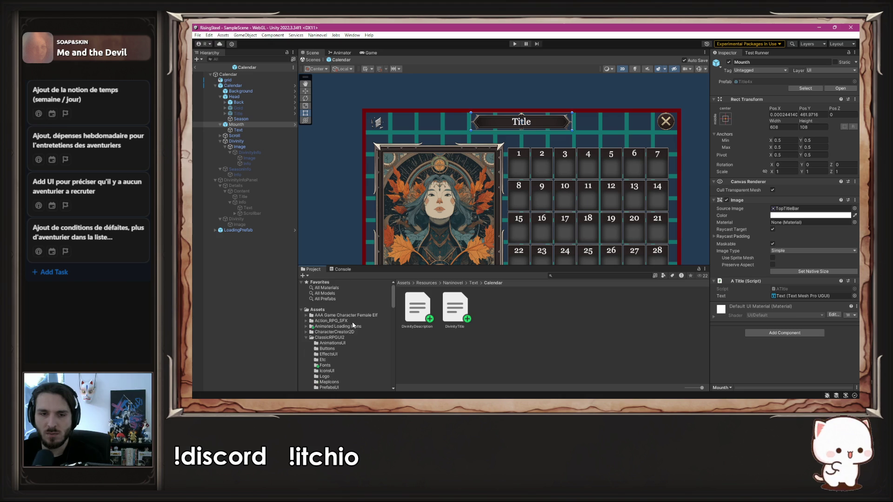
scroll(352, 325, "down", 3)
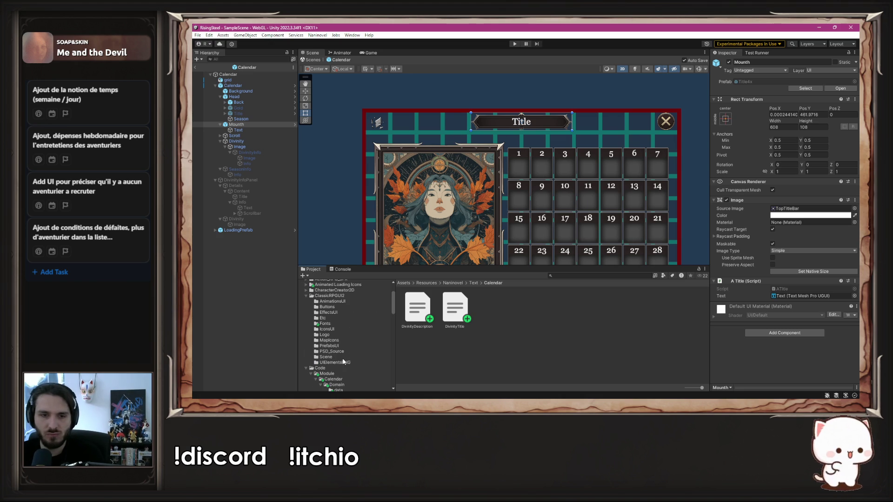
left_click(365, 357)
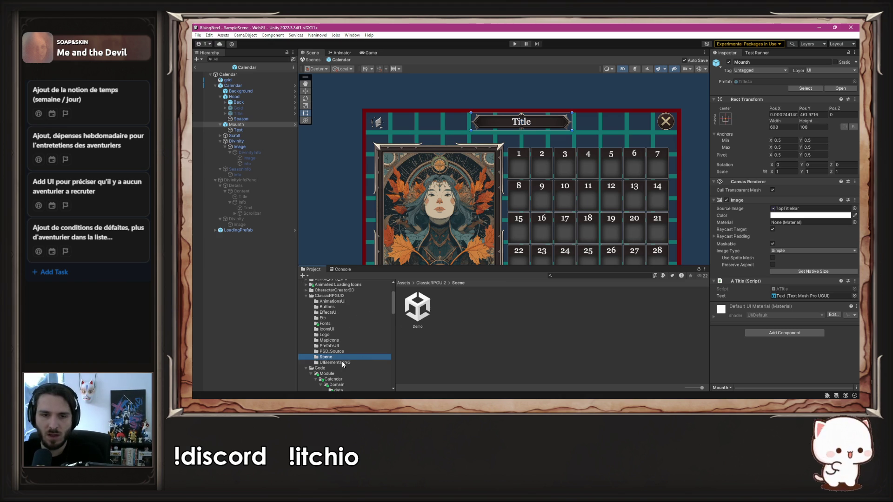
left_click(342, 362)
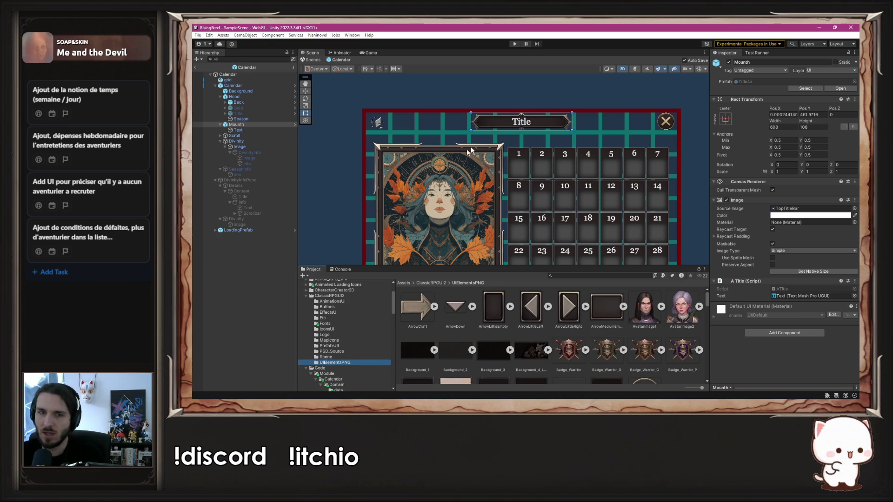
scroll(501, 345, "down", 5)
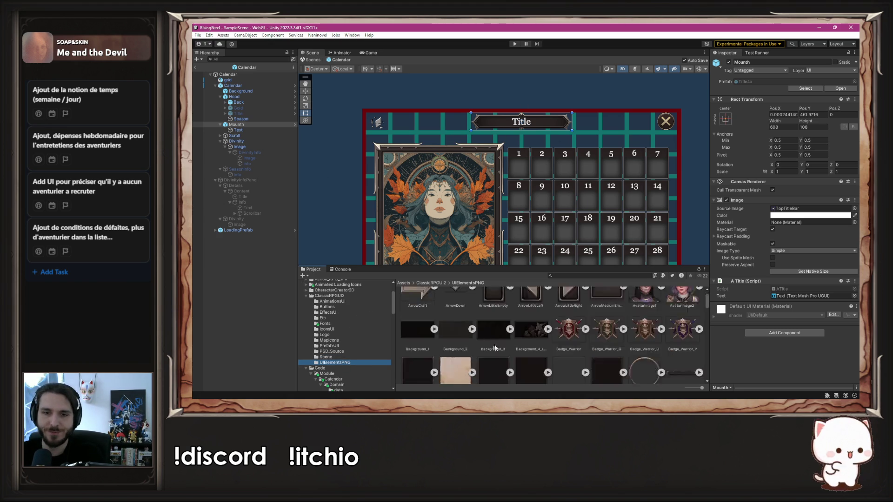
scroll(501, 346, "down", 5)
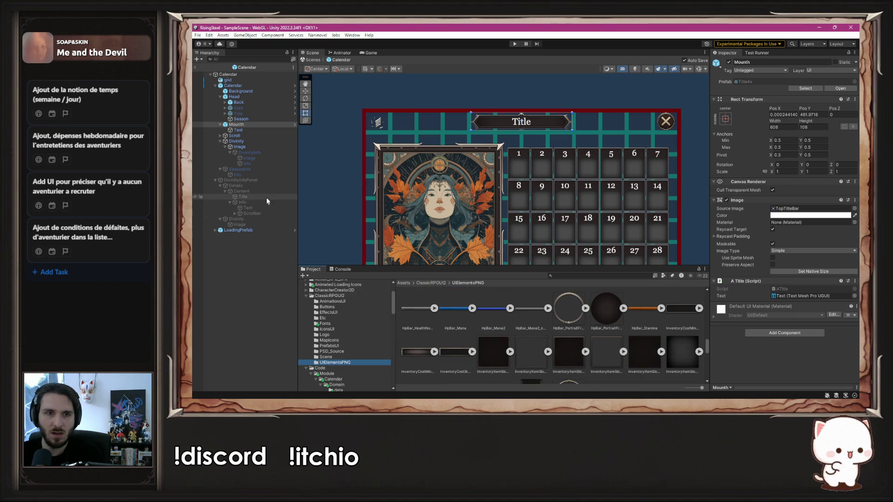
left_click(260, 169)
Enable SeasonInfo and nudge the Summer panel up, raising its bottom edge and adjusting its right edge
left_click(729, 62)
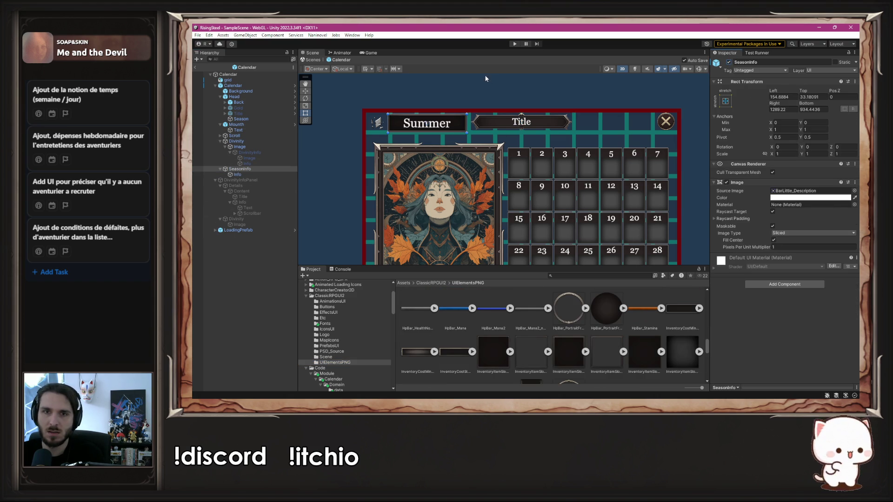
scroll(408, 99, "up", 3)
scroll(389, 118, "up", 3)
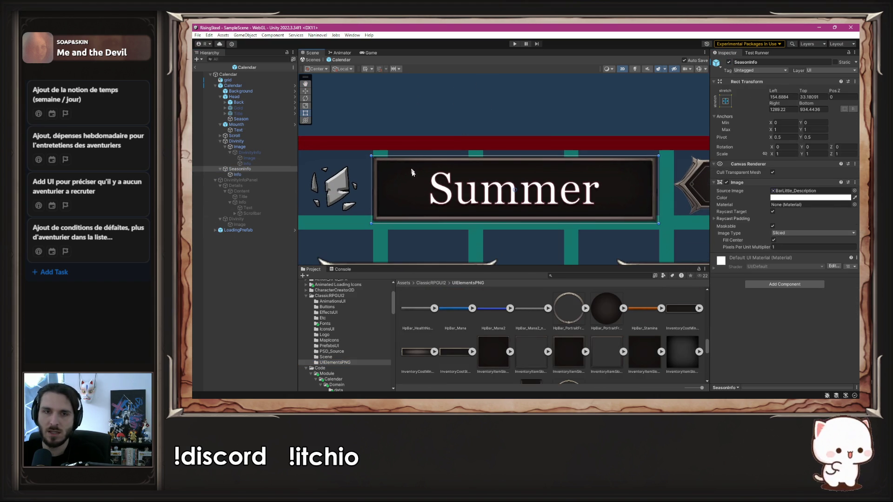
left_click_drag(422, 187, 422, 184)
scroll(665, 204, "up", 5)
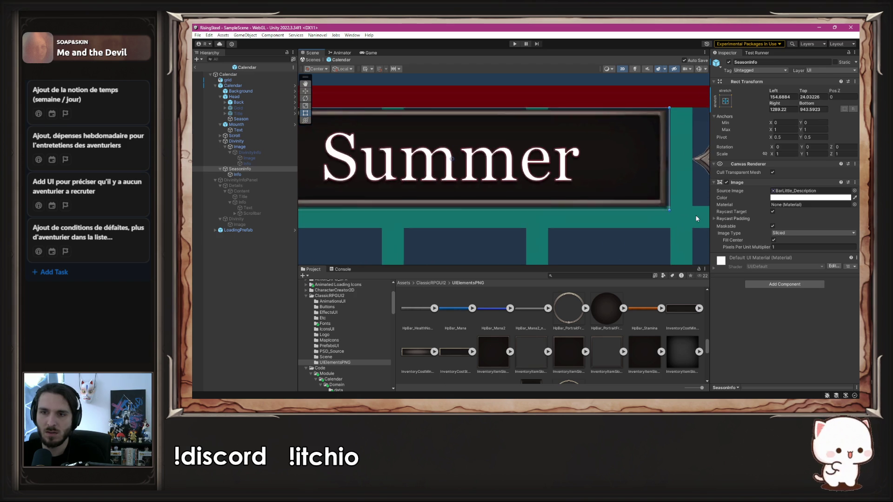
left_click_drag(628, 211, 628, 203)
left_click_drag(657, 160, 658, 160)
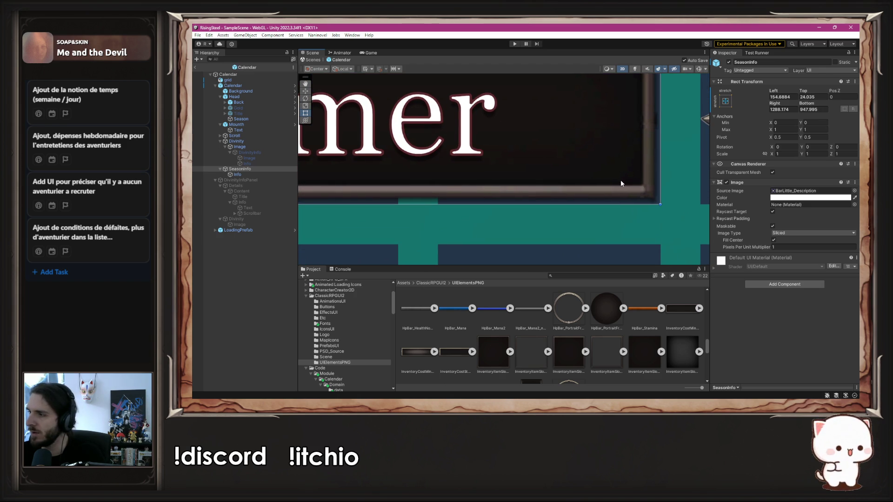
Move the Summer panel's left edge inward, then toggle SeasonInfo off and on to compare
scroll(621, 179, "down", 2)
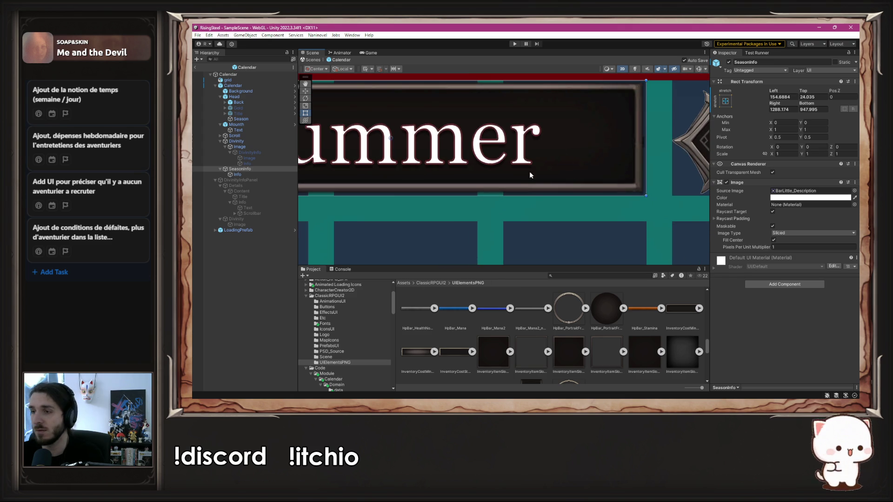
left_click_drag(531, 171, 555, 172)
scroll(555, 172, "down", 2)
left_click_drag(457, 146, 439, 170)
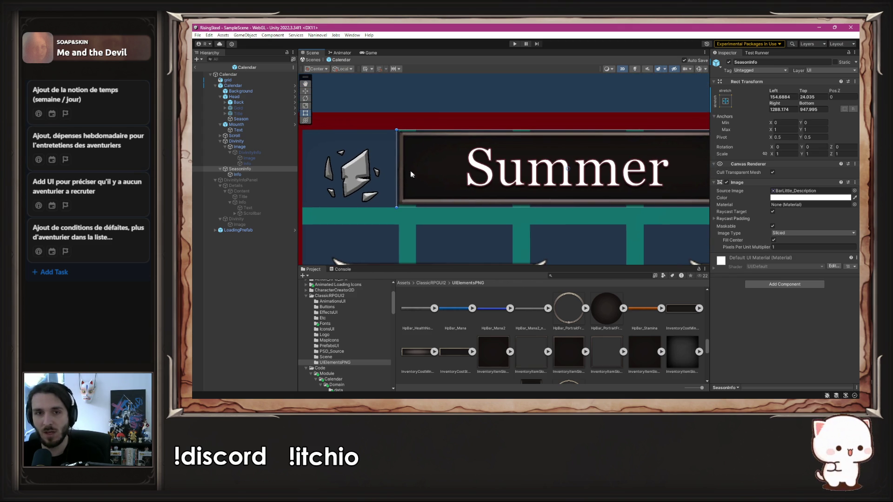
left_click_drag(396, 169, 415, 169)
scroll(415, 168, "up", 2)
scroll(415, 168, "up", 1)
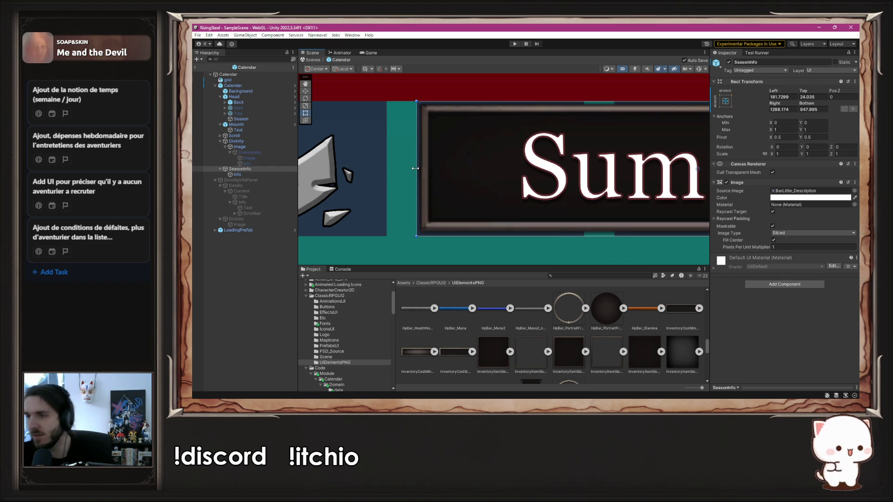
scroll(423, 197, "up", 1)
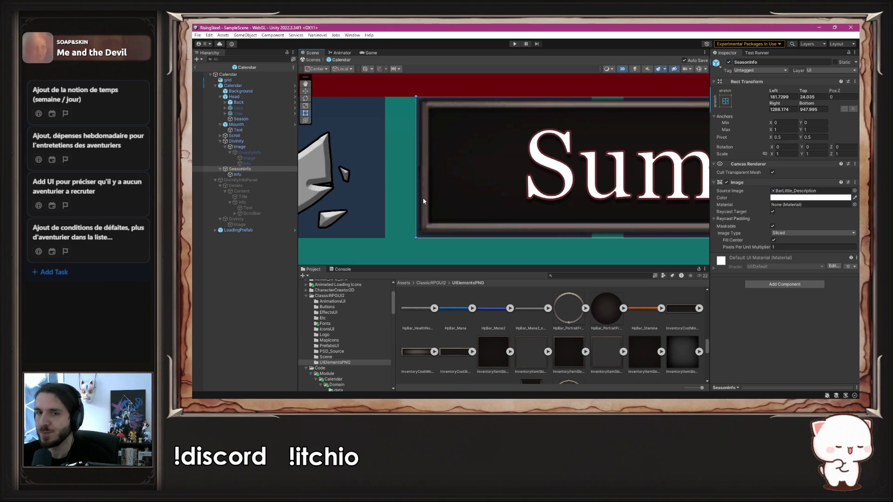
scroll(422, 197, "down", 6)
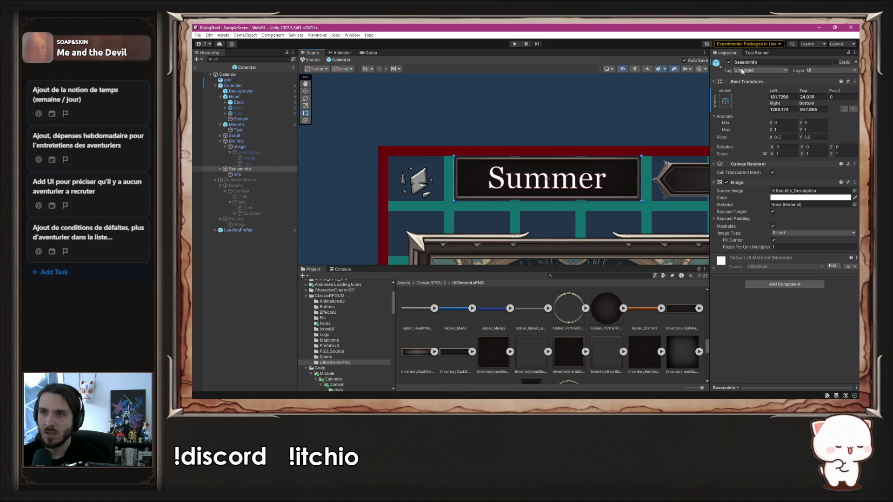
left_click(728, 63)
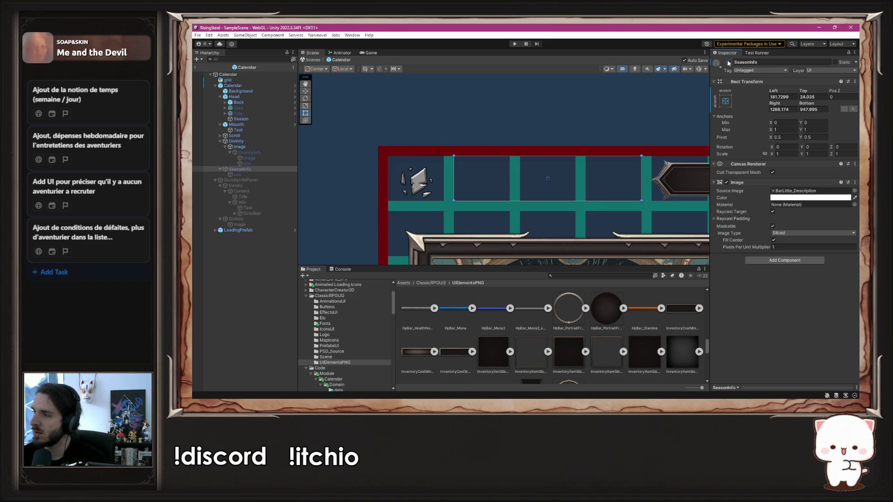
left_click(728, 63)
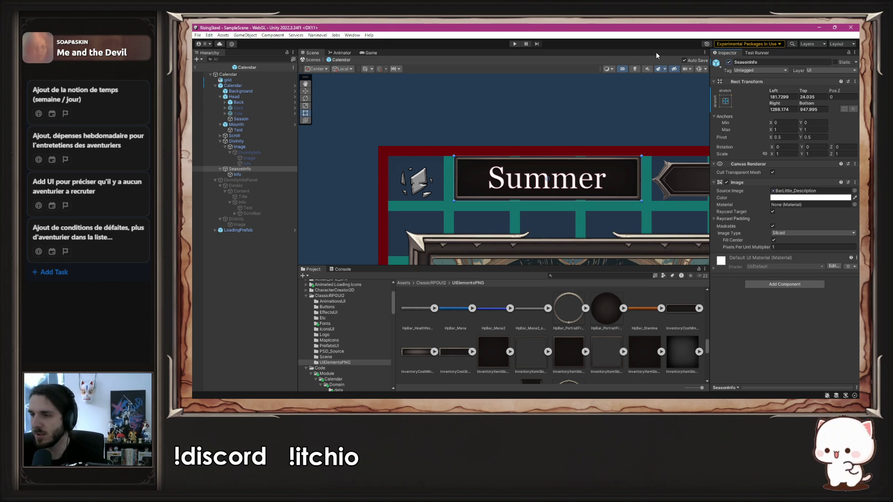
Collapse the SeasonInfo and Divinity Hierarchy entries, then duplicate SeasonInfo and undo it
scroll(631, 182, "down", 2)
mouse_move(580, 174)
left_mouse_down()
mouse_move(368, 187)
mouse_move(537, 140)
left_mouse_up()
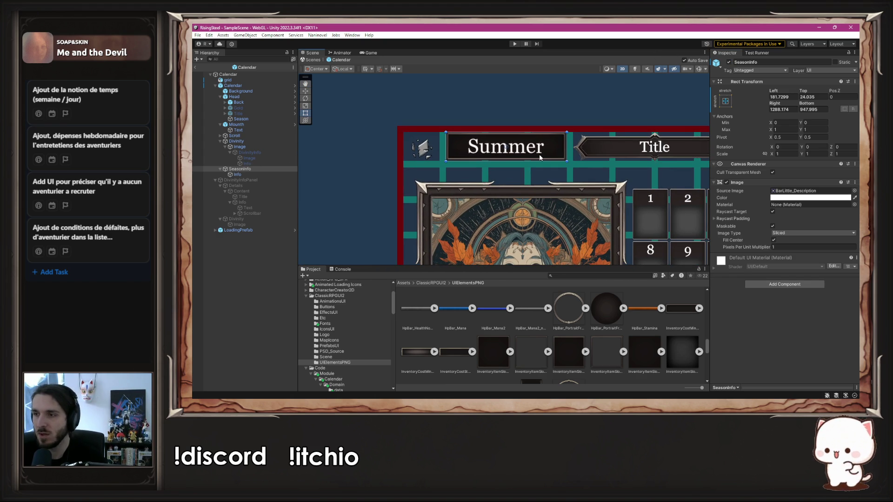
left_click(219, 169)
left_click(220, 140)
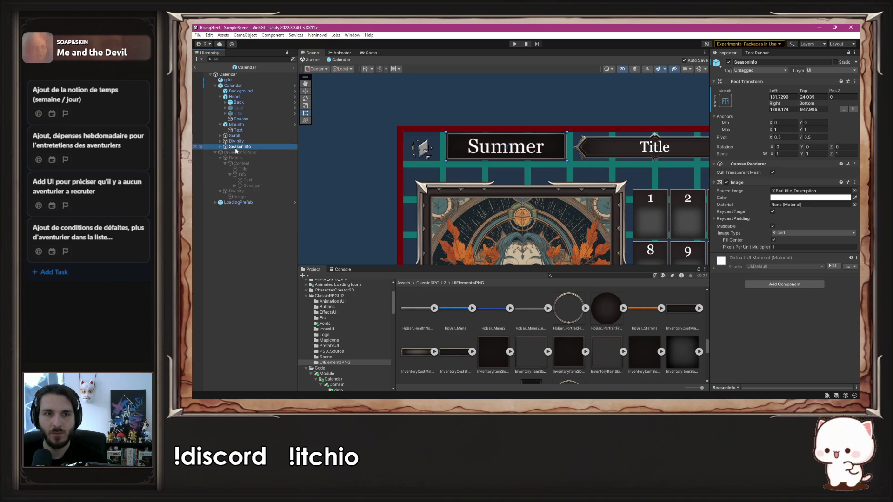
key("ctrl+d")
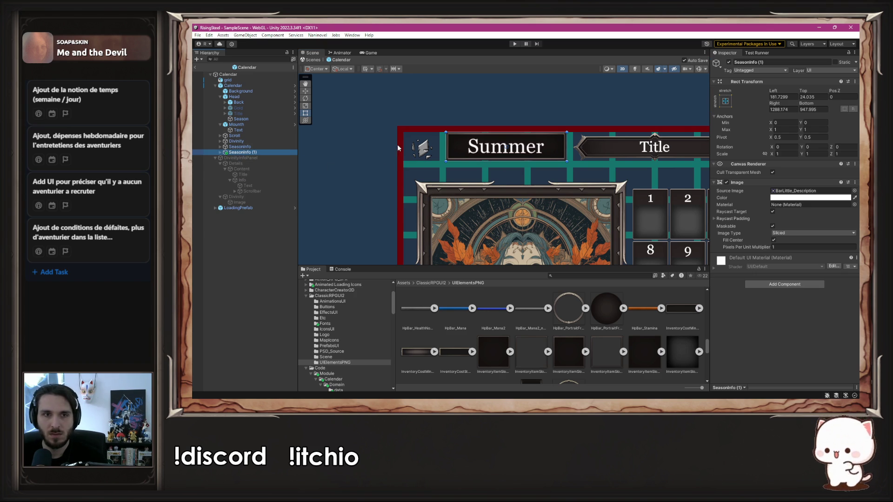
mouse_move(389, 143)
left_mouse_down()
mouse_move(321, 178)
mouse_move(315, 168)
left_mouse_up()
key("ctrl+z")
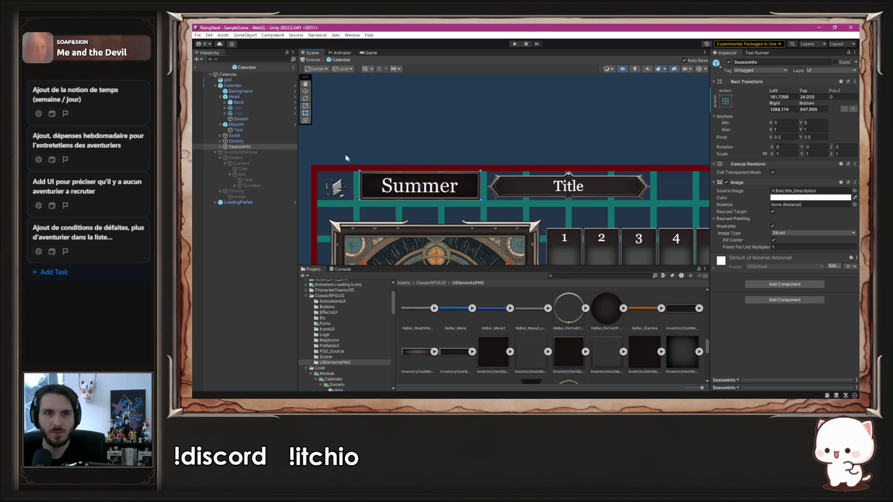
Open the Calendar prefab in context and lower the Background image alpha to about 0.19
left_click(294, 85)
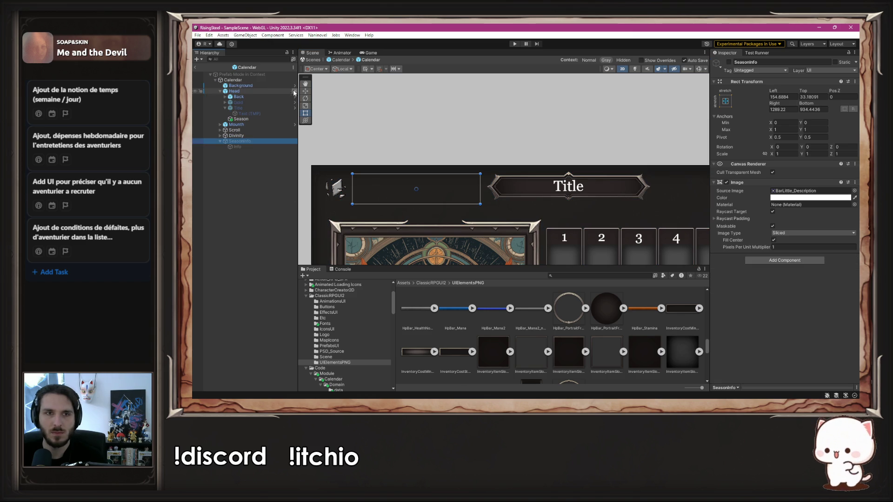
left_click(266, 86)
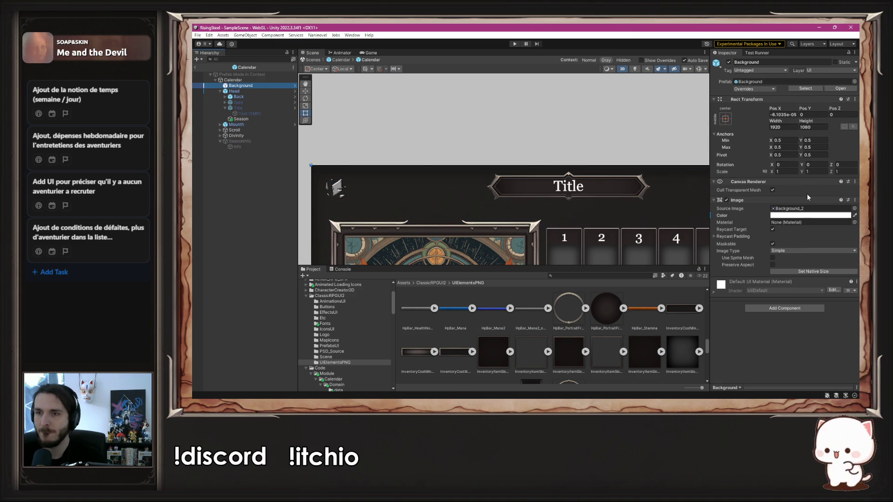
left_click(811, 216)
left_click_drag(816, 352, 794, 354)
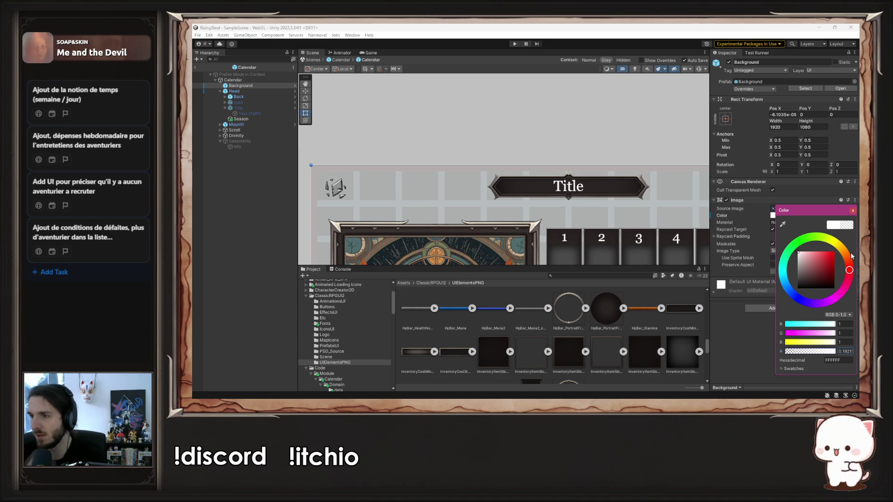
left_click(852, 211)
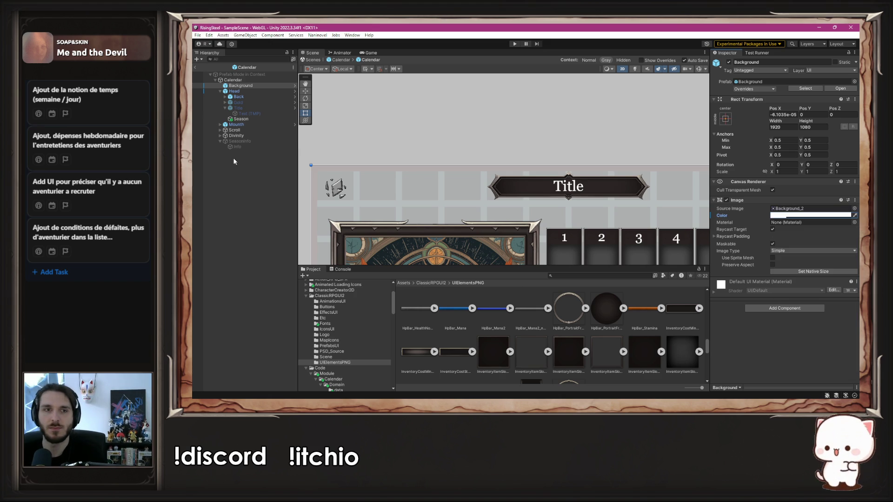
Select Season and SeasonInfo, then exit Prefab Mode back to the full scene
left_click(247, 120)
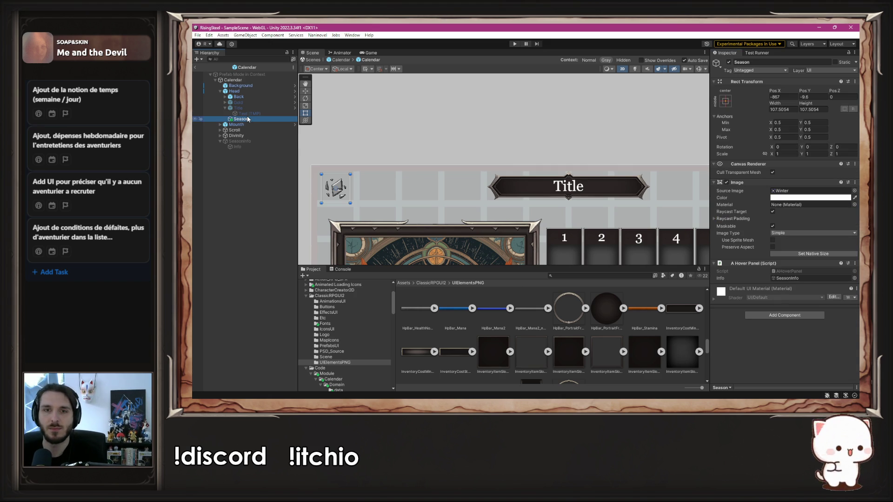
left_click(250, 141)
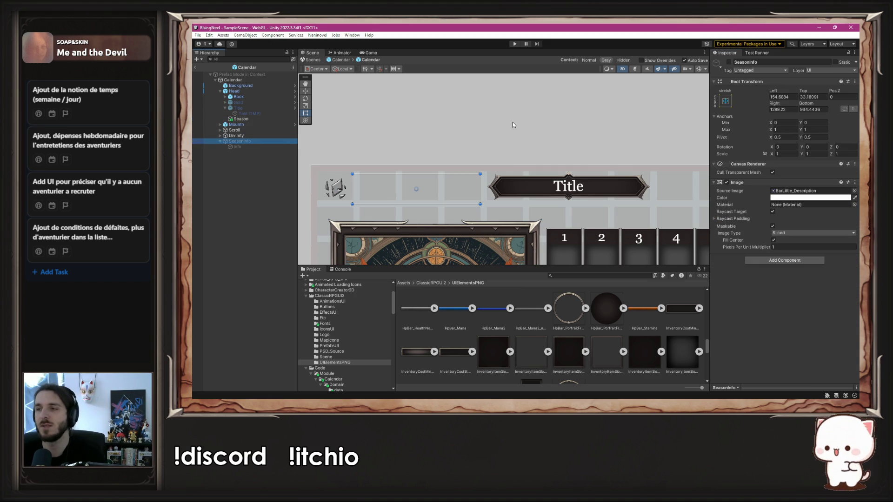
left_click(345, 60)
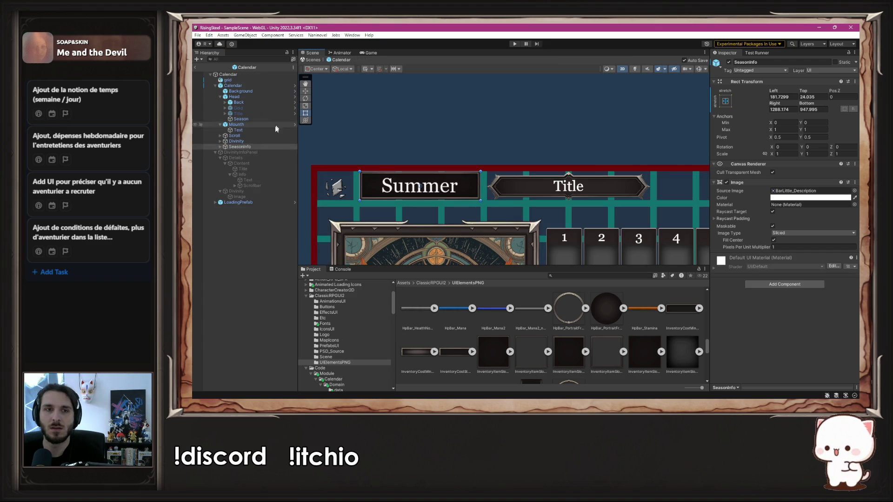
Open SeasonInfo's context menu, dismiss it, and undo twice so SeasonInfo is left hidden
left_click(222, 147)
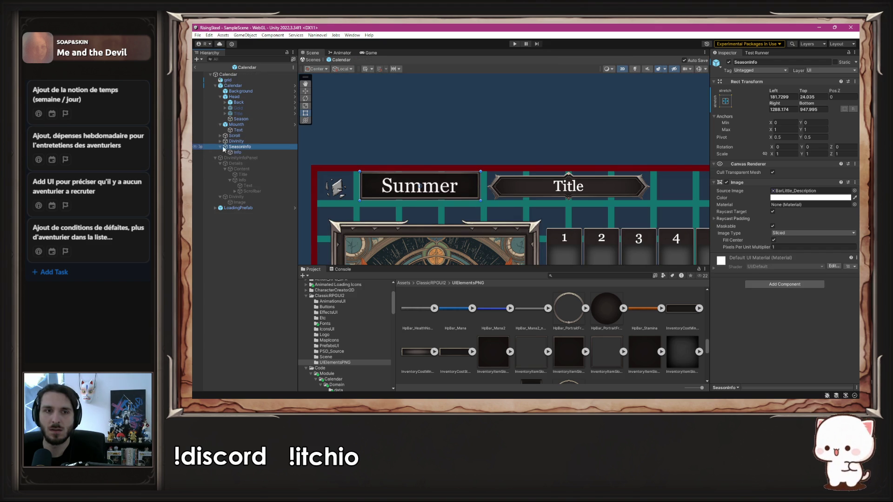
right_click(246, 148)
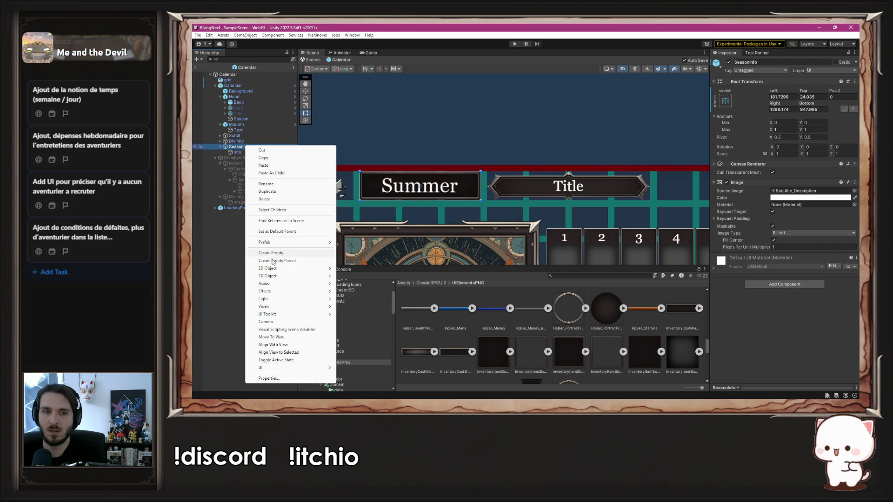
mouse_move(290, 246)
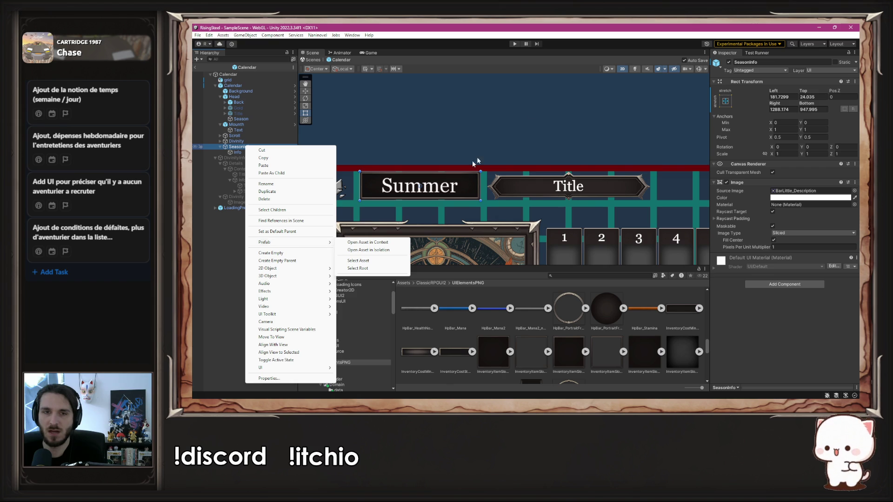
left_click(529, 106)
key("ctrl+z")
key("ctrl+z")
key("ctrl+z")
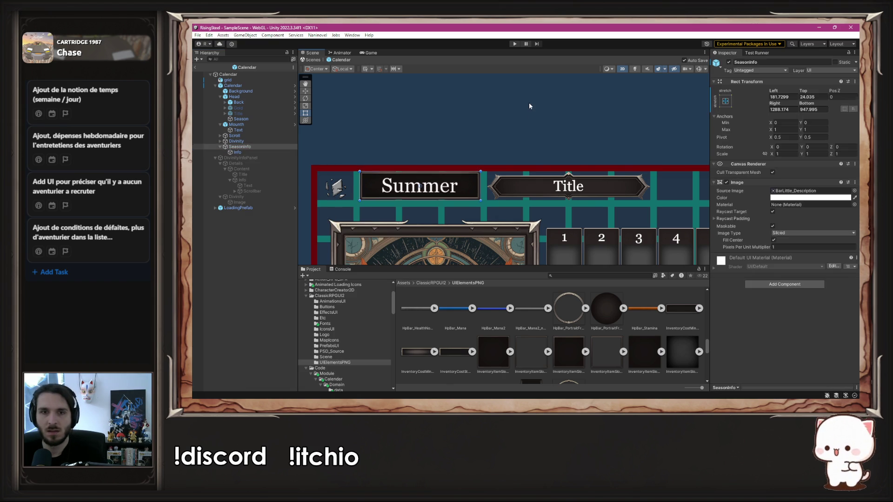
key("ctrl+z")
key("ctrl+z")
key("ctrl+z")
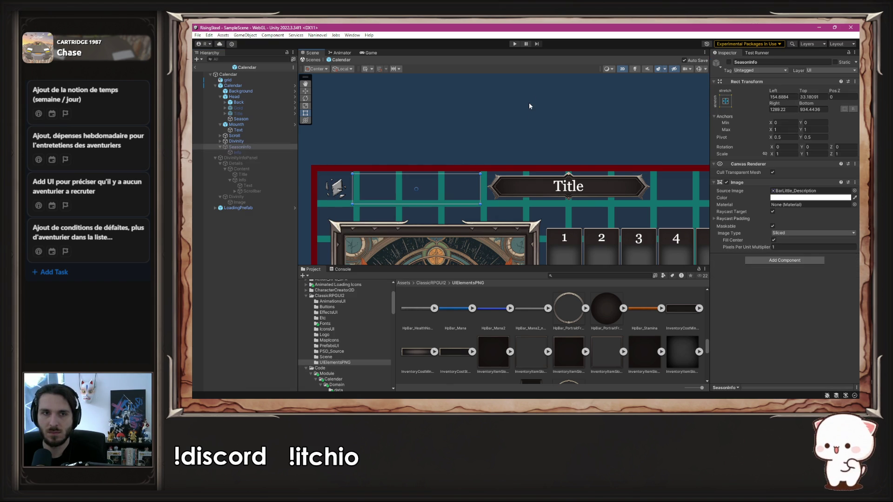
left_click(439, 98)
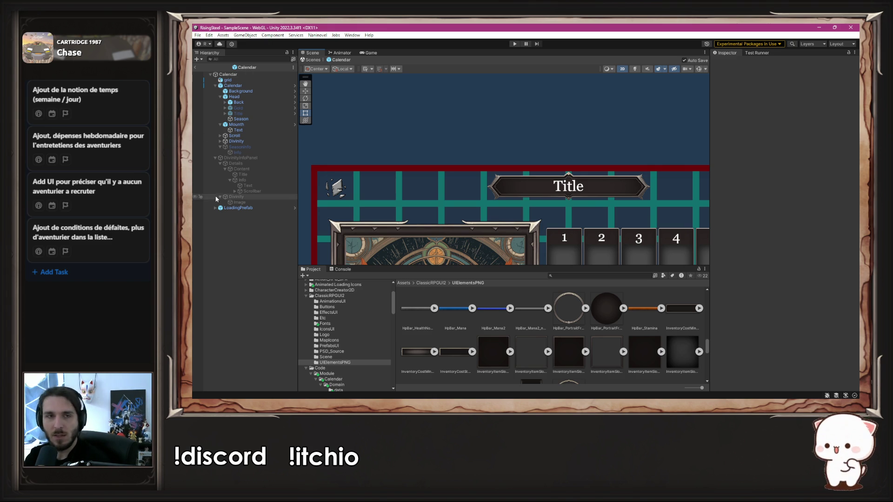
Set the Calendar prefab Background's alpha to about 0.5, then select Season's SeasonInfo panel
left_click(295, 86)
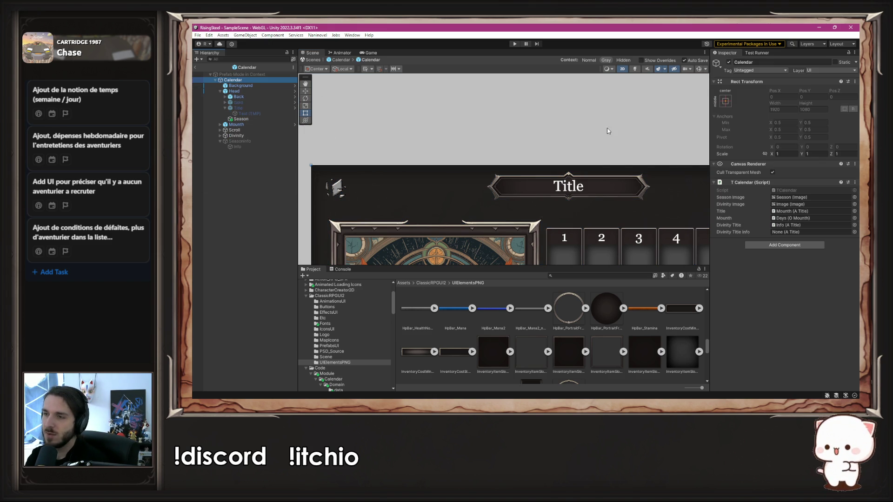
left_click(241, 86)
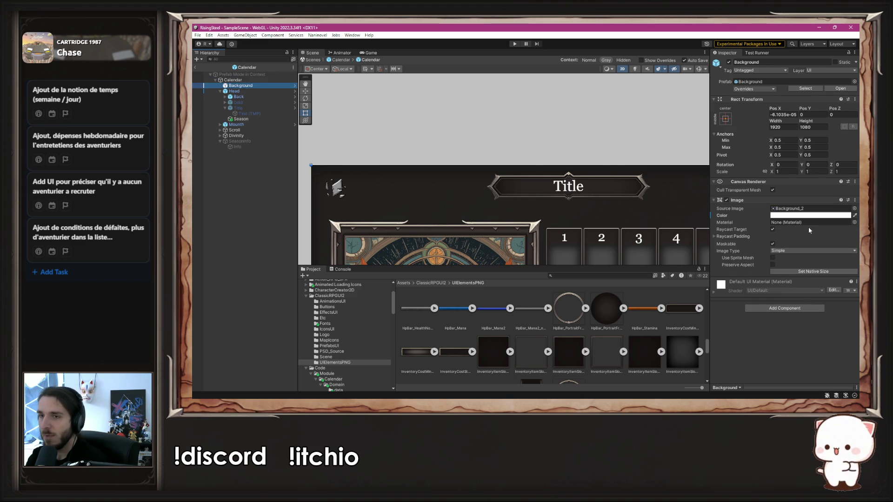
left_click(813, 215)
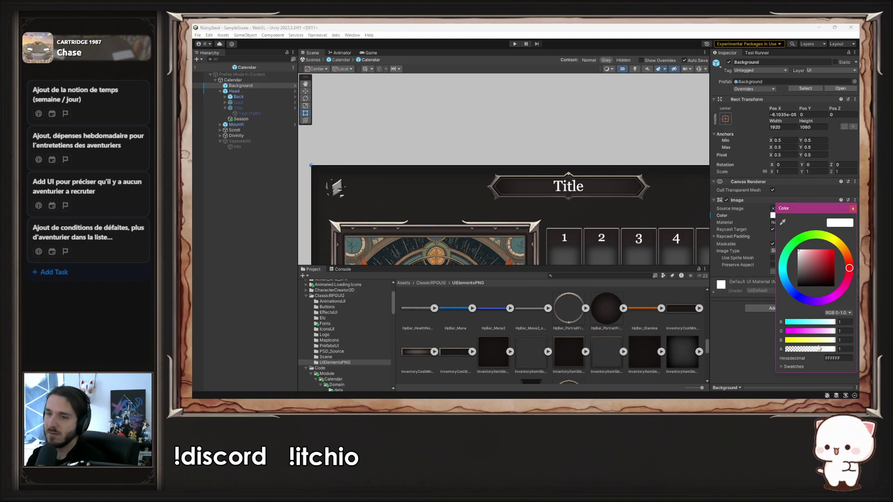
left_click_drag(806, 352, 811, 352)
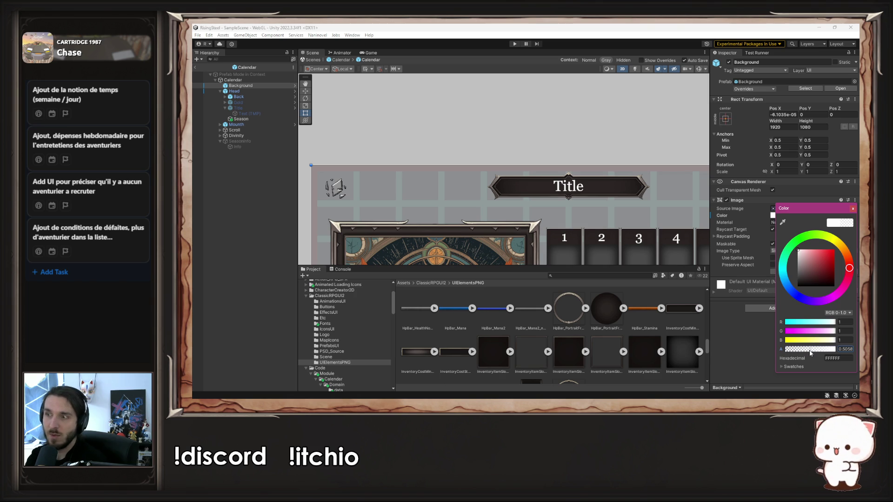
left_click(852, 208)
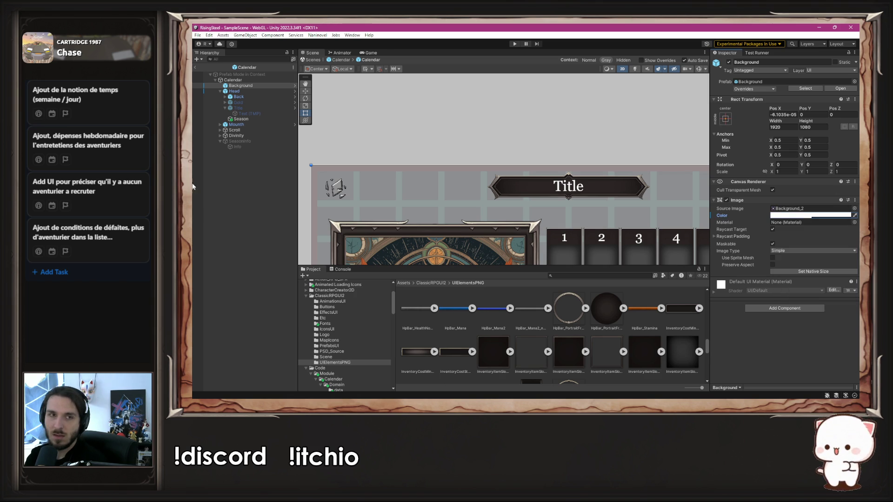
left_click(252, 119)
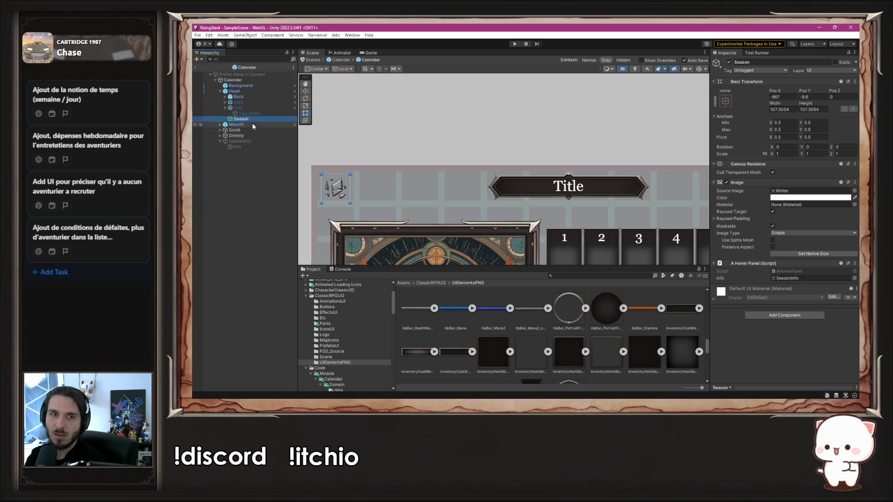
left_click(237, 141)
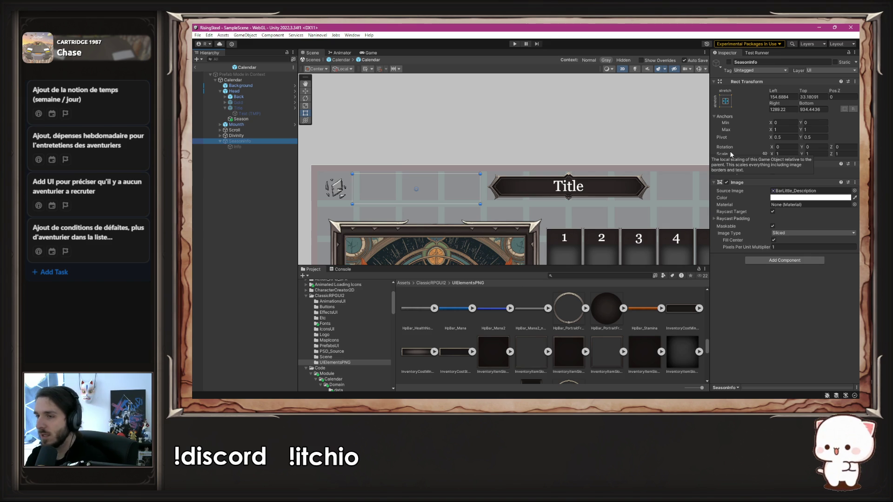
Re-enable SeasonInfo and trim the Summer panel's edges to right 1287.948 and bottom 947.895
left_click(728, 62)
scroll(400, 176, "up", 3)
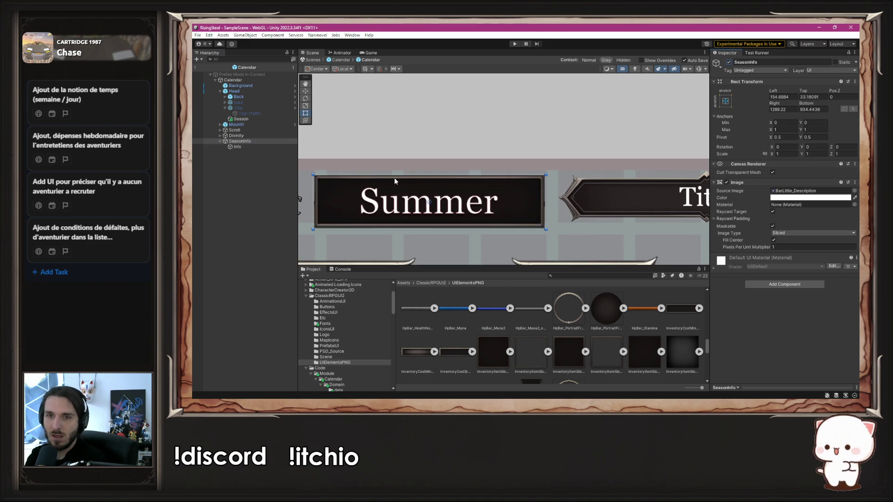
mouse_move(397, 178)
left_mouse_down()
mouse_move(499, 147)
mouse_move(517, 180)
left_mouse_up()
scroll(517, 180, "up", 2)
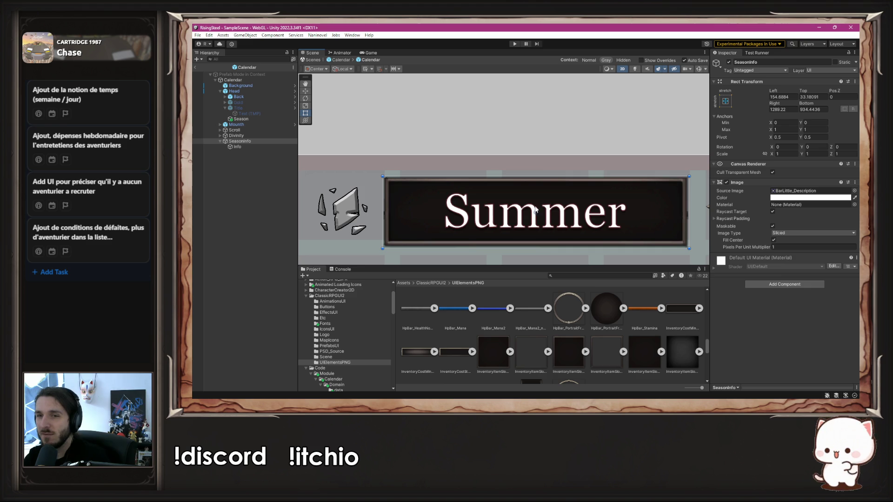
mouse_move(382, 197)
left_mouse_down()
mouse_move(404, 197)
mouse_move(439, 174)
left_mouse_up()
scroll(414, 178, "up", 3)
scroll(441, 176, "down", 3)
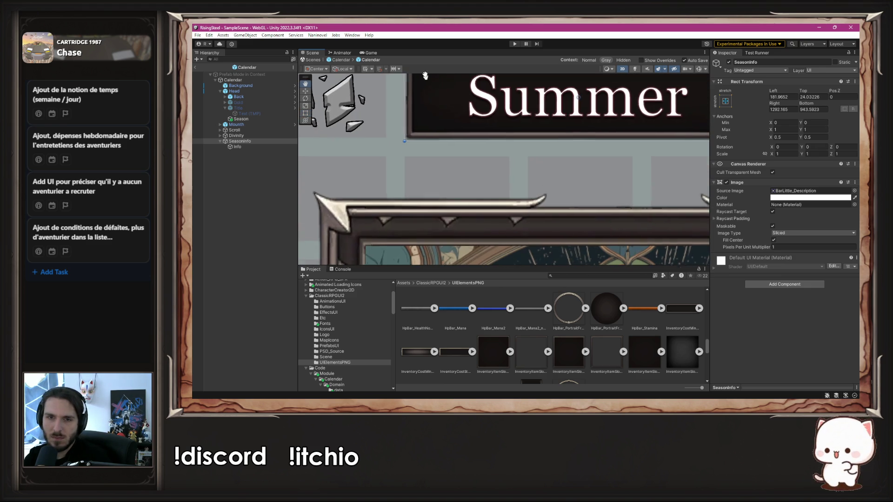
scroll(399, 122, "up", 3)
scroll(399, 123, "up", 2)
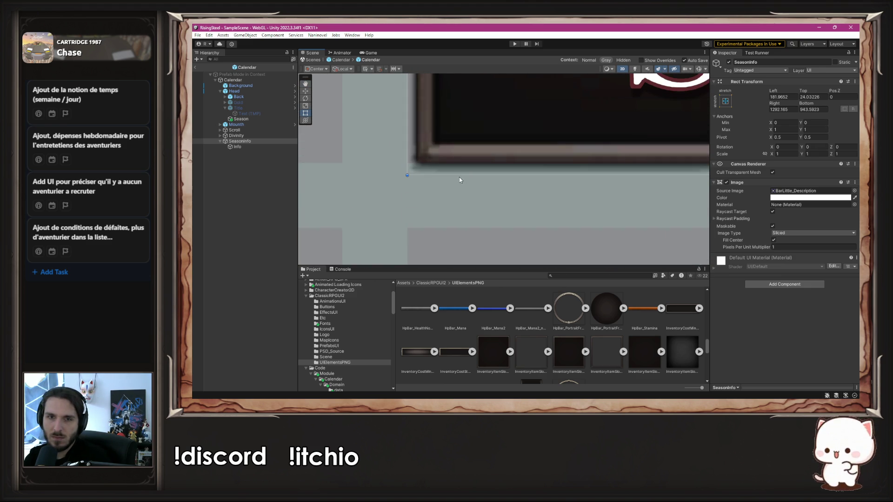
left_click_drag(456, 173, 449, 163)
scroll(450, 163, "down", 3)
scroll(533, 195, "up", 5)
scroll(533, 194, "up", 3)
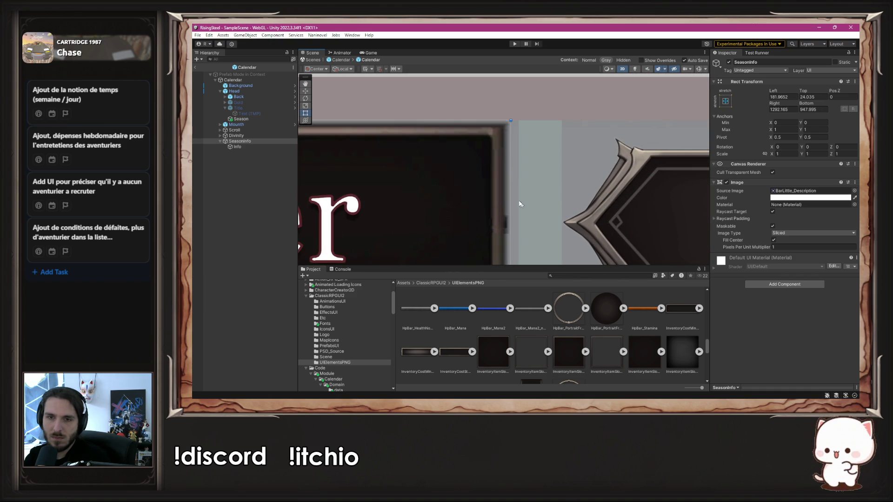
left_click_drag(512, 195, 518, 194)
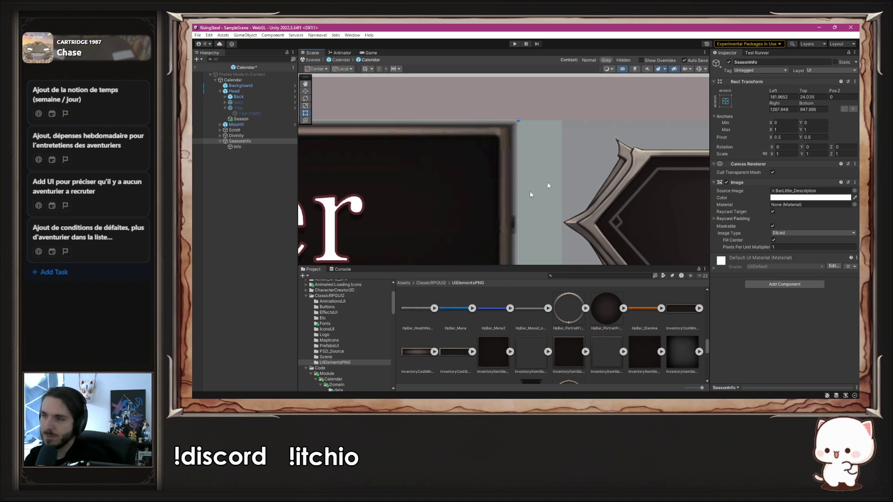
scroll(518, 195, "down", 4)
Inspect the Summer label's Info text, then the Mouth banner's Title text settings
left_click(210, 147)
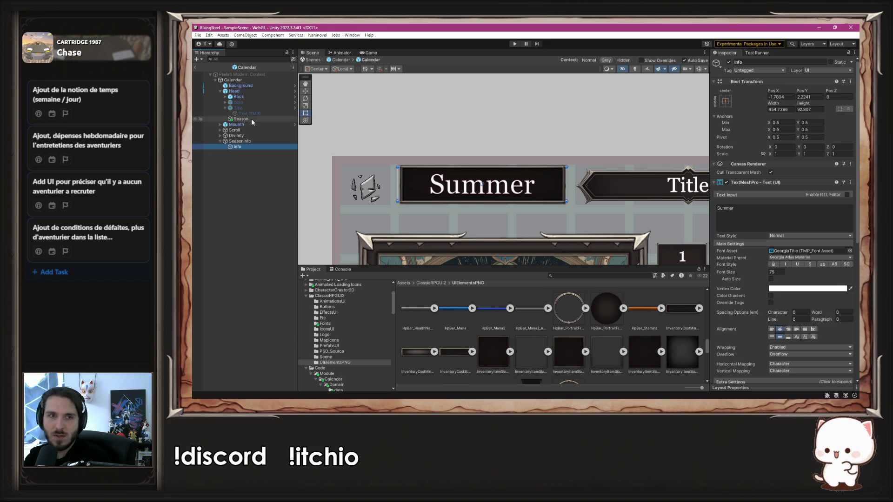
left_click(210, 125)
left_click(220, 124)
left_click(223, 131)
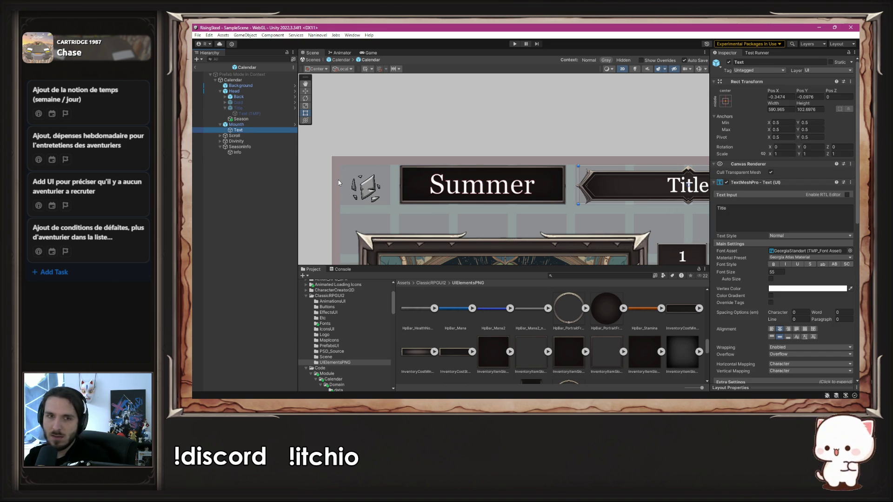
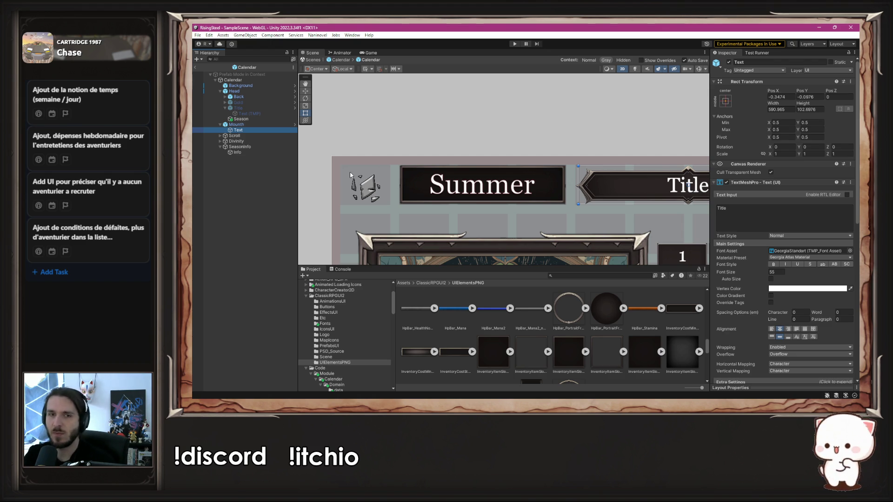
Set the Summer Info text's font size to 45
scroll(447, 139, "down", 2)
scroll(446, 130, "up", 3)
left_click(449, 121)
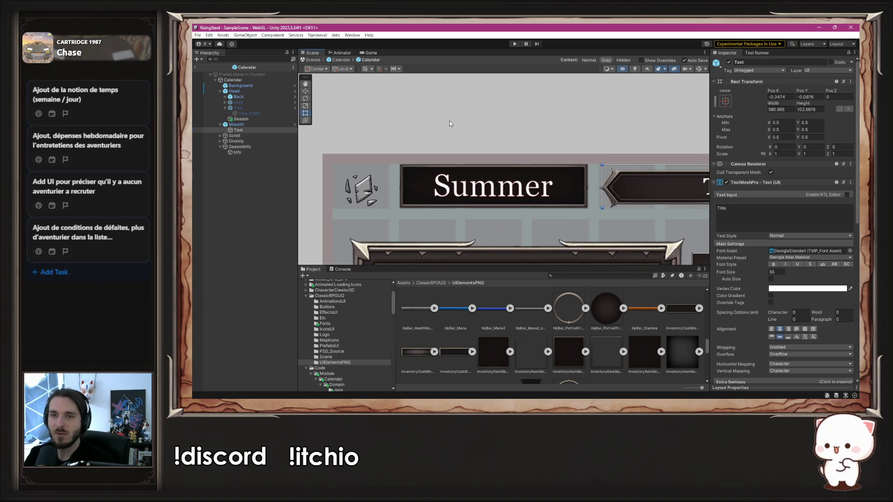
left_click(260, 152)
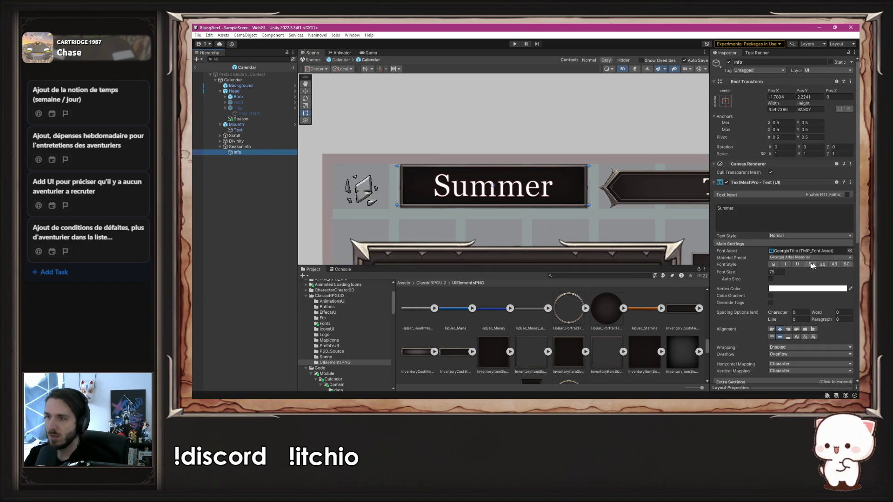
left_click(780, 273)
type("55")
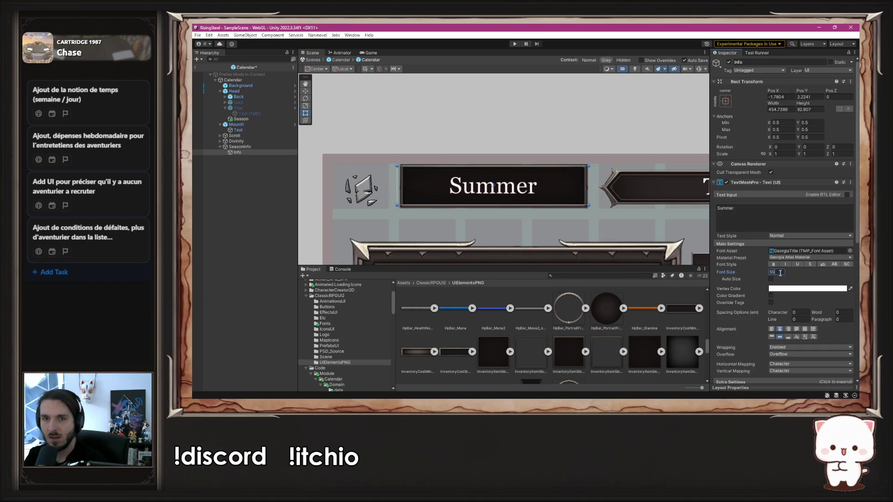
double_click(781, 273)
type("45")
Narrow the SeasonInfo box by pulling its right edge inward
left_click(247, 147)
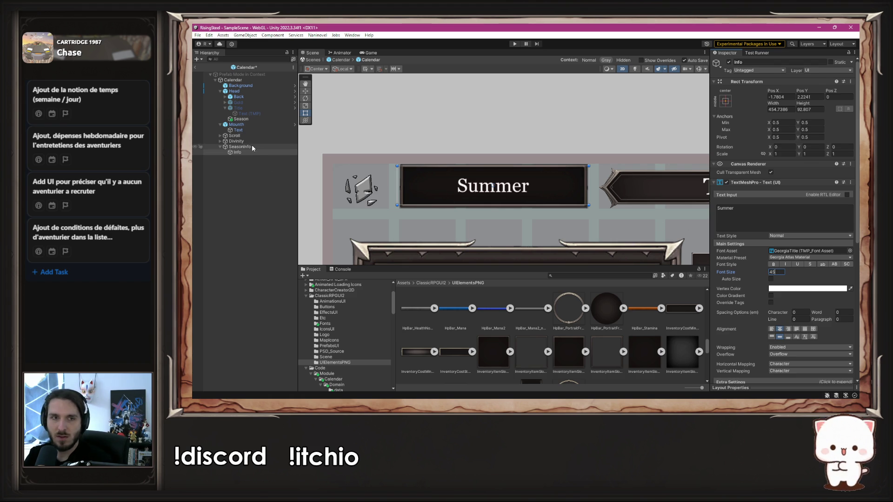
left_click_drag(587, 187, 518, 188)
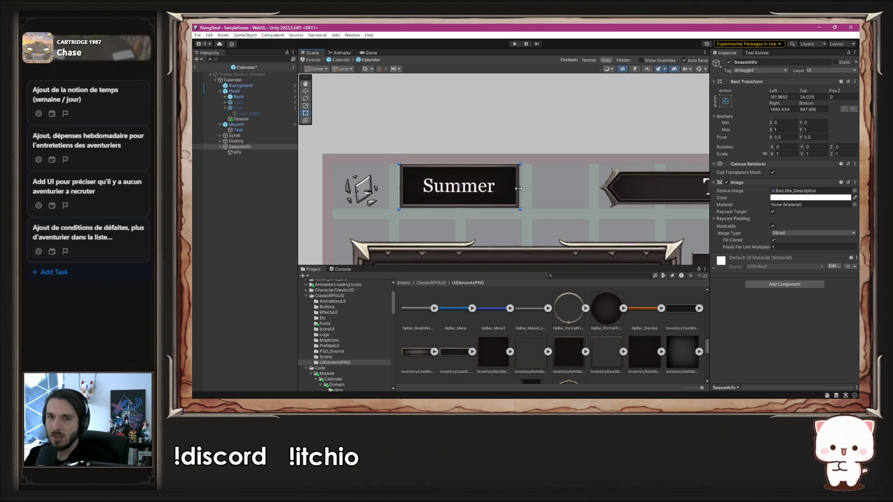
scroll(519, 187, "up", 6)
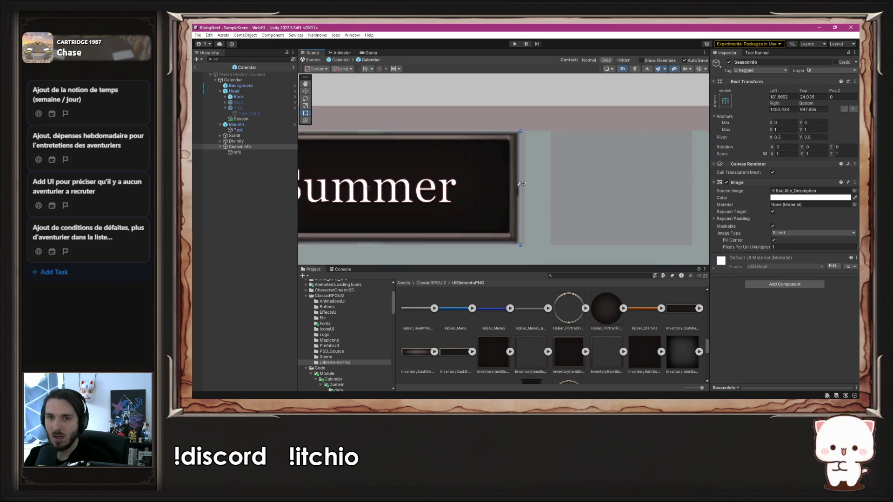
left_click_drag(520, 180, 525, 179)
scroll(525, 179, "down", 2)
scroll(524, 179, "down", 2)
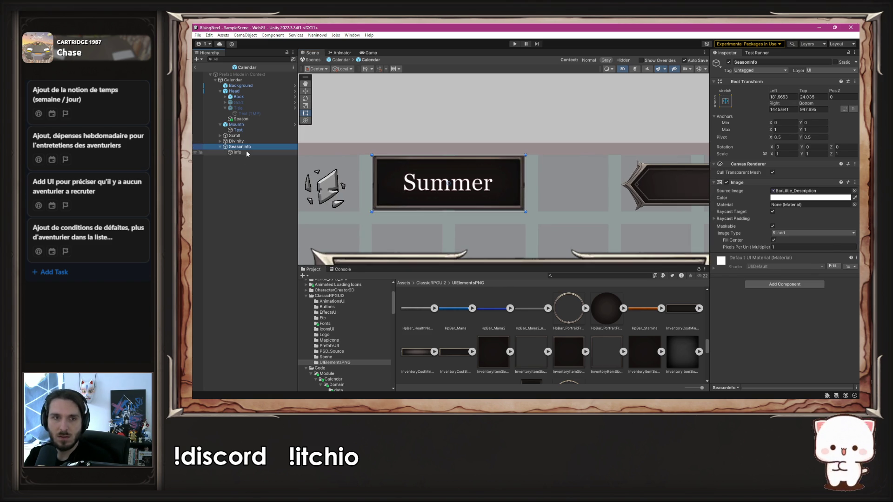
Trim the Summer Info text box from the left, right and top to fit snugly
left_click(238, 152)
left_click_drag(327, 177, 360, 178)
key("ctrl+z")
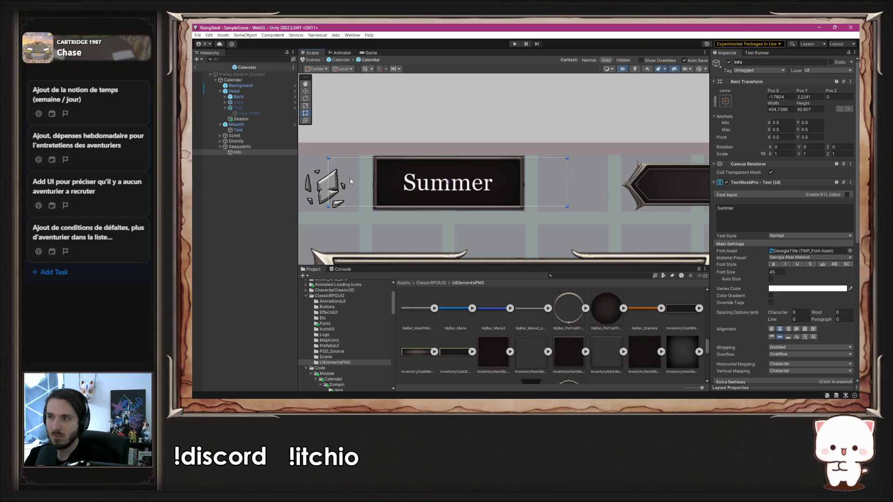
mouse_move(331, 174)
left_mouse_down()
mouse_move(385, 174)
mouse_move(376, 173)
left_mouse_up()
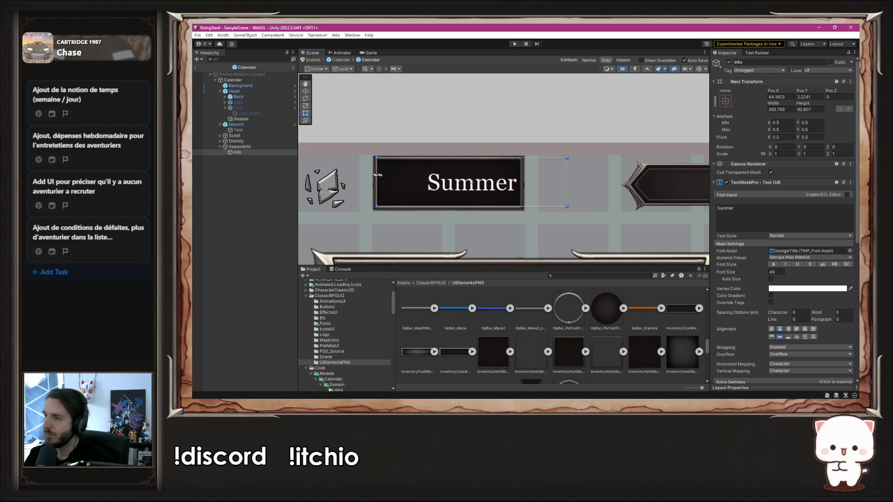
left_click_drag(569, 173, 520, 174)
scroll(468, 153, "up", 5)
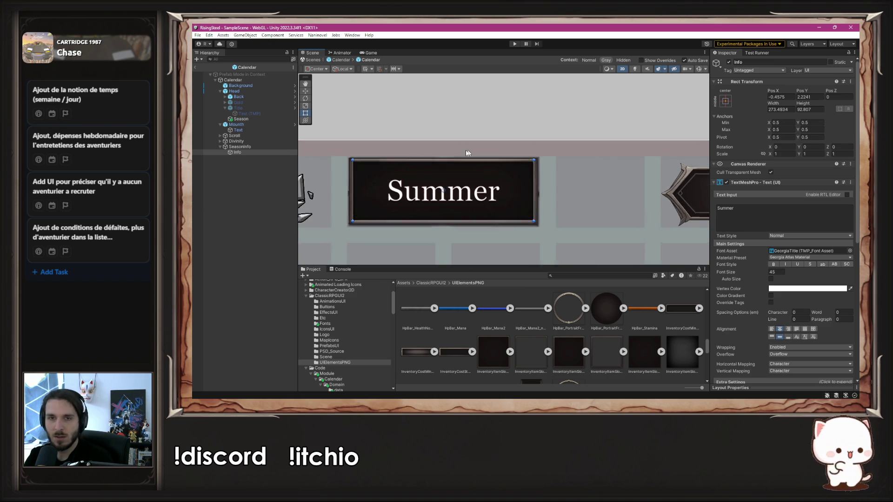
left_click_drag(494, 166, 481, 170)
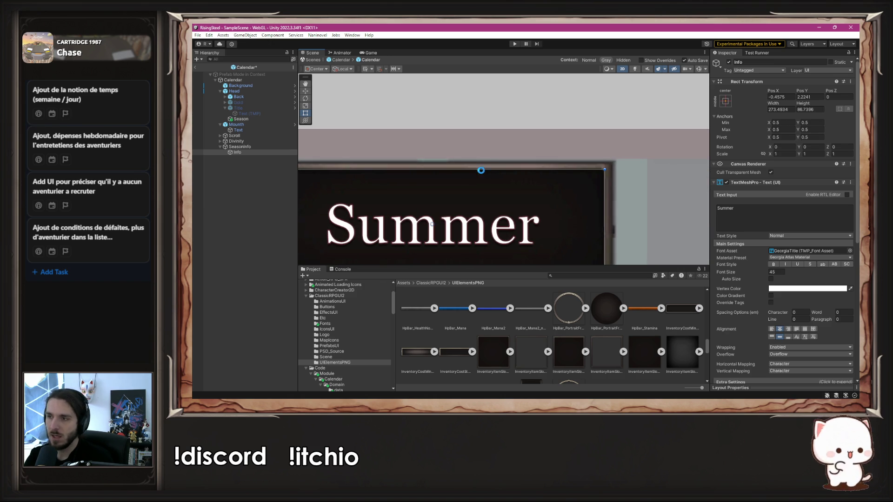
Recentre the scene on the calendar title and select the SeasonInfo box
left_click(515, 130)
scroll(515, 133, "down", 4)
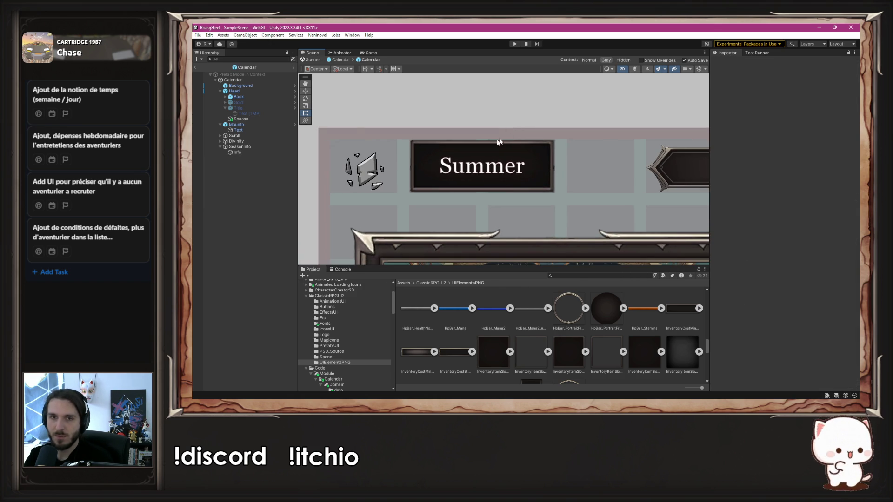
scroll(503, 141, "down", 3)
left_click_drag(500, 143, 444, 142)
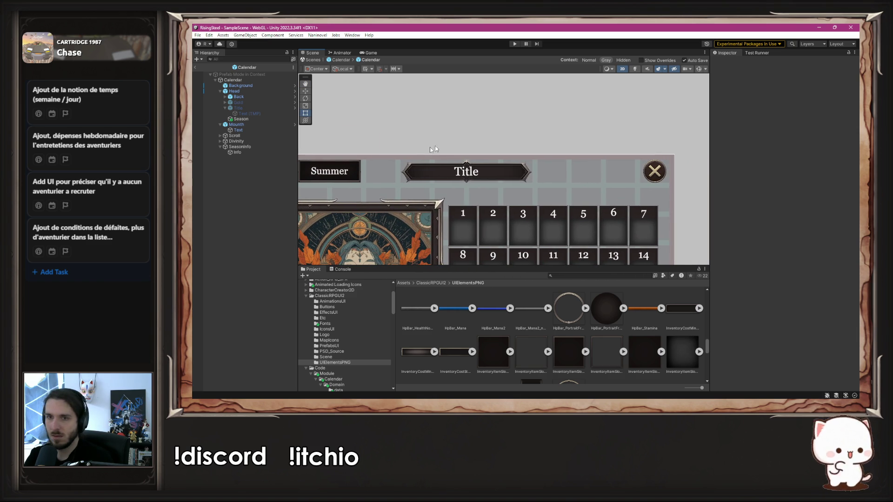
left_click(262, 147)
Duplicate SeasonInfo, name the copy Year, and place it beside the close button
key("ctrl+d")
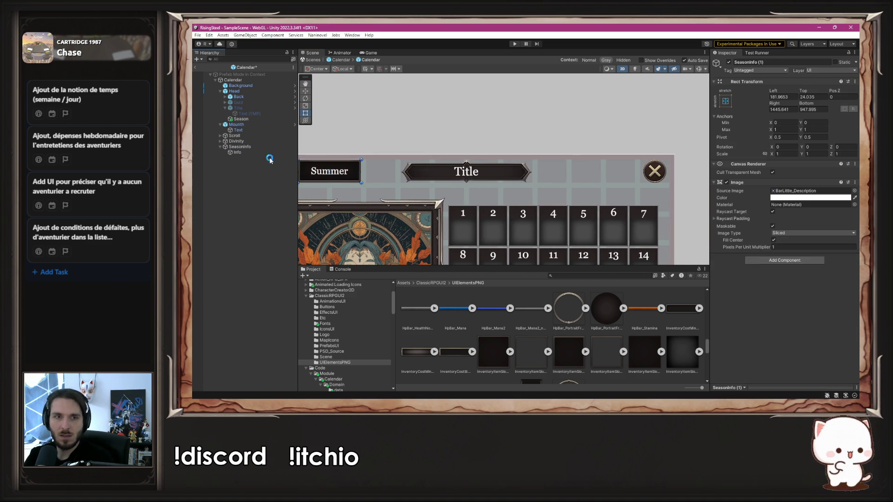
left_click(787, 62)
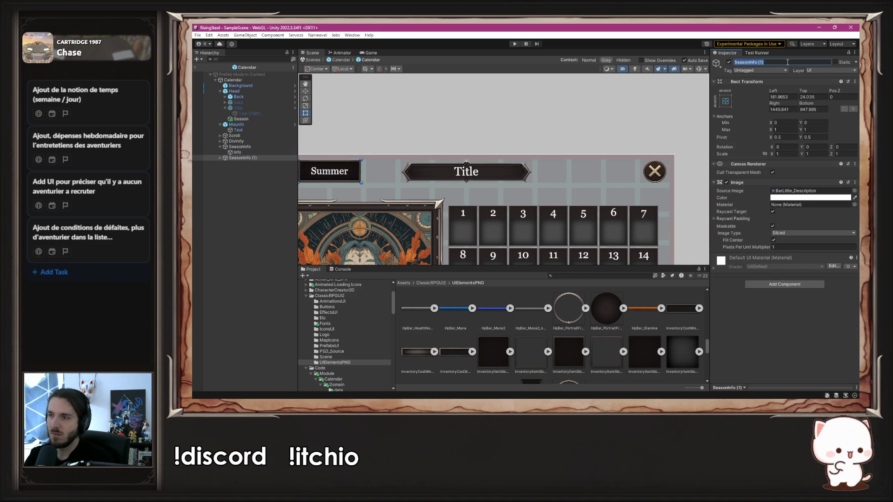
type("Year")
key("Return")
left_click_drag(306, 171, 598, 165)
scroll(604, 165, "up", 8)
scroll(613, 164, "up", 5)
left_click_drag(518, 156, 519, 154)
scroll(517, 156, "down", 8)
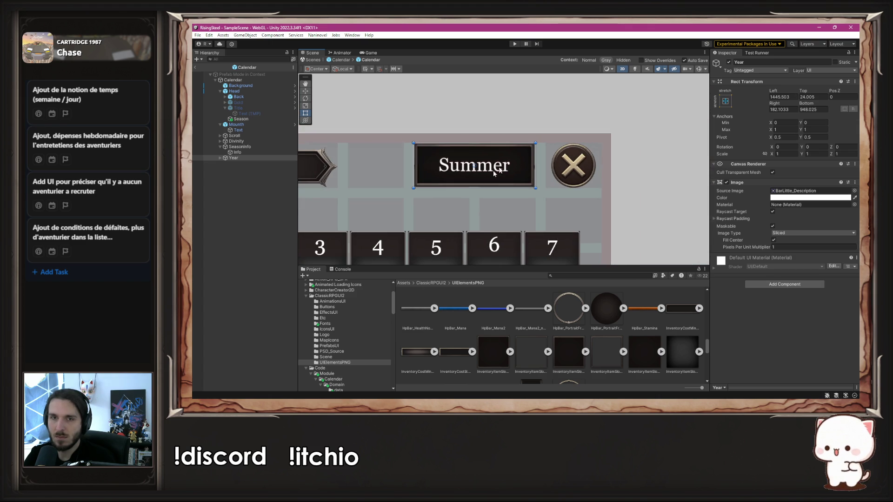
Delete the copied Summer text from the Year box's Info label
left_click(220, 157)
left_click(237, 163)
left_click(827, 224)
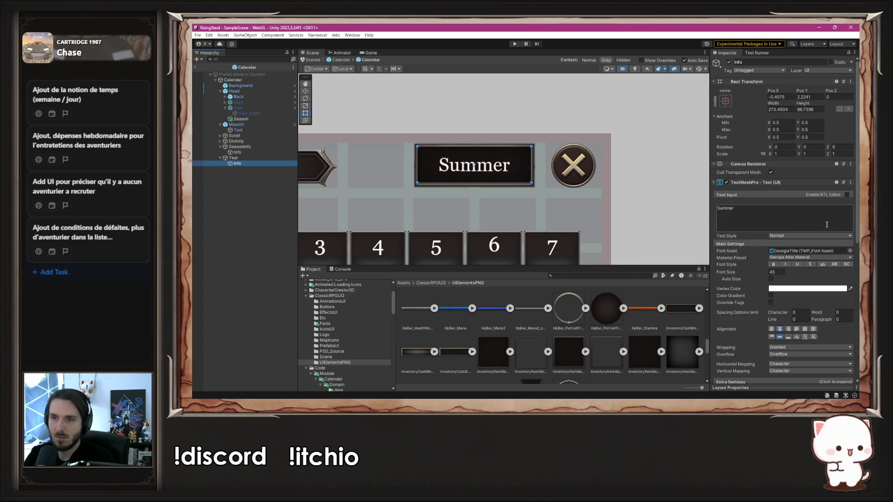
key("BackSpace")
scroll(641, 175, "down", 4)
left_click(641, 175)
scroll(641, 175, "down", 2)
left_click_drag(414, 197, 444, 169)
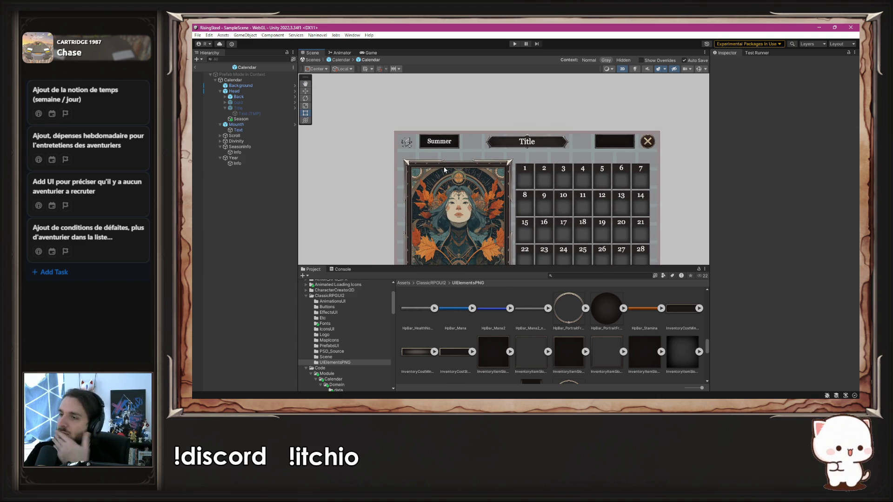
Make the inner Background less transparent and hide the SeasonInfo box
left_click(248, 86)
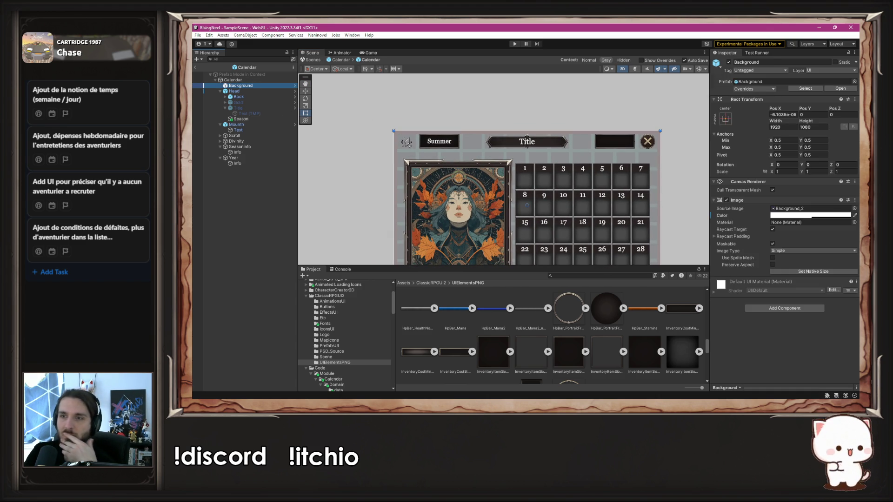
left_click(810, 215)
left_click_drag(816, 350, 853, 352)
left_click(852, 209)
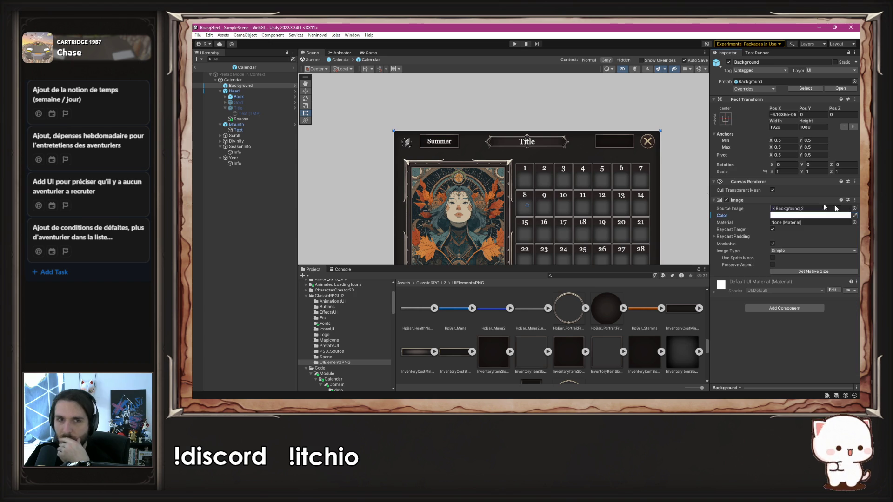
left_click(244, 148)
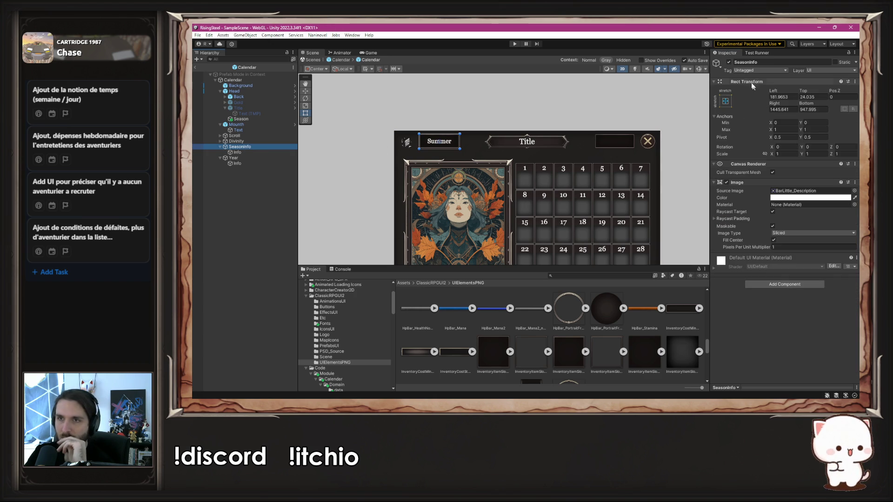
left_click(729, 62)
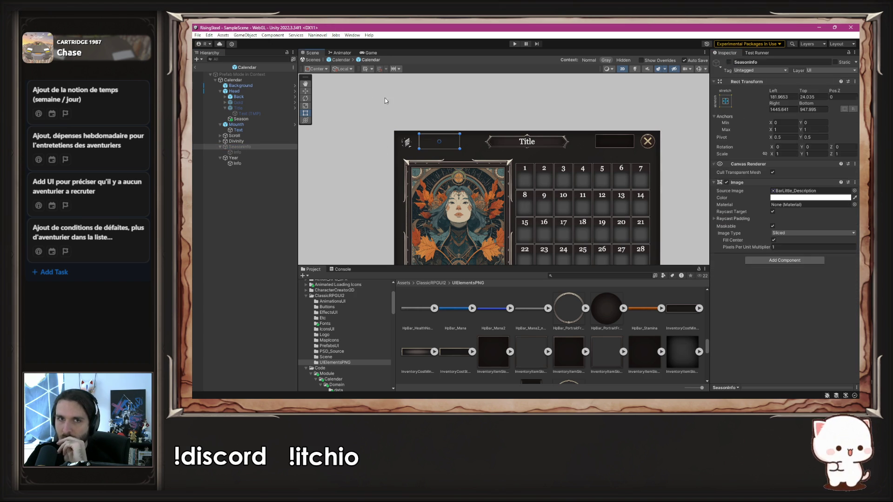
Set the outer Calendar prefab's Background colour alpha to fully opaque
left_click(337, 60)
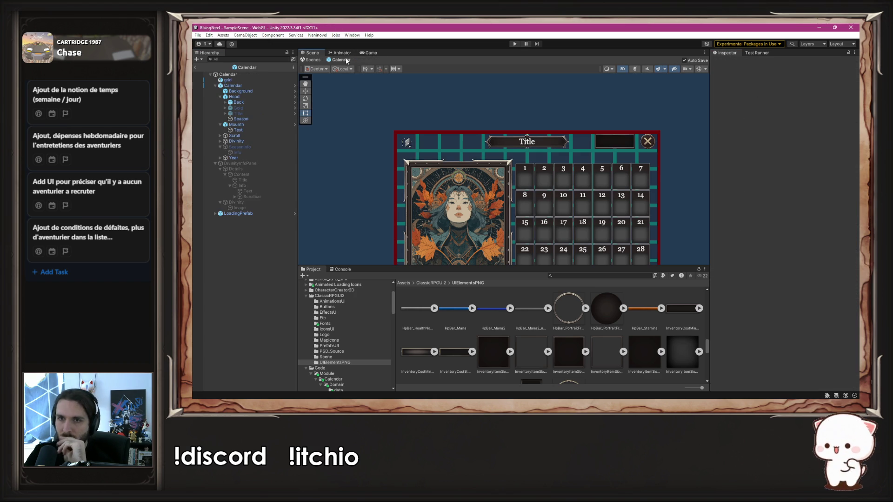
left_click(235, 91)
left_click(799, 216)
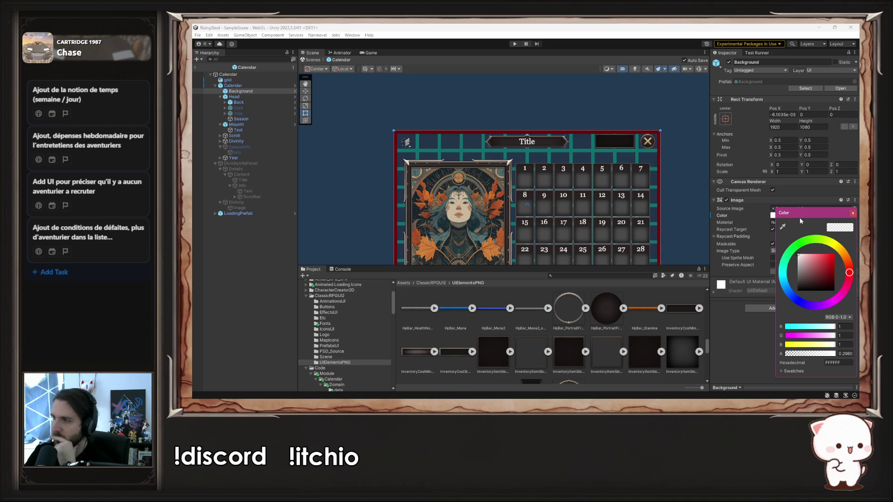
left_click_drag(821, 354, 842, 358)
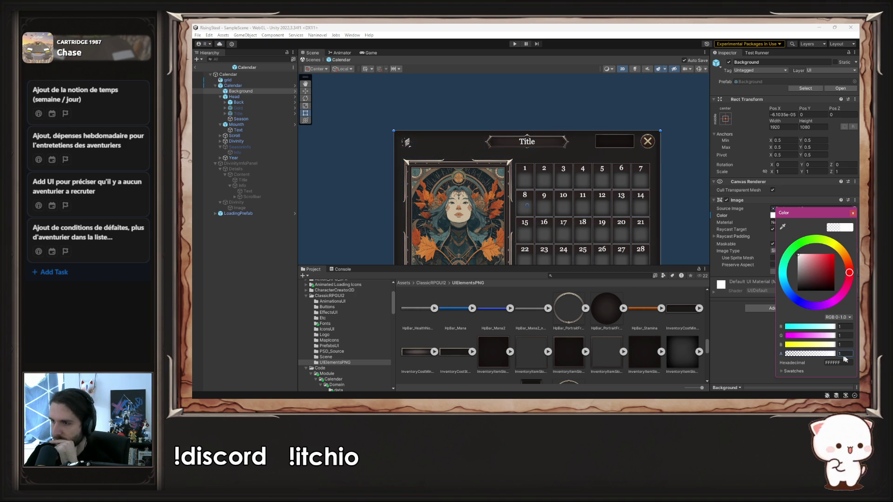
left_click(852, 213)
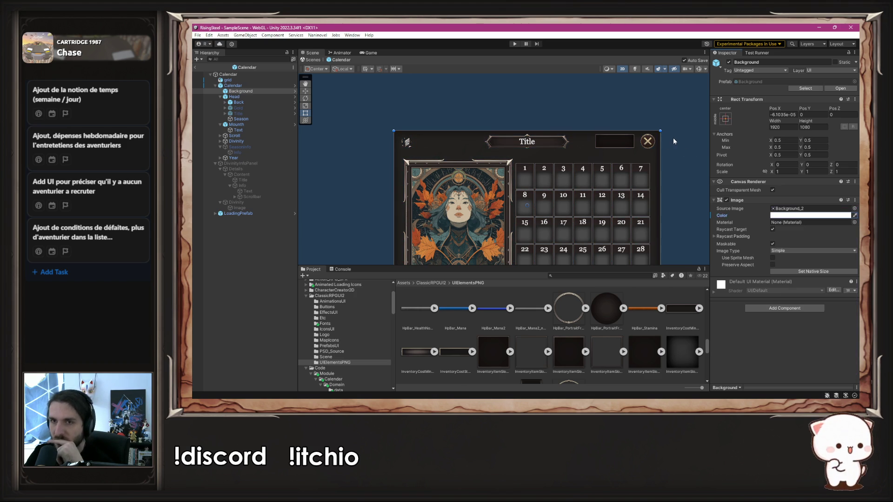
left_click(673, 138)
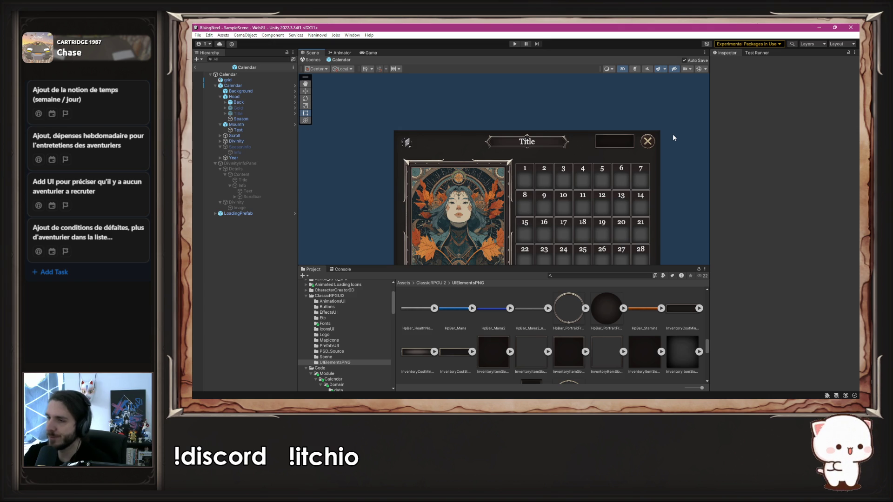
scroll(672, 137, "down", 2)
mouse_move(676, 138)
left_mouse_down()
mouse_move(639, 108)
mouse_move(650, 128)
mouse_move(685, 117)
left_mouse_up()
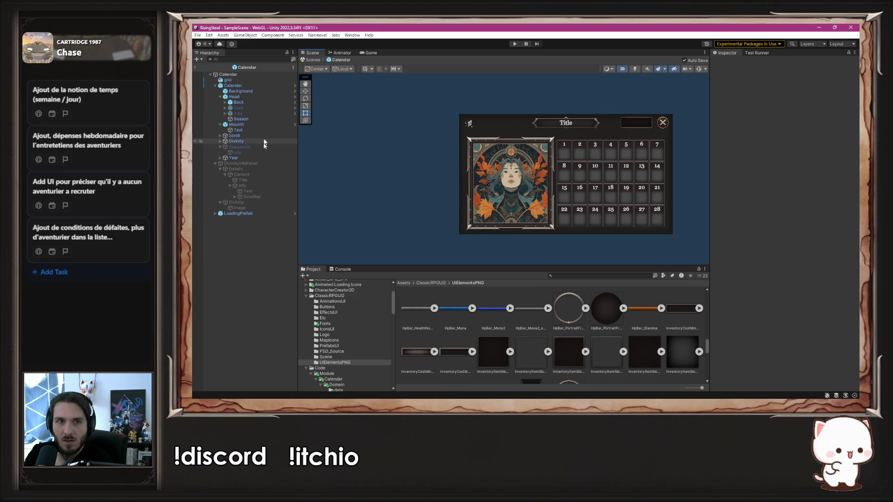
left_click(242, 85)
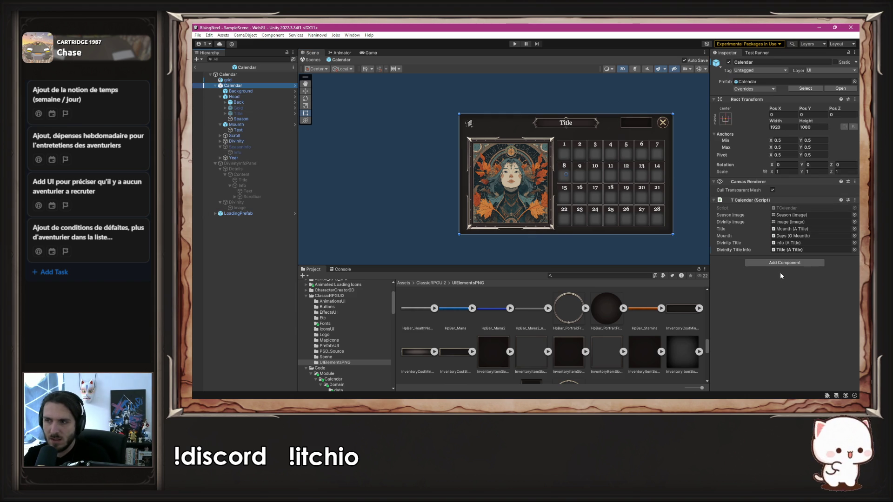
Add 'public ATitle Year;' below the DivinityTitleInfo field in TCalendar and save
key("alt+Tab")
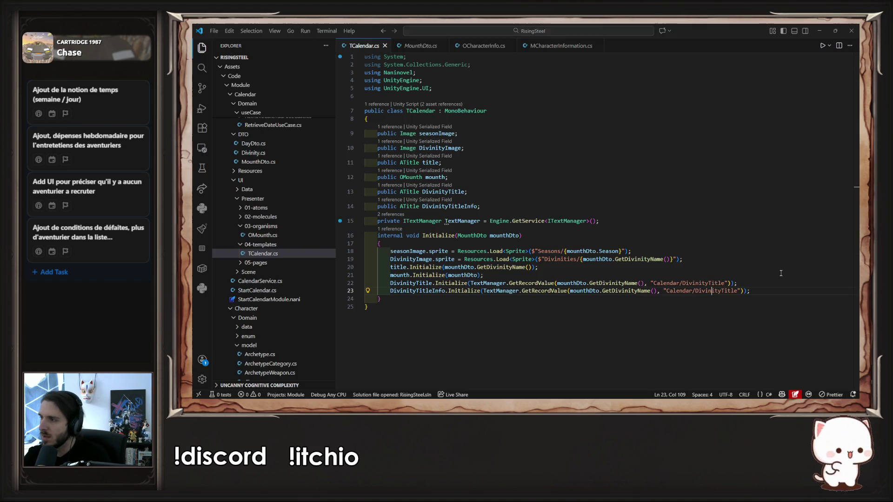
left_click(528, 206)
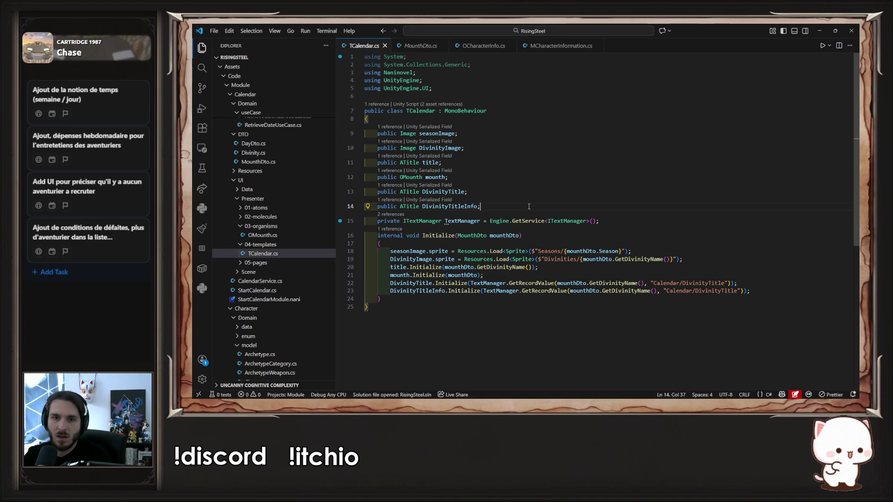
key("Return")
type("public ")
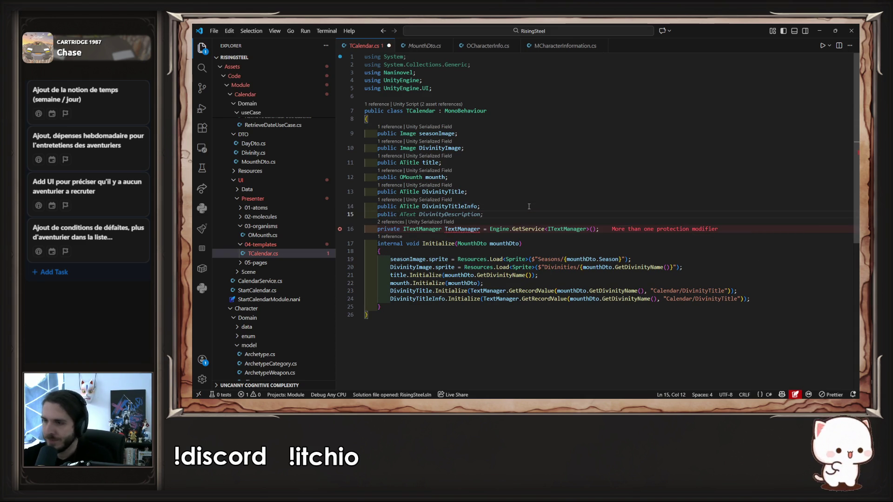
type("ATitle ")
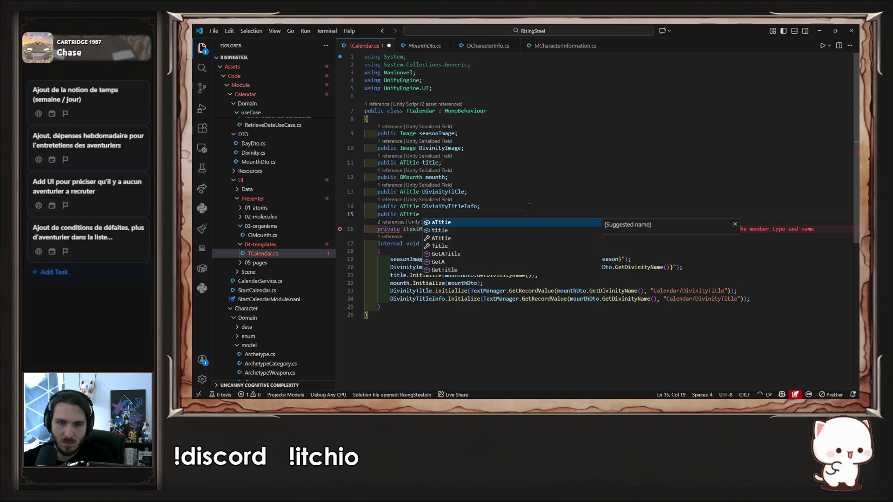
type("Year;")
key("ctrl+s")
key("alt+Tab")
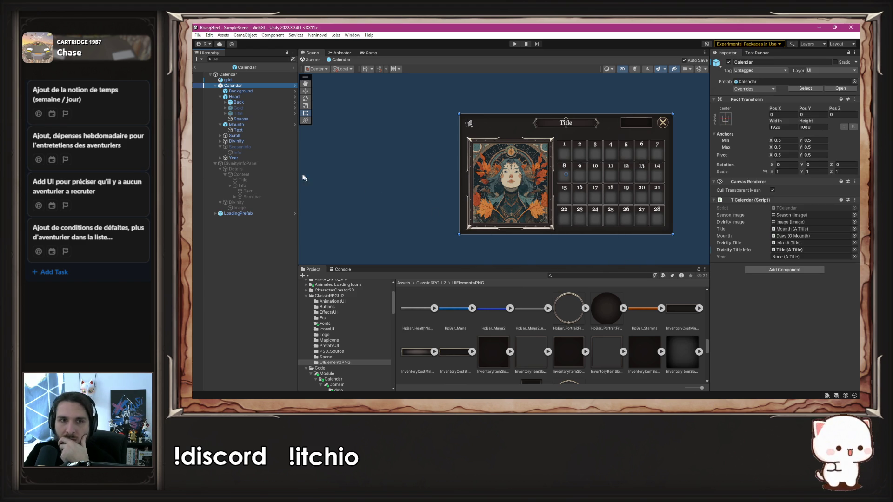
Add an A Title component to Year with its Info text as the Text reference
left_click(220, 158)
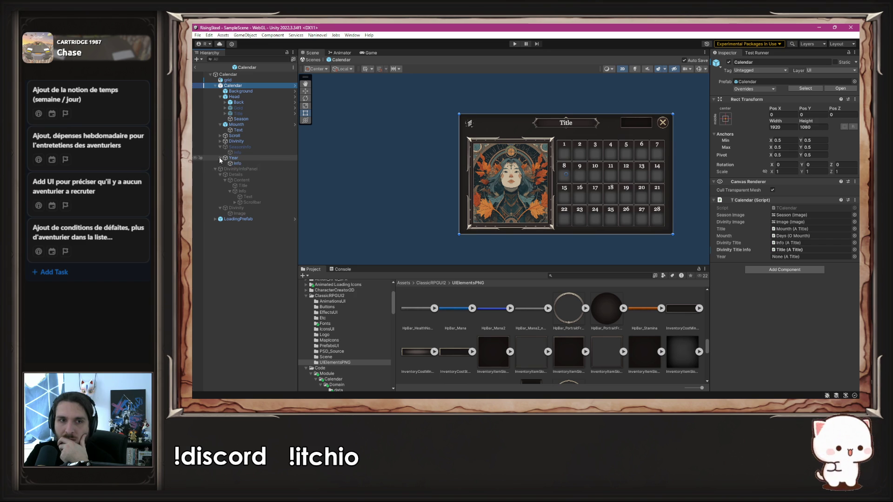
left_click(245, 164)
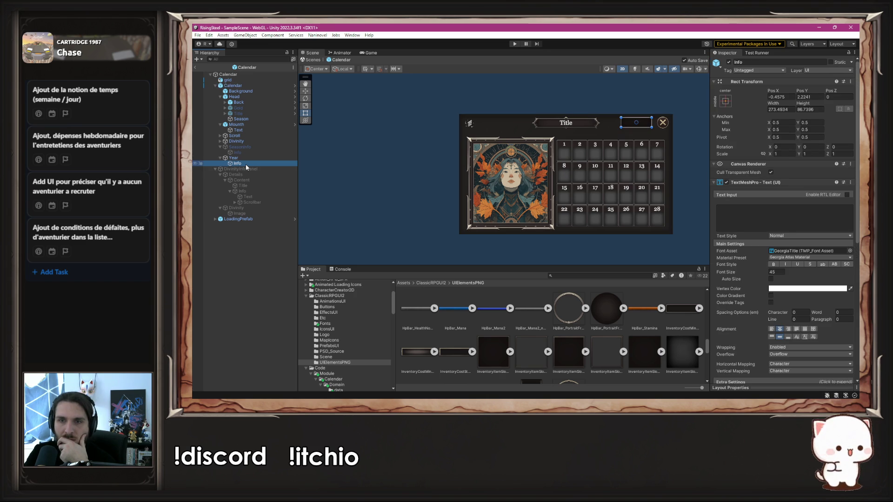
scroll(749, 224, "down", 8)
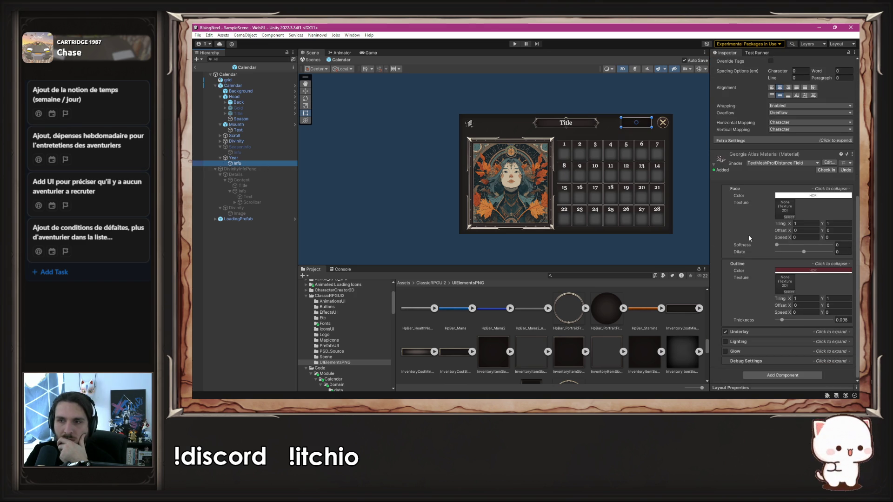
left_click(233, 157)
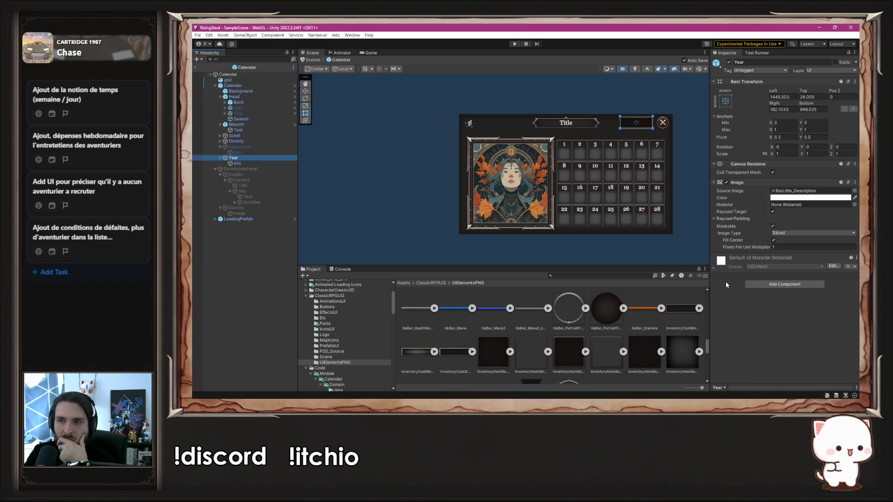
left_click(761, 284)
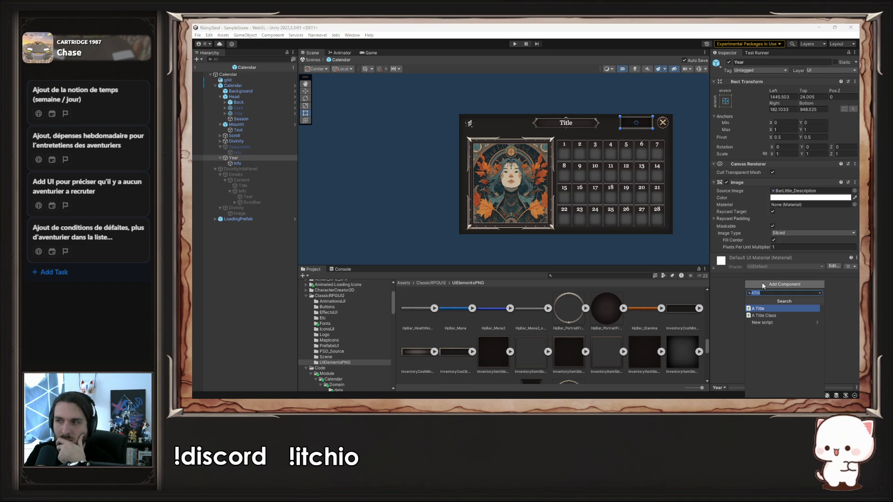
left_click(770, 310)
mouse_move(241, 167)
left_mouse_down()
mouse_move(523, 204)
mouse_move(784, 273)
left_mouse_up()
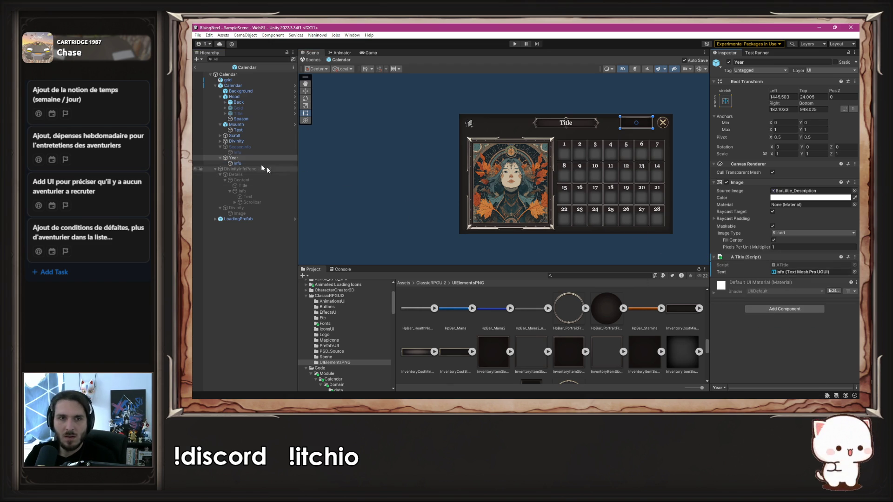
Assign the Year object to the T Calendar component's Year field
left_click(259, 86)
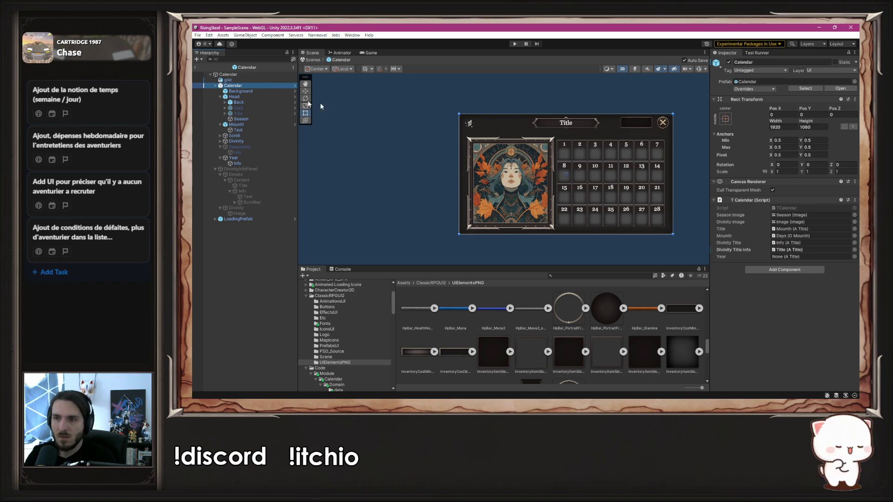
left_click_drag(241, 158, 796, 257)
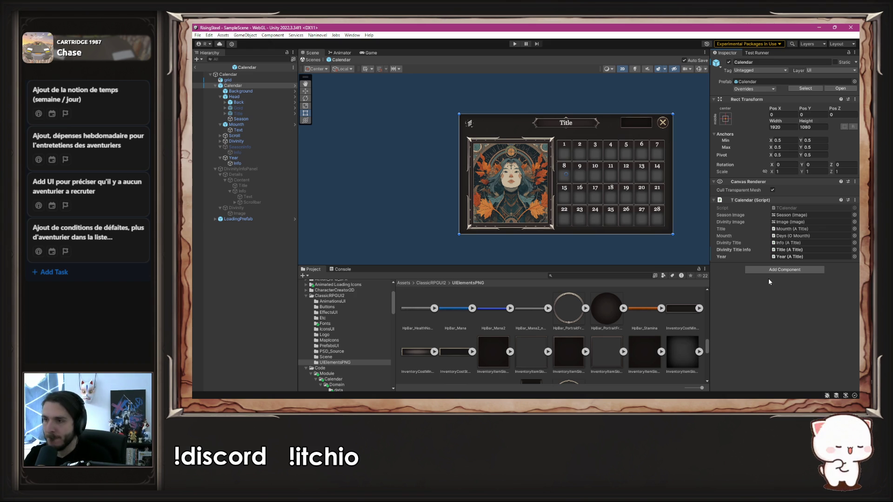
key("alt+Tab")
Check the new Year field declaration in TCalendar.cs, then bring up Firefox
left_click(580, 194)
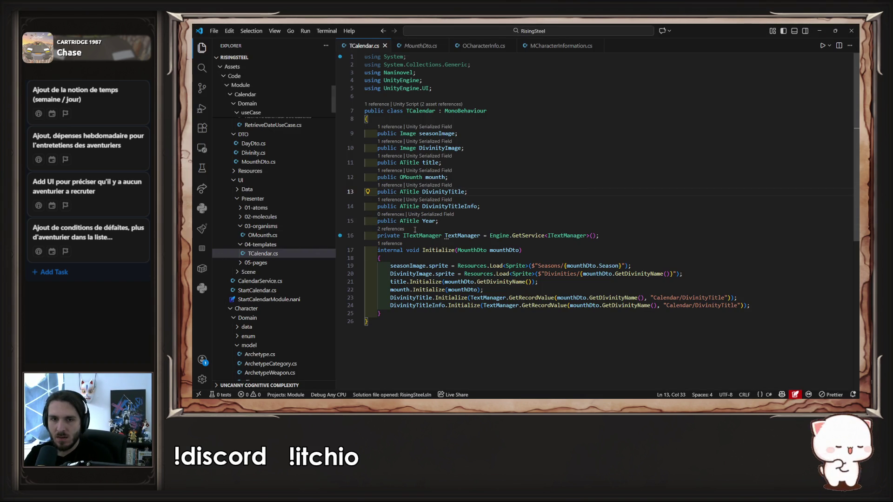
left_click(431, 221)
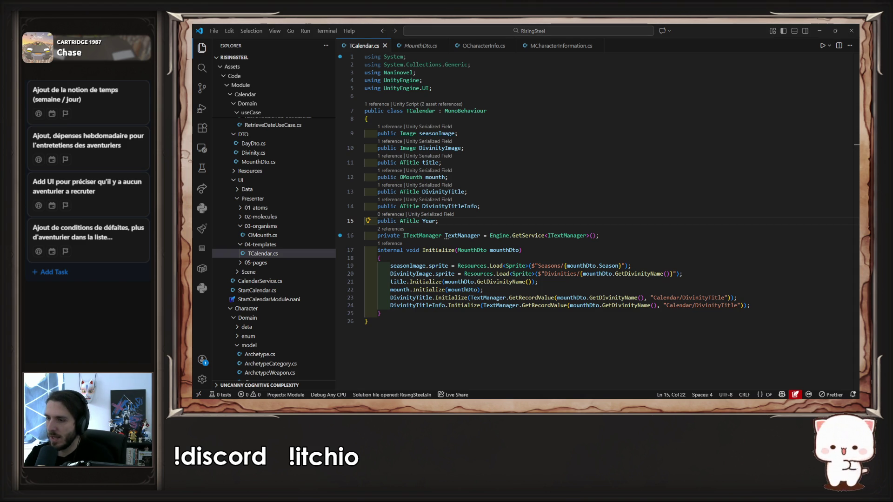
key("alt+Tab")
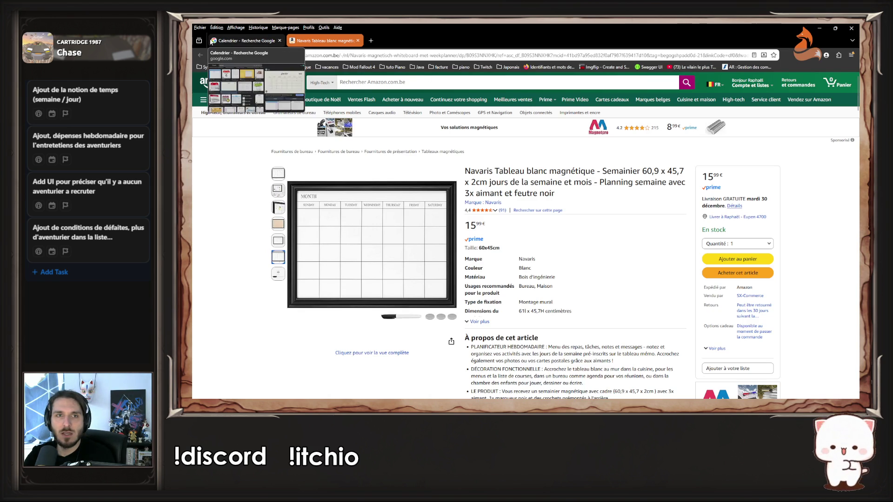
Close the Calendrier and Amazon tabs, and open then close the Twitch popout chat
left_click(279, 41)
left_click(285, 44)
left_click(280, 41)
type("https://www.twitch.tv/popout/destinyforgestudio/chat")
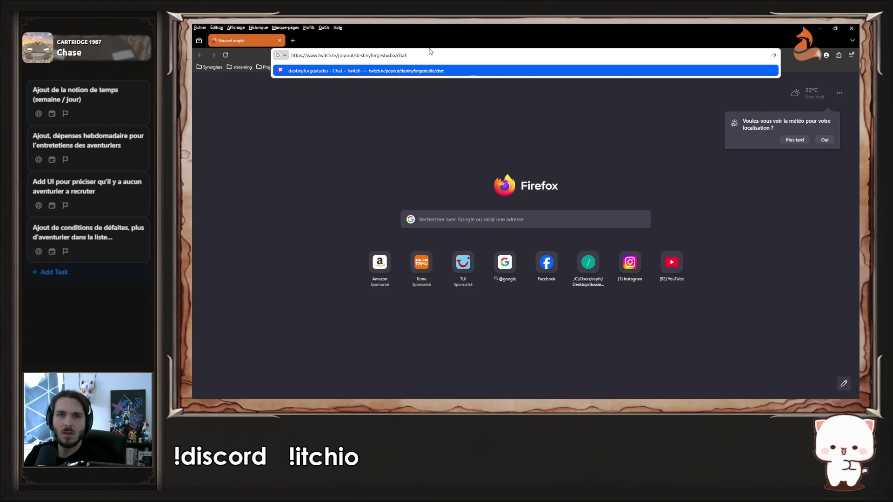
key("Return")
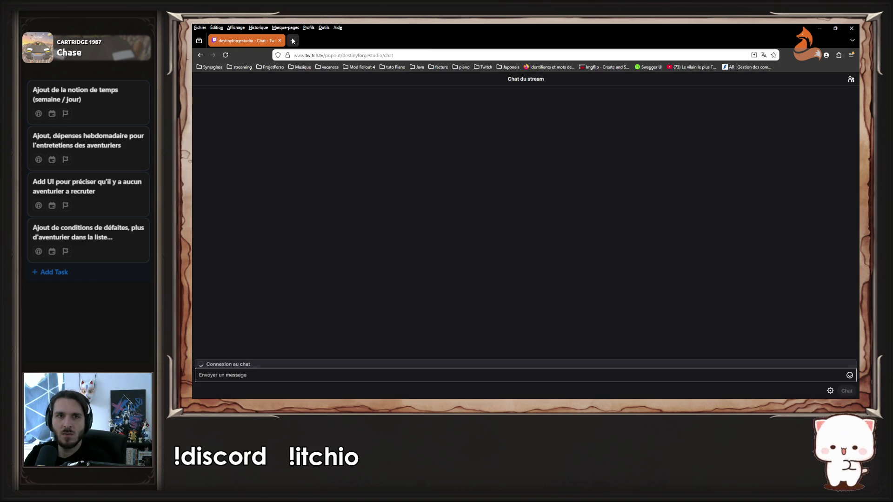
left_click(292, 40)
left_click(279, 41)
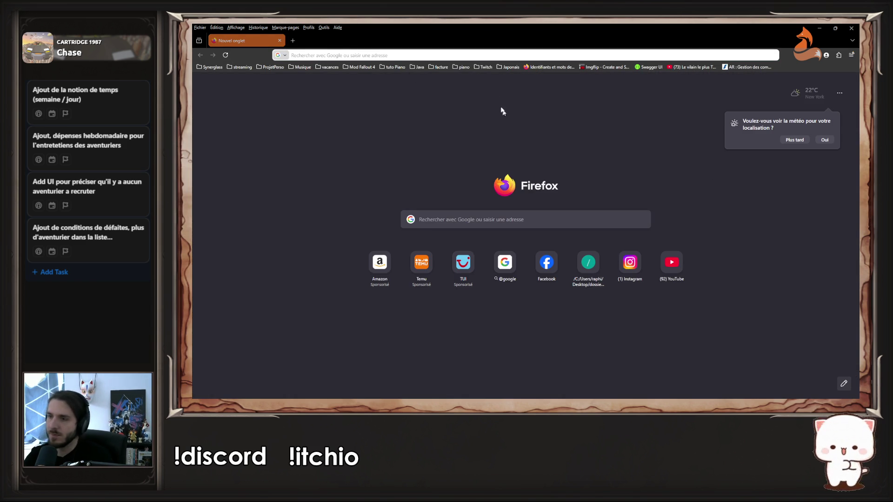
Load the Asset Store publisher page, scroll to its Assets, and minimize Firefox
left_click(459, 55)
type("https://assetstore.unity.com/publishers/6945")
key("Return")
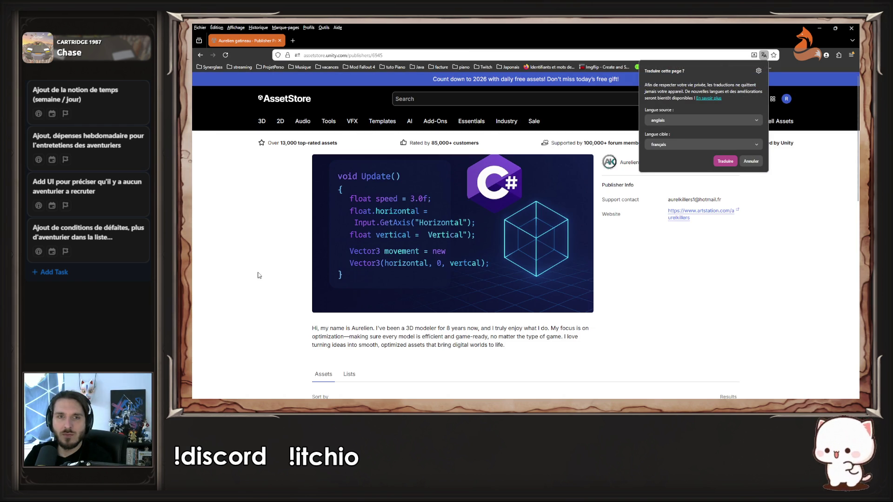
left_click(269, 261)
scroll(274, 231, "down", 3)
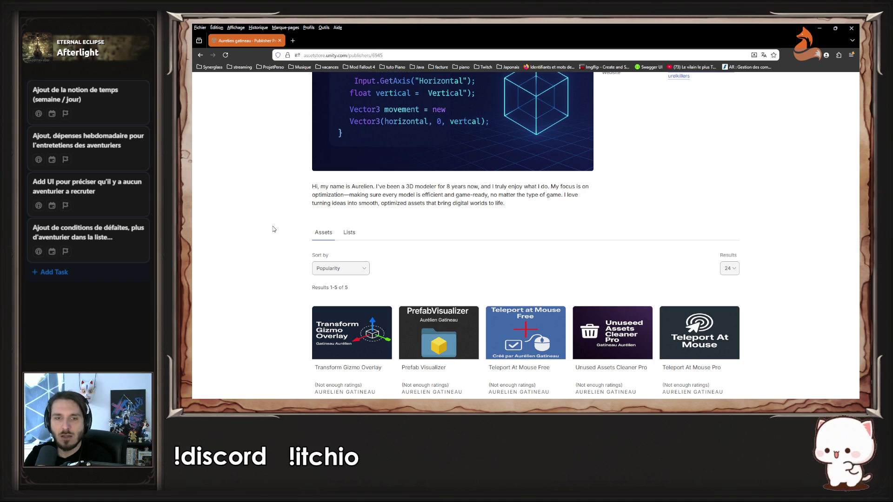
scroll(274, 227, "down", 1)
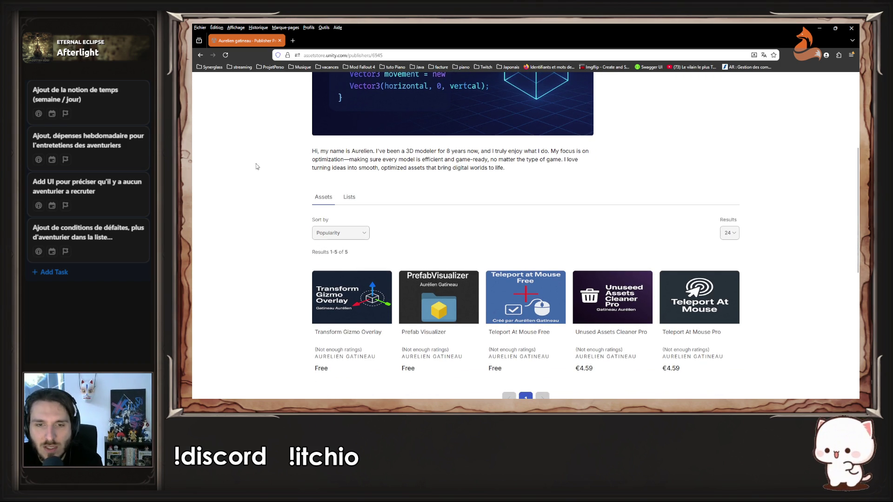
scroll(273, 187, "down", 2)
scroll(272, 188, "down", 1)
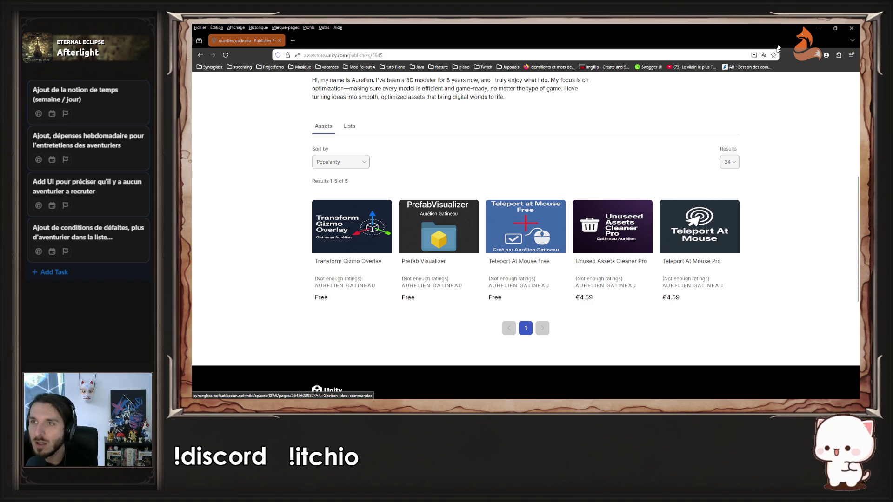
left_click(814, 27)
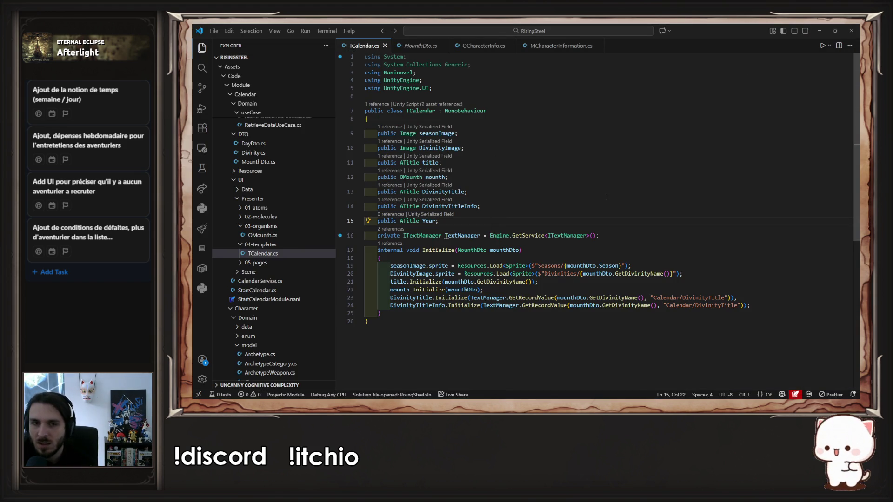
key("Home")
key("Home")
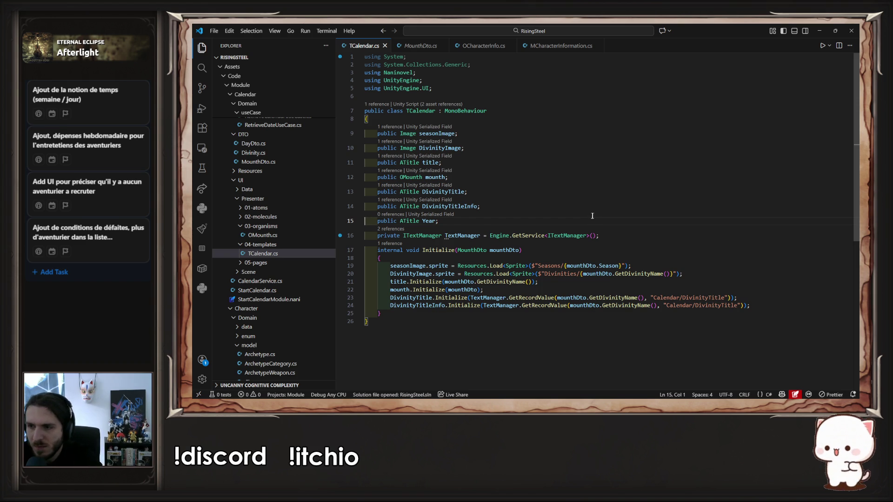
left_click(562, 249)
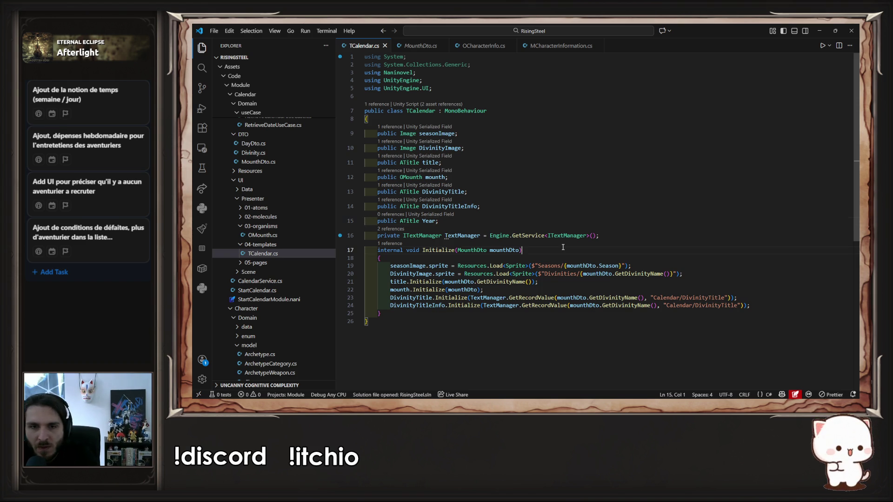
double_click(530, 209)
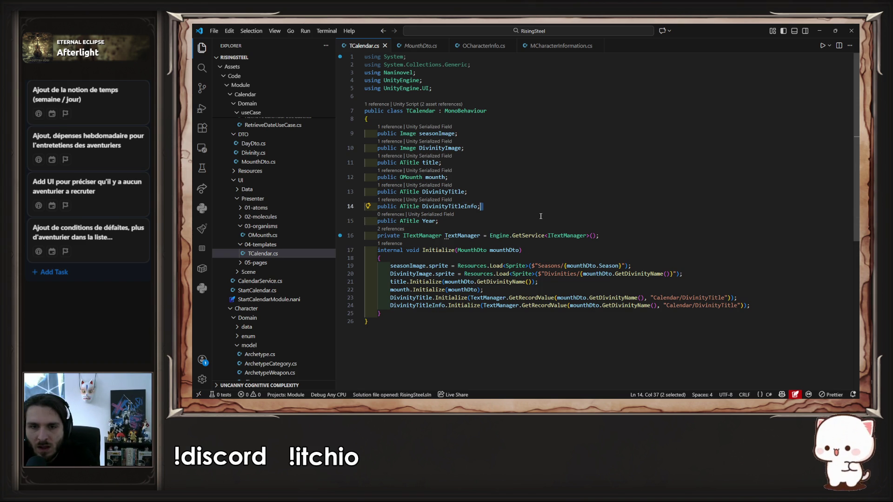
double_click(429, 220)
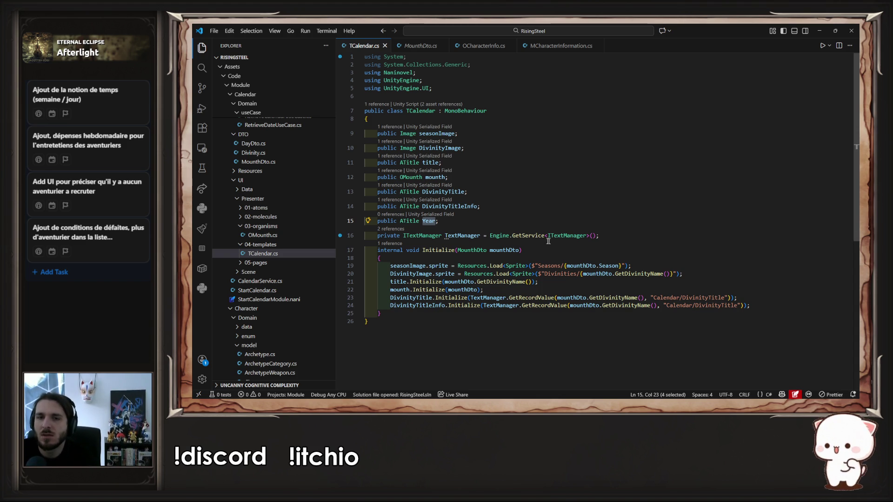
left_click(476, 250, "ctrl")
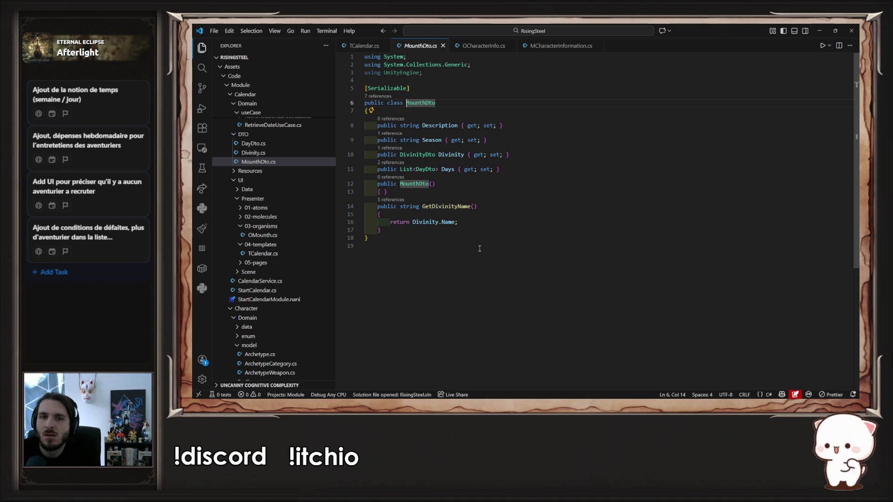
key("alt+Left")
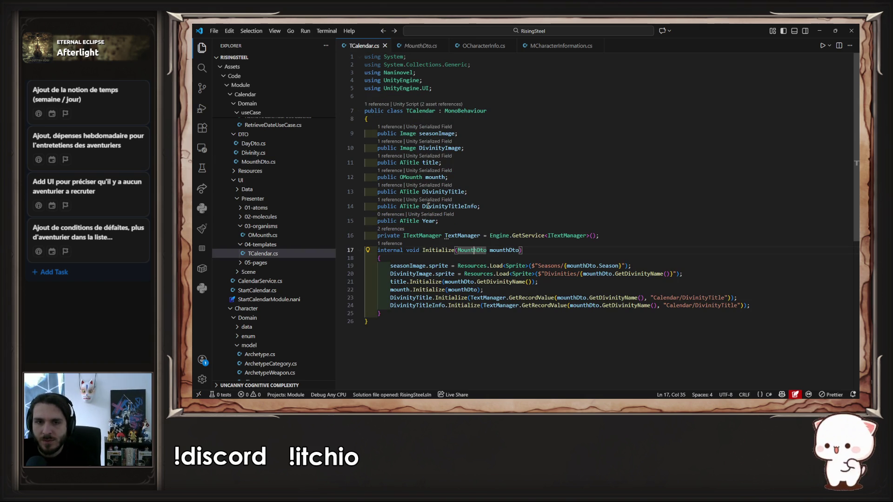
mouse_move(423, 207)
key("ctrl+Right")
key("ctrl+Right")
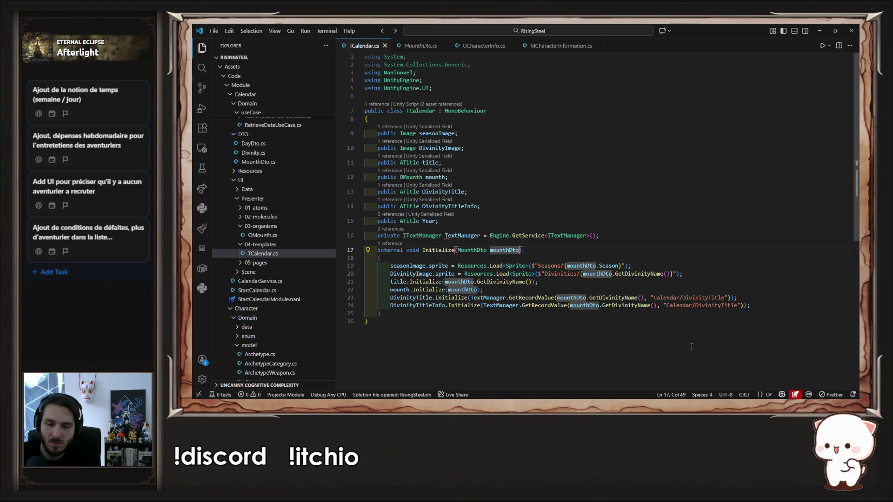
Add an int year parameter to Initialize and insert a Year.Initialize line after line 24
type(", int ")
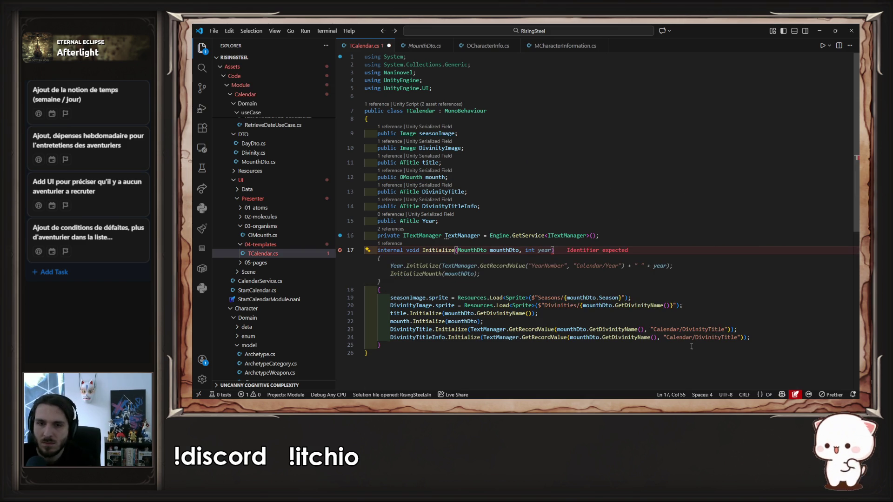
type("year")
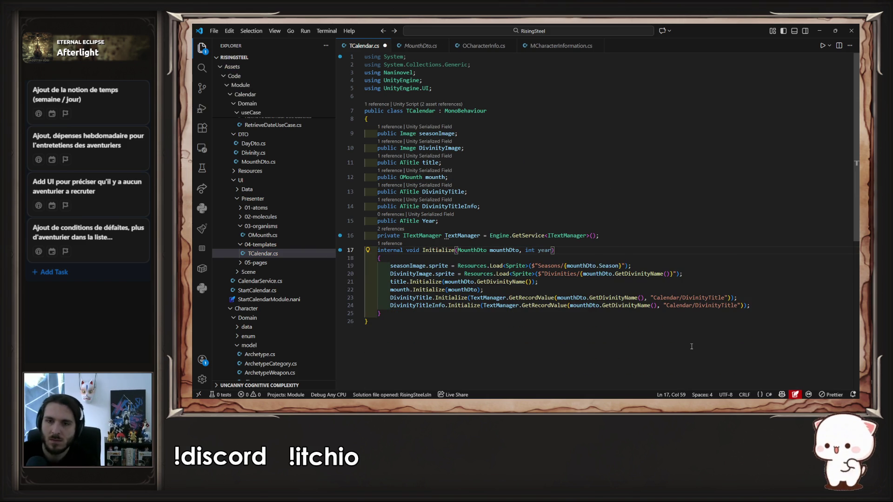
key("ctrl+s")
double_click(429, 221)
left_click(761, 305)
key("Return")
type("Year")
key("Tab")
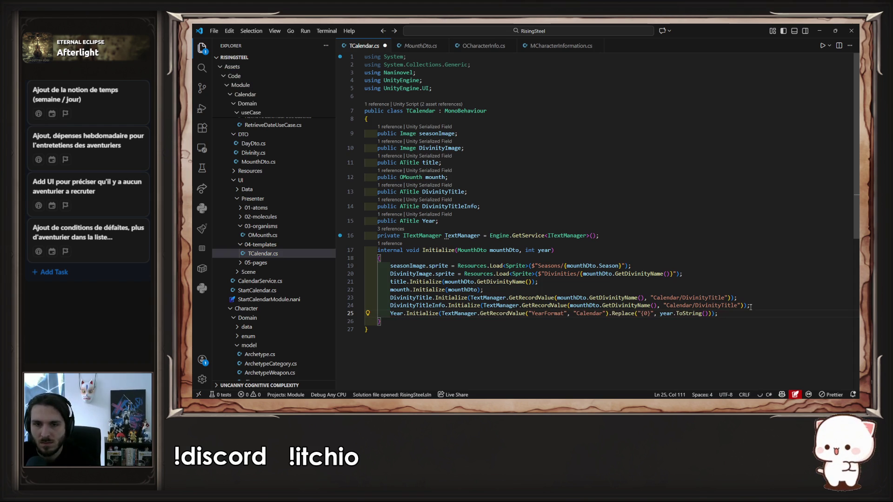
Replace the Year line's TextManager call with year.ToString() and save the script
key("Left")
key("ctrl+shift+Left")
key("ctrl+shift+Left")
key("ctrl+shift+Left")
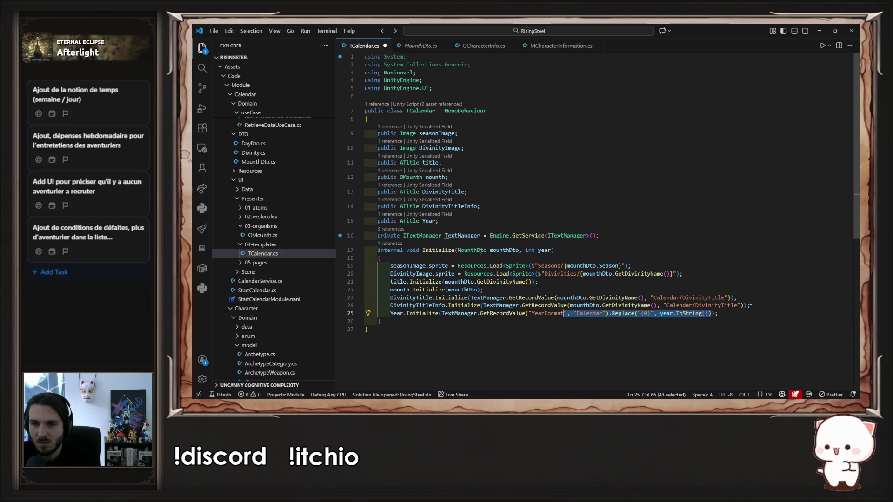
key("ctrl+shift+Left")
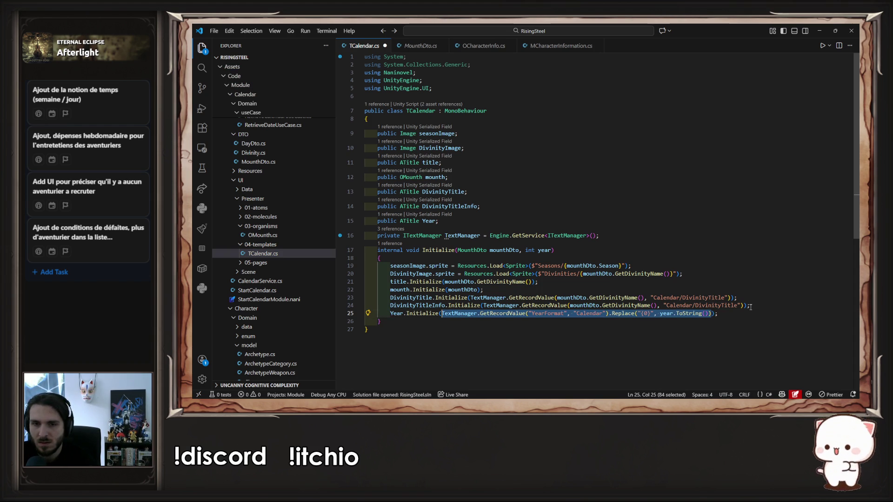
key("ctrl+x")
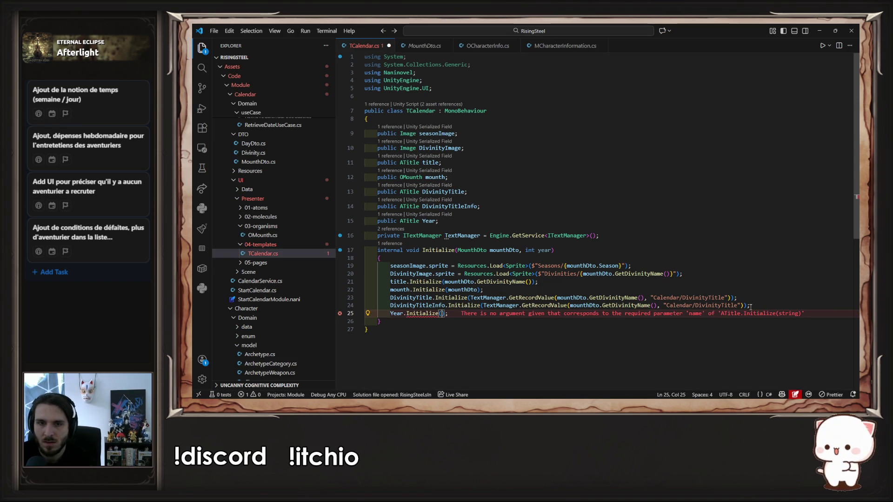
type("year.ToString()")
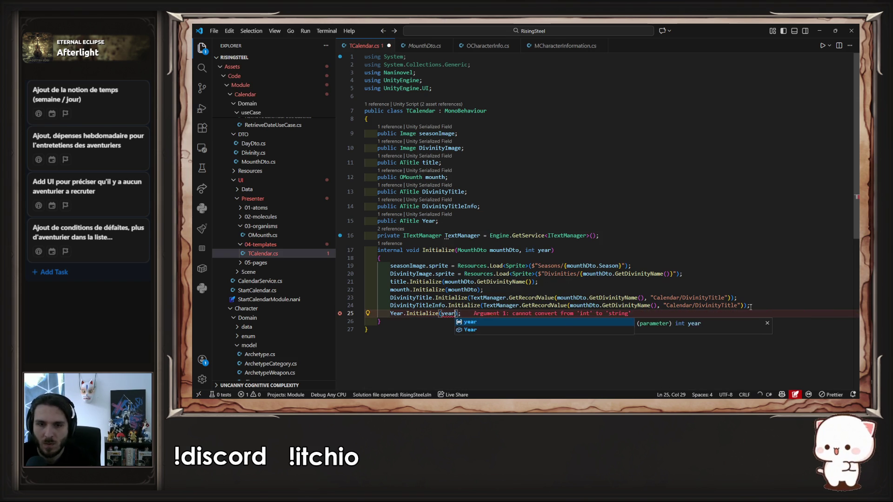
key("ctrl+s")
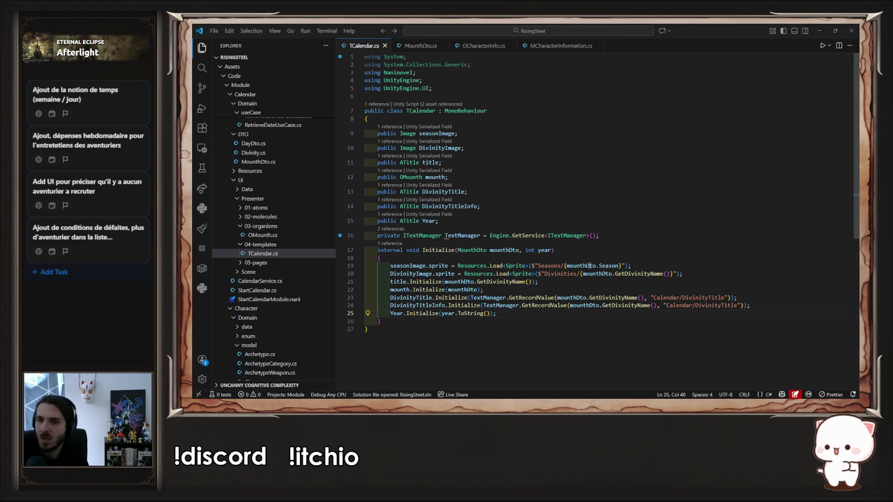
left_click(639, 239)
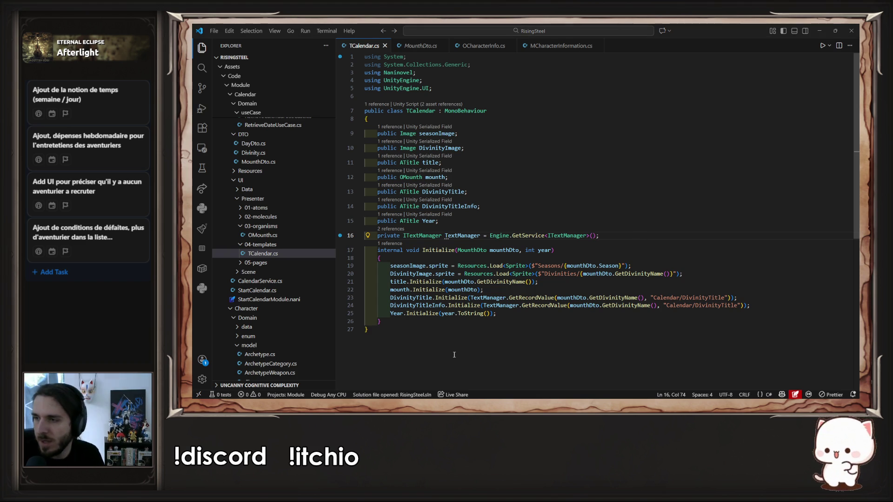
key("alt+Tab")
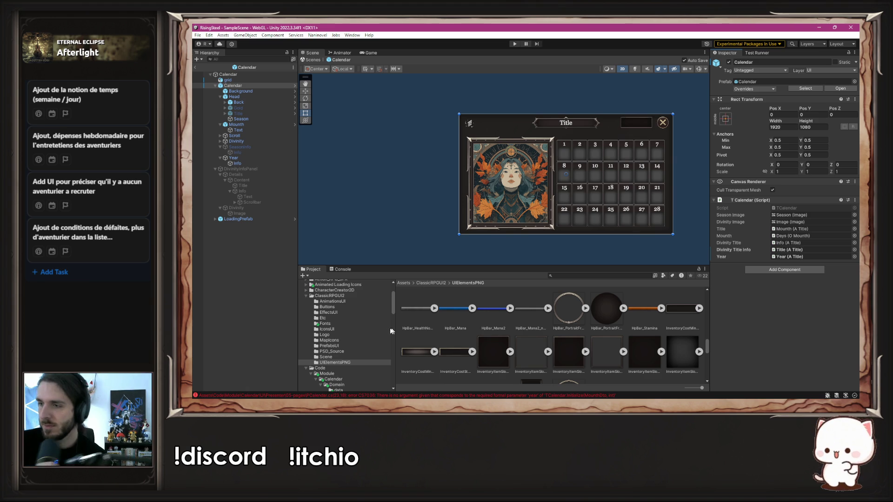
Open PCalendar.cs from the Console's CS7036 missing year-argument error
left_click(407, 396)
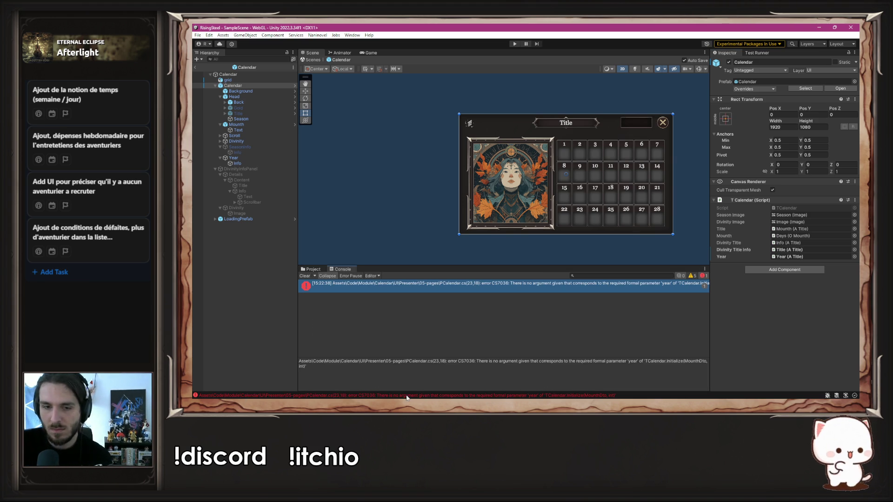
double_click(422, 284)
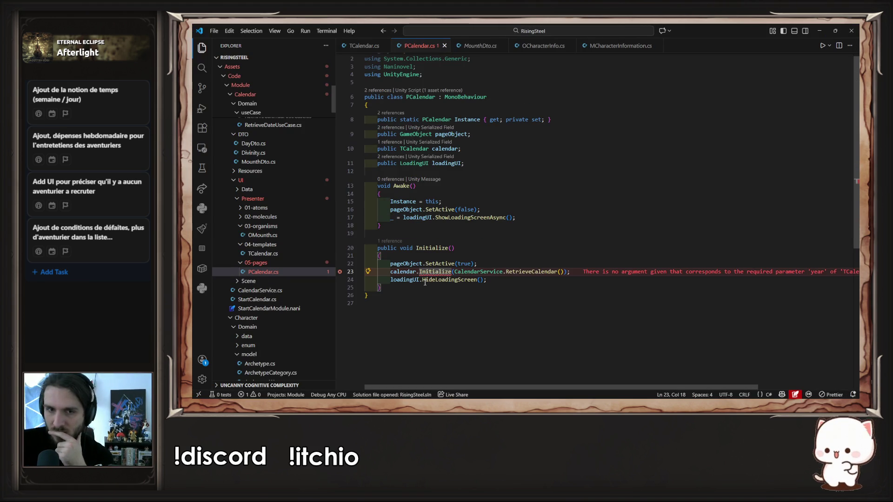
left_click(556, 226)
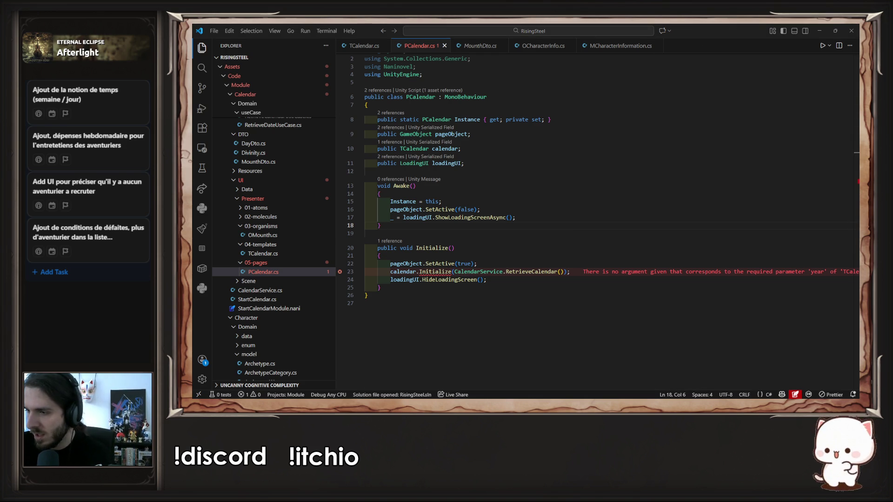
key("alt+Tab")
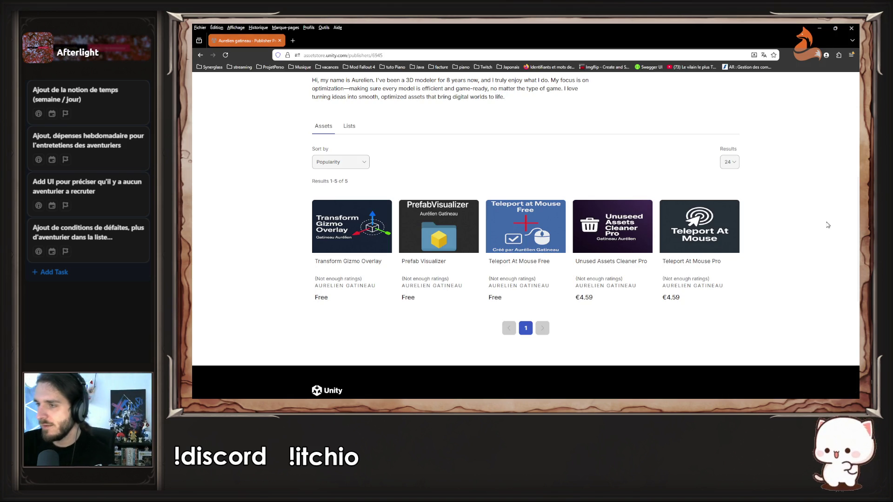
Open the €4.59 Teleport At Mouse Pro page and play its TeleportAtMouse demo full screen
left_click(718, 227)
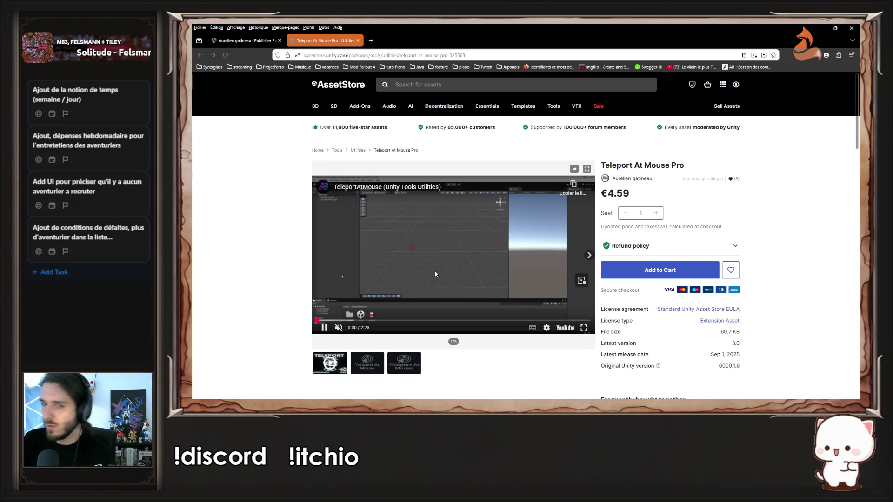
left_click(418, 269)
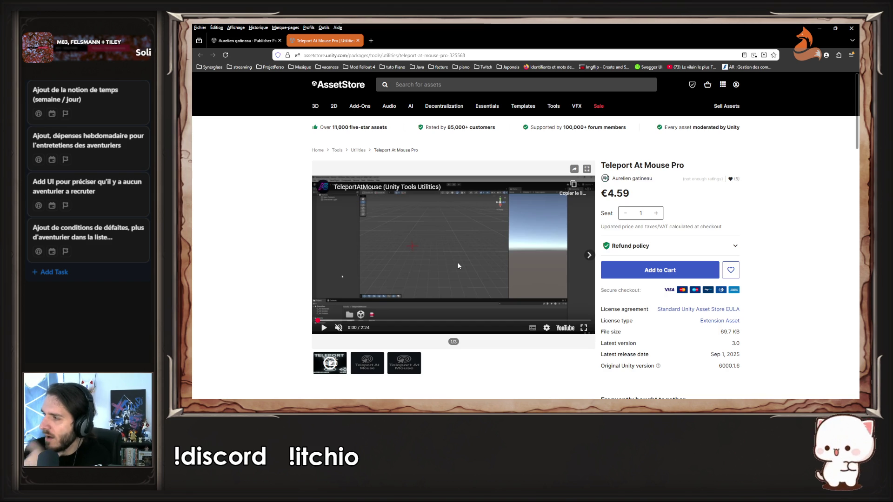
left_click(458, 263)
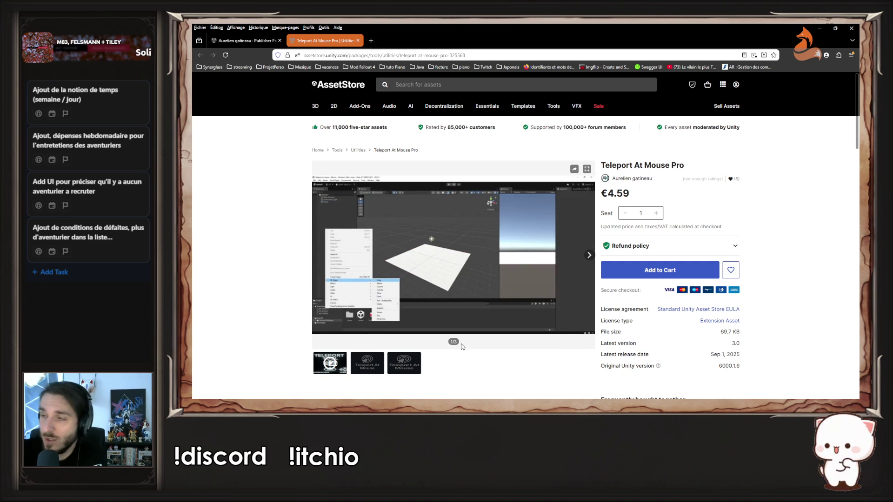
left_click(325, 328)
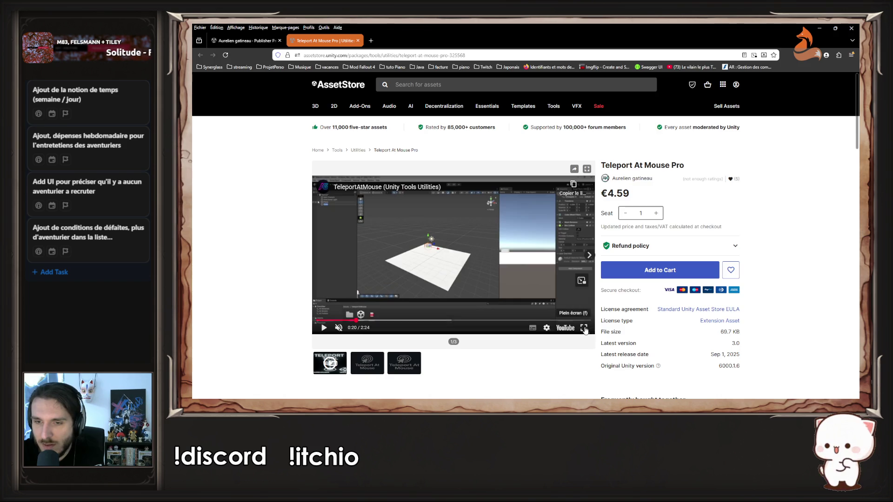
double_click(544, 251)
left_click(544, 250)
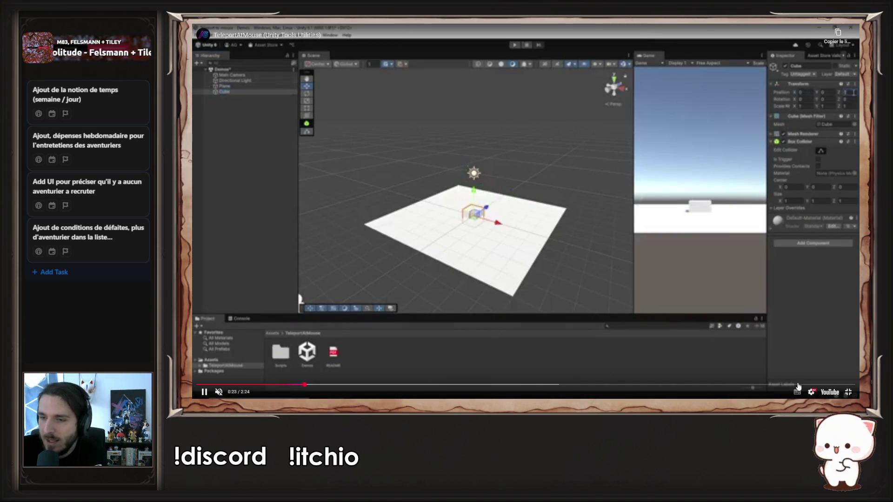
Drop the YouTube preview quality to 144p, then raise it to 1080p60 HD
left_click(810, 392)
left_click(809, 371)
left_click(809, 365)
left_click(799, 370)
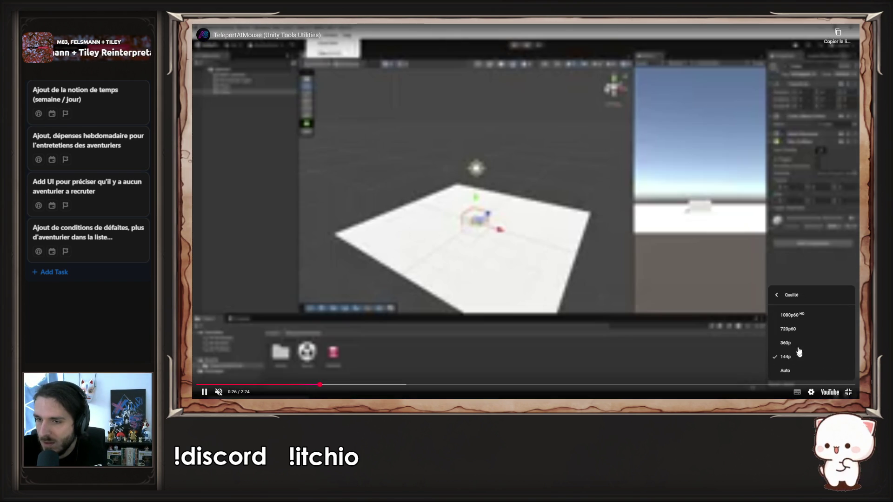
left_click(785, 316)
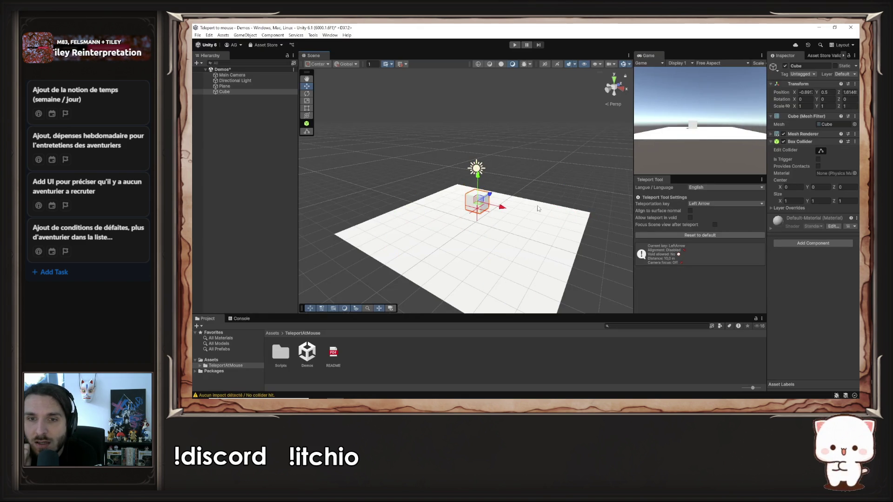
Enable surface-normal alignment and make Page Up the Teleport Tool key, with the cube selected
left_click(690, 211)
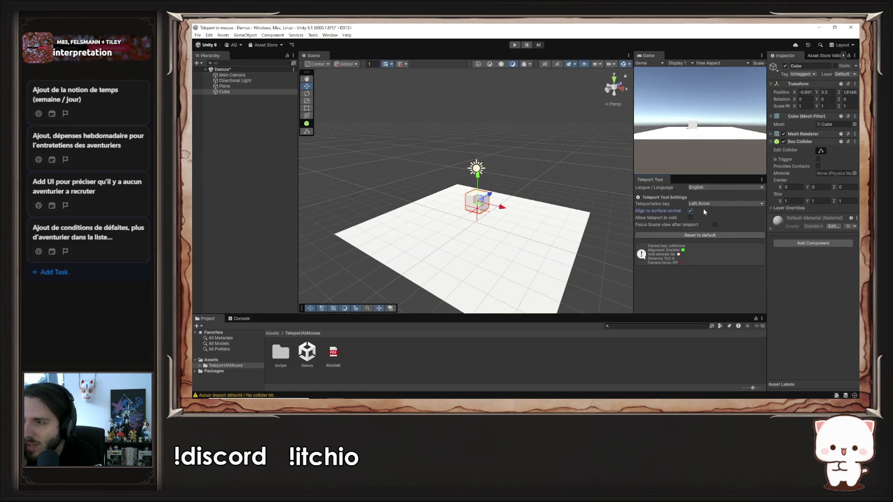
left_click(703, 205)
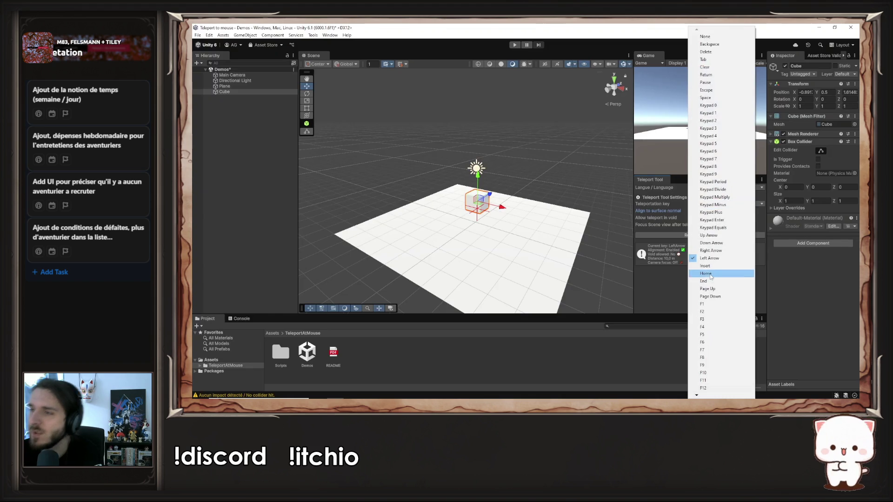
left_click(700, 289)
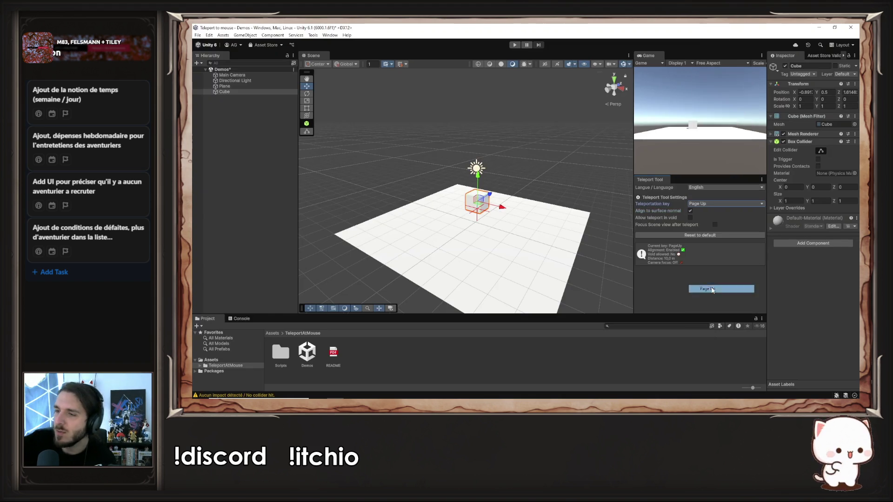
left_click(527, 260)
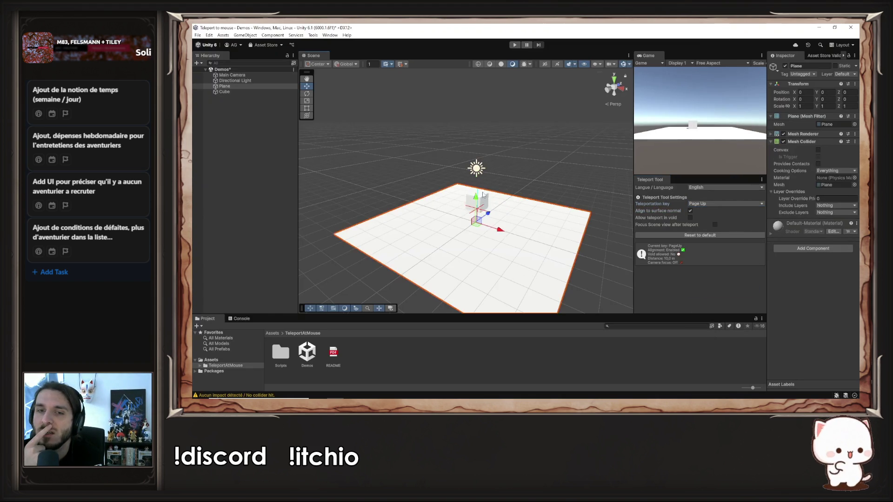
left_click(484, 198)
Teleport the cube to several spots on the plane with Page Up
key("Page_Up")
key("Page_Up")
key("Page_Up")
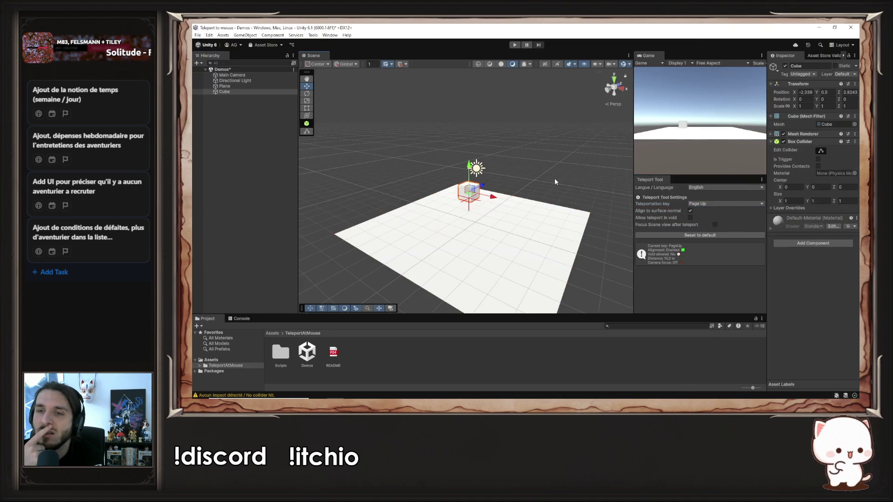
key("Page_Up")
key("Page_Up")
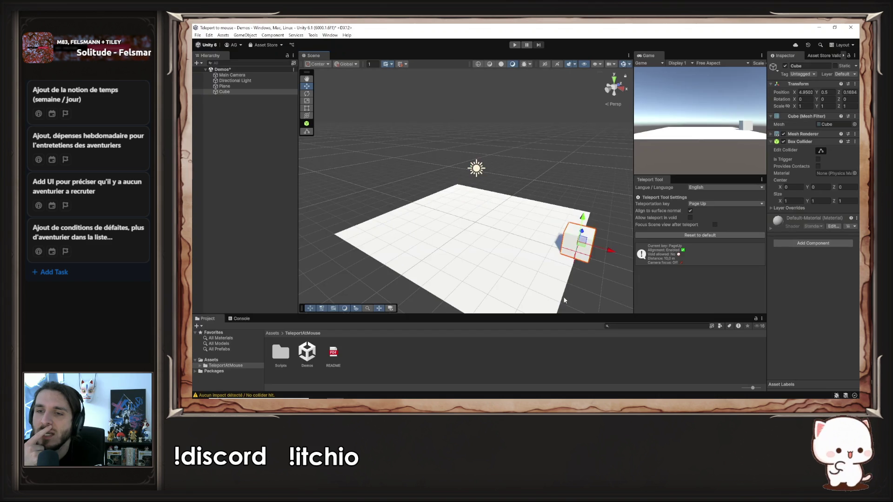
key("Page_Up")
key("Page_Up")
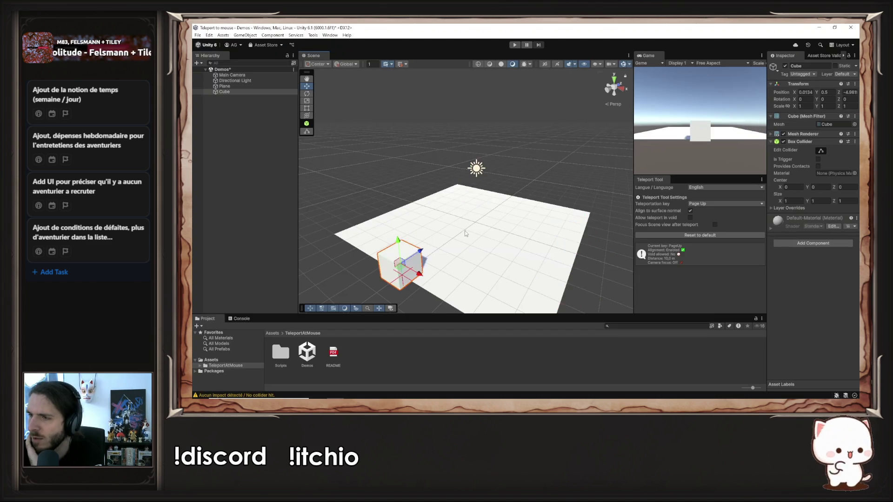
key("Page_Up")
key("Page_Up")
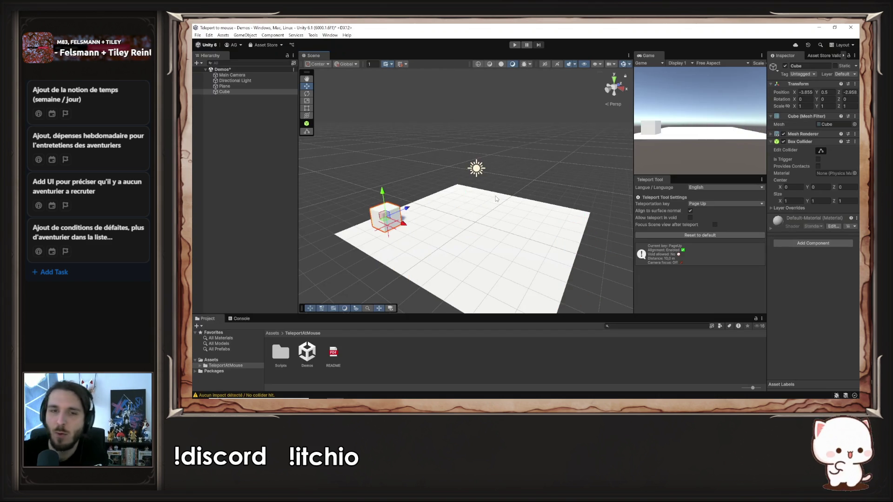
key("Page_Up")
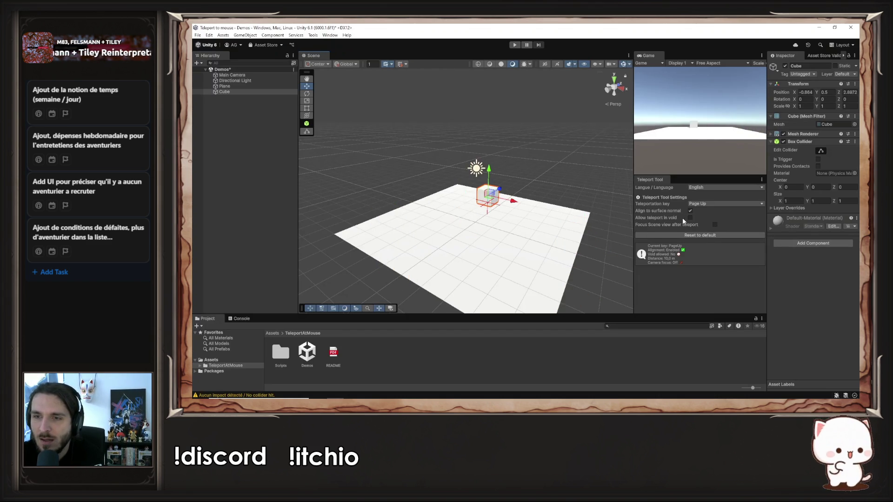
Disable normal alignment, allow empty-space teleports at distance about 20, and place the cube above the plane
left_click(690, 211)
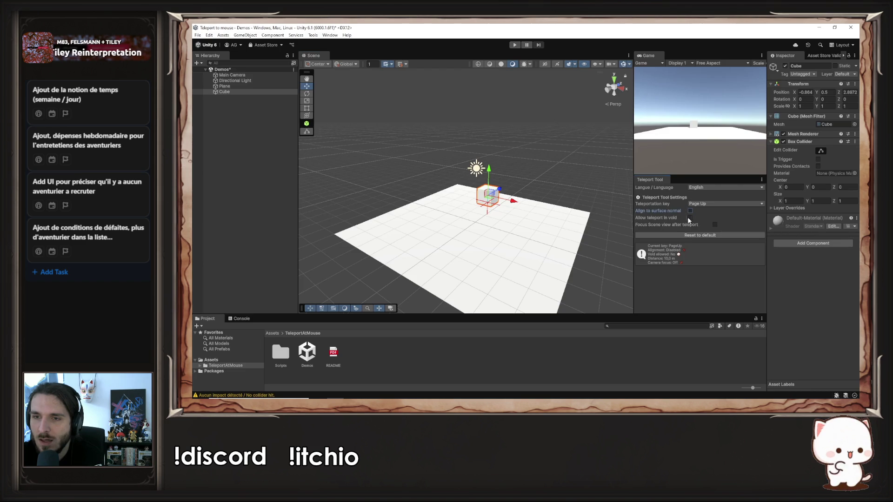
left_click(690, 218)
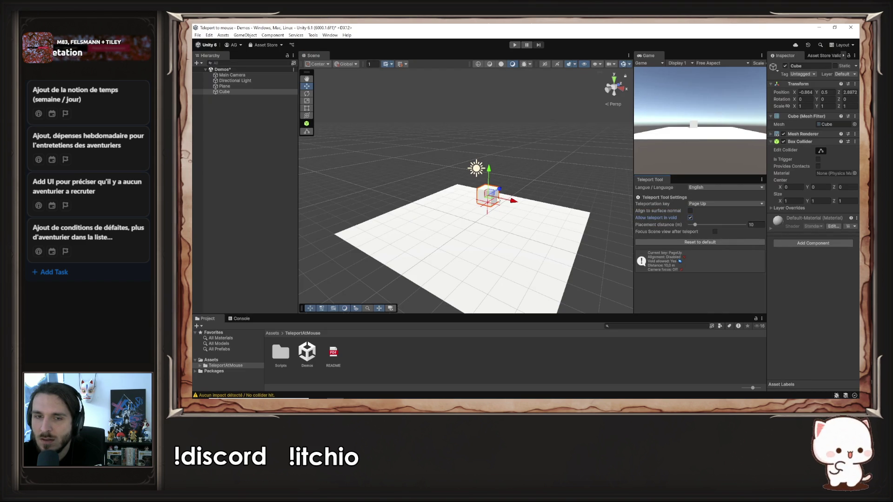
key("Page_Up")
key("Page_Up")
key("Page_Up")
key("Page_Up")
left_click_drag(695, 225, 716, 225)
left_click(421, 157)
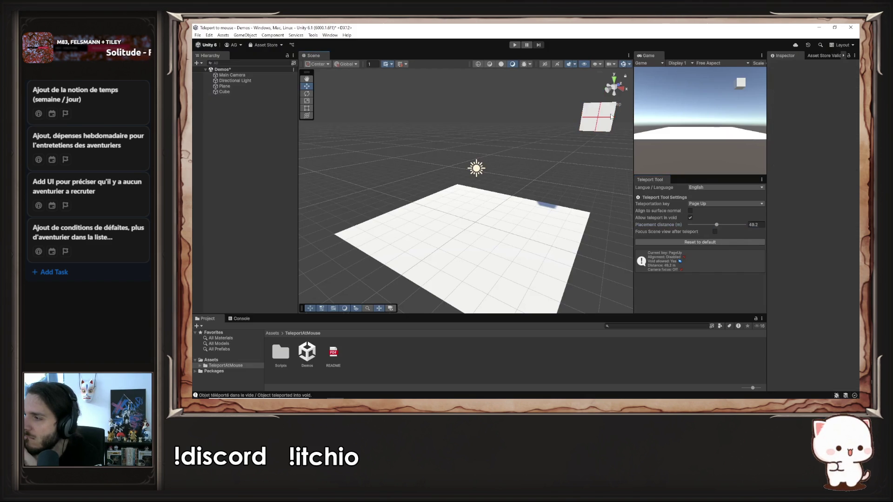
left_click(609, 117)
key("Page_Up")
key("Page_Up")
key("Page_Up")
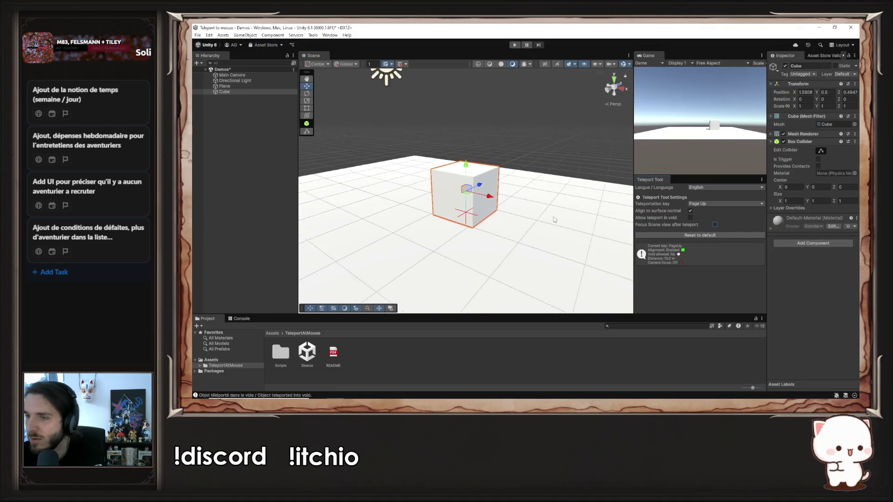
left_click(791, 356)
key("Escape")
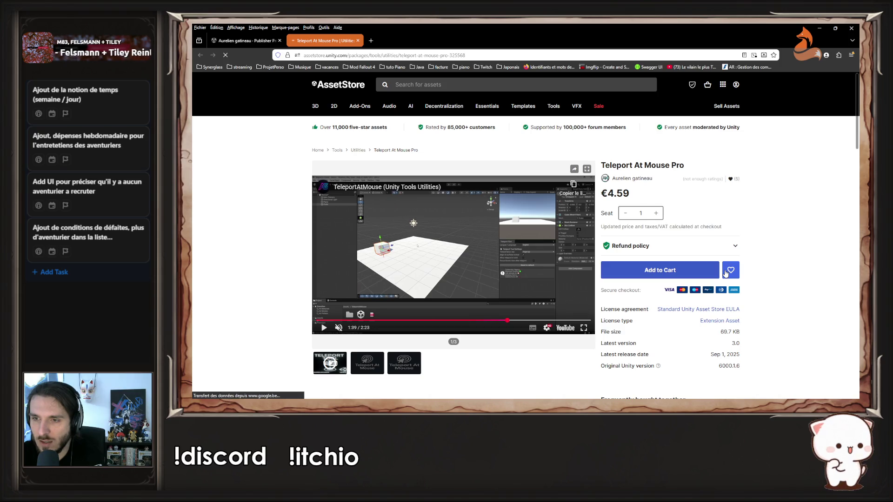
Save Teleport At Mouse Pro to the Saved For Later list with the heart icon
left_click(734, 270)
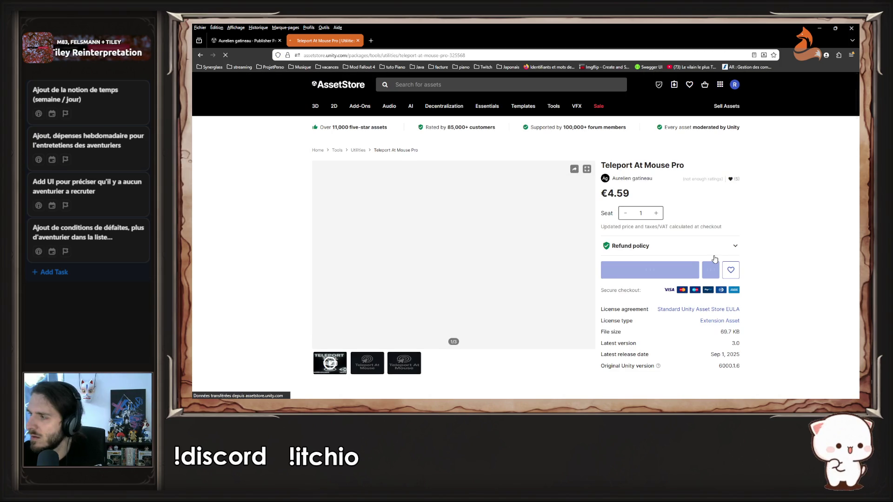
left_click(732, 272)
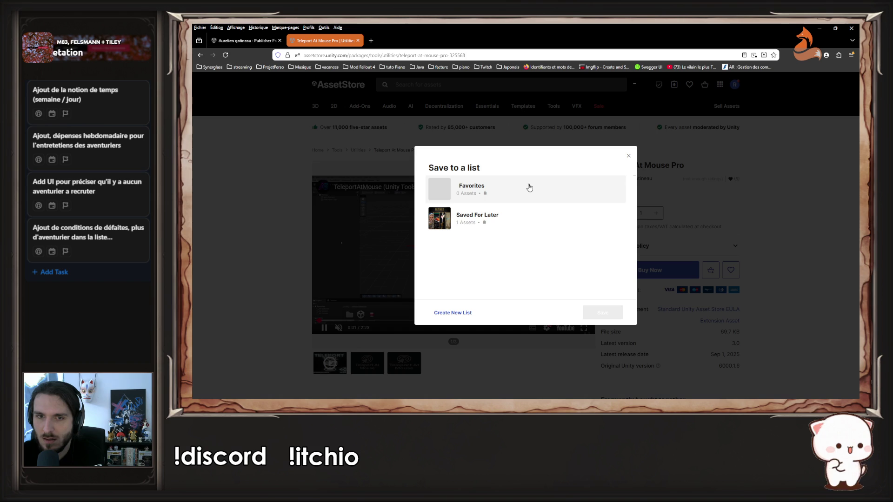
left_click(523, 217)
left_click(599, 312)
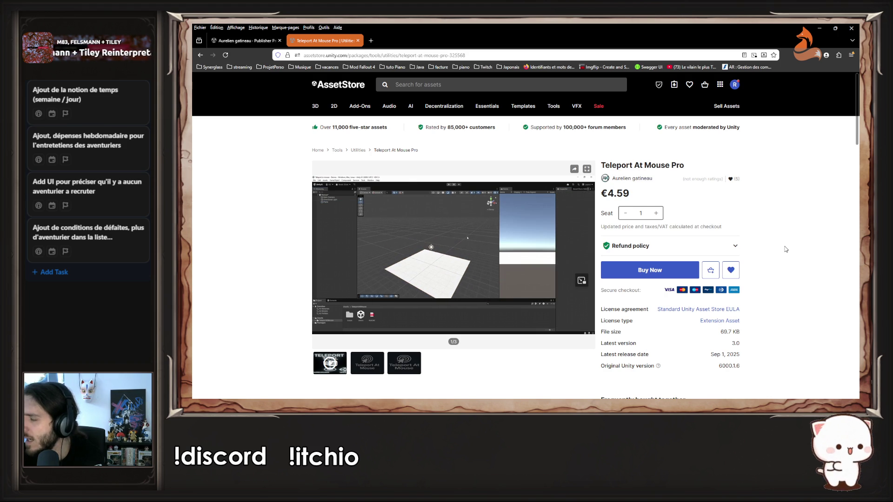
scroll(783, 247, "down", 2)
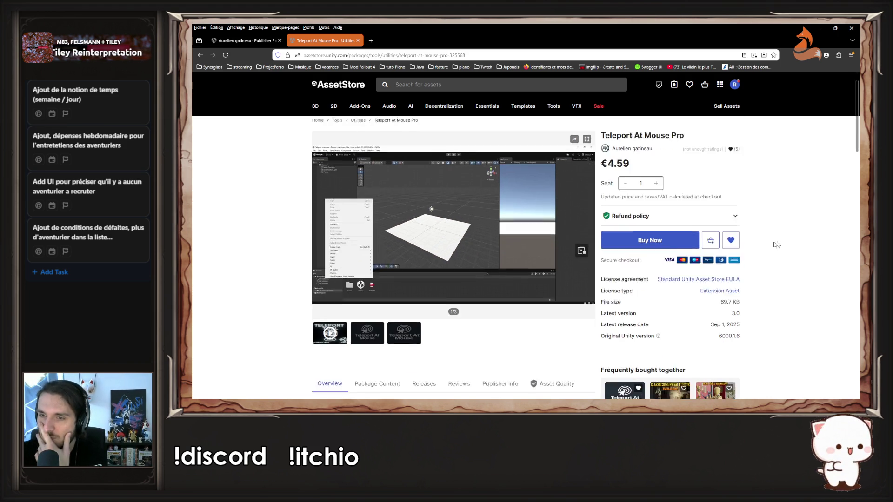
scroll(774, 246, "up", 2)
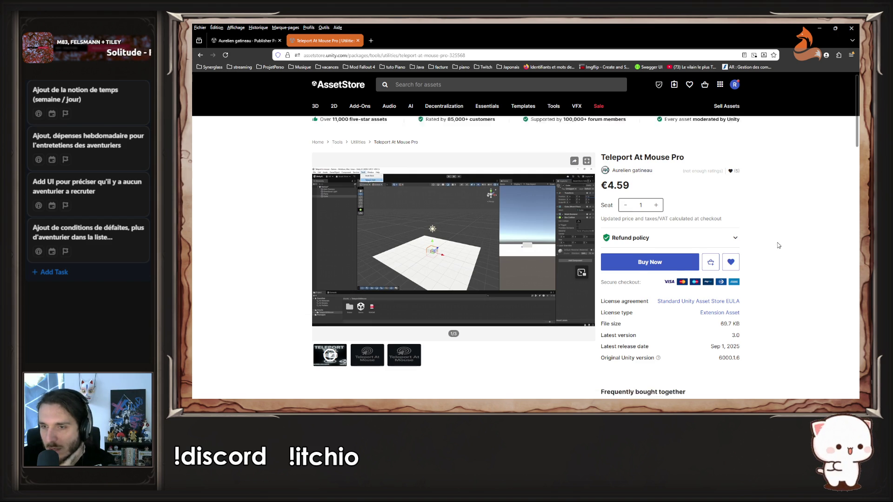
scroll(749, 262, "down", 5)
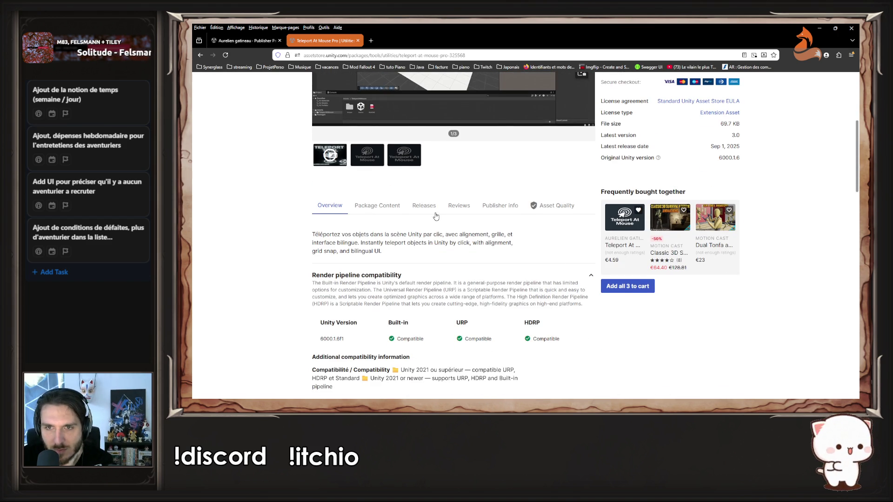
scroll(436, 217, "down", 2)
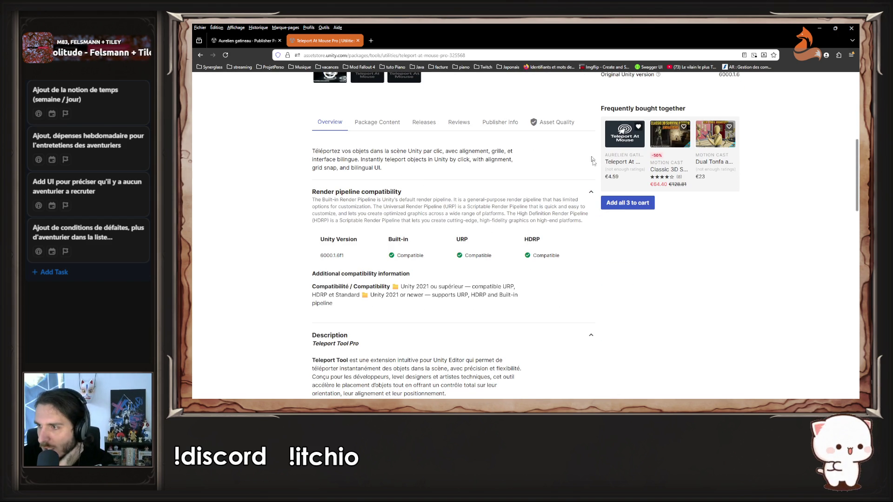
scroll(406, 252, "down", 4)
scroll(406, 252, "down", 5)
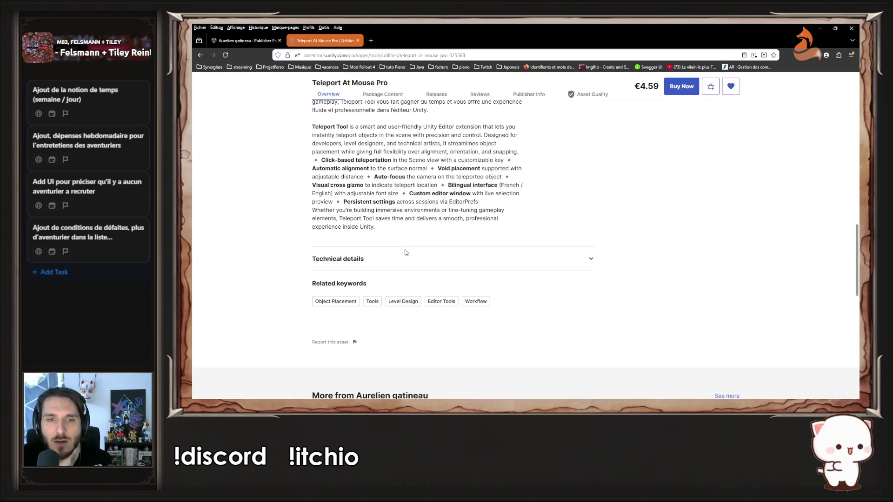
scroll(503, 237, "down", 4)
scroll(501, 235, "down", 4)
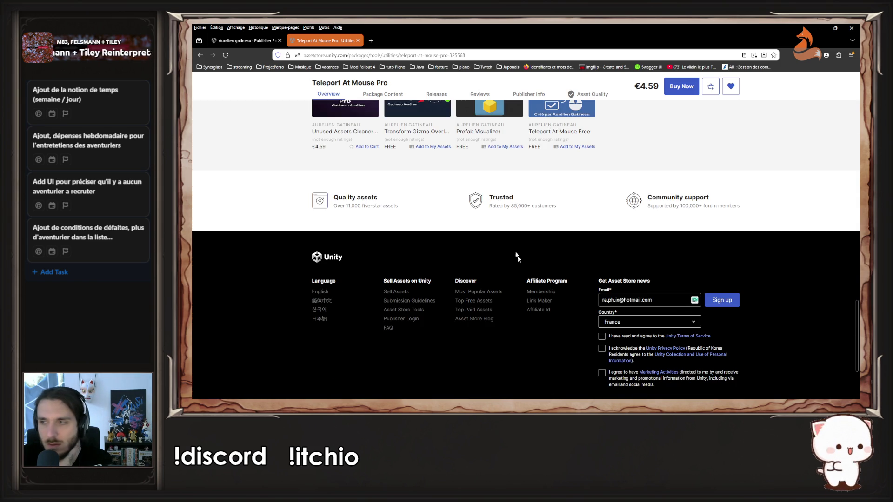
scroll(511, 244, "up", 8)
scroll(509, 304, "up", 15)
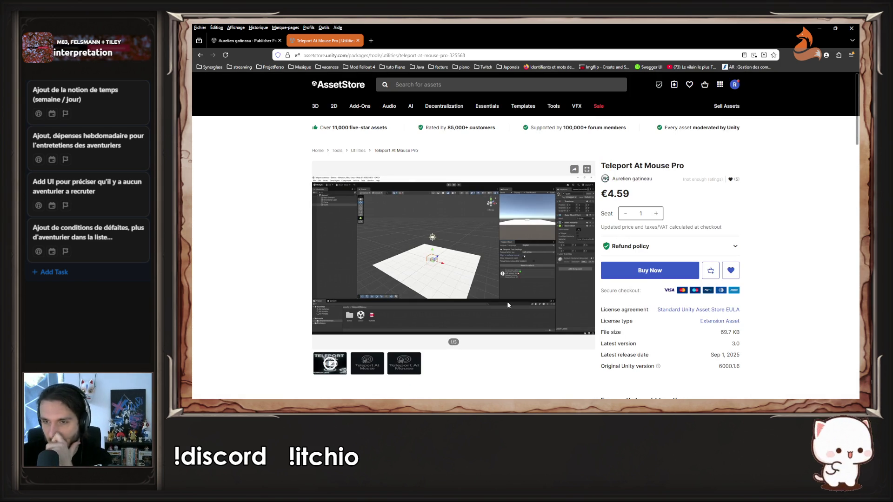
scroll(508, 305, "down", 2)
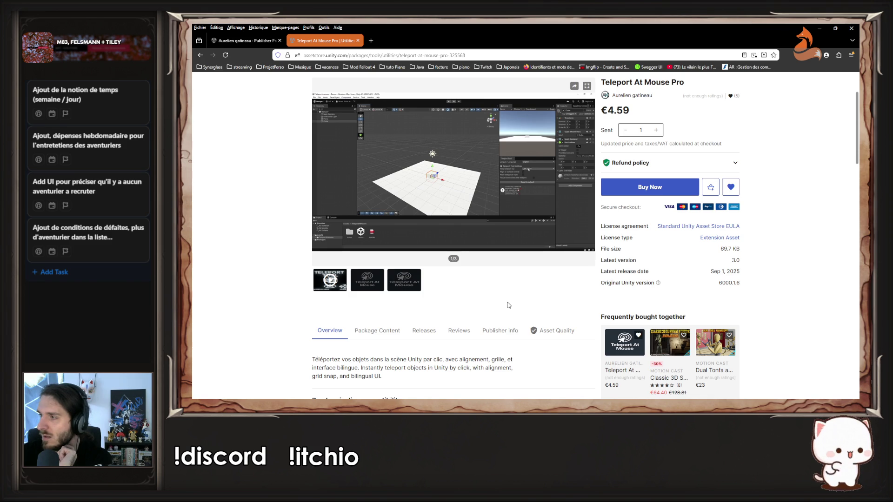
scroll(508, 305, "down", 2)
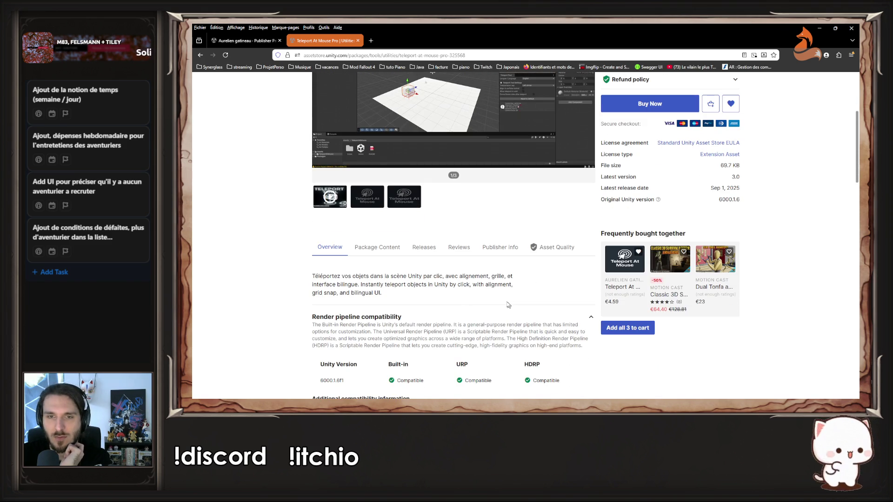
Review the asset's Publisher info, then switch to the publisher page listing their five assets
left_click(512, 247)
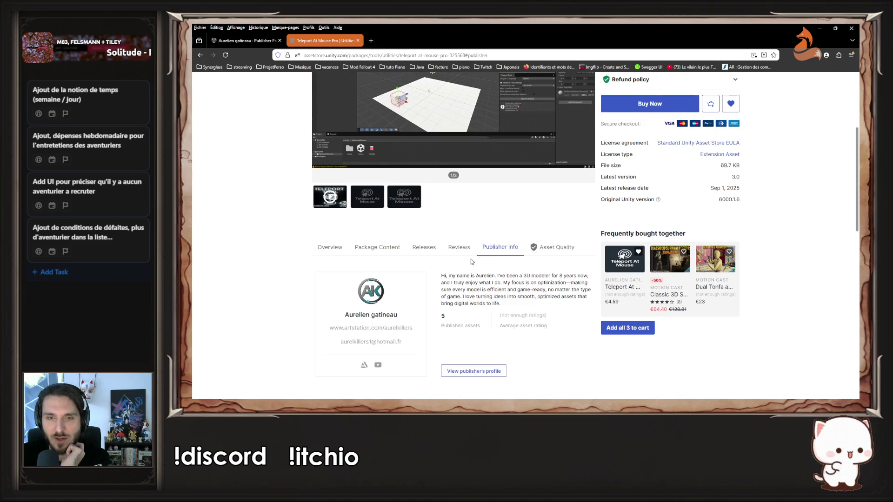
scroll(471, 259, "down", 1)
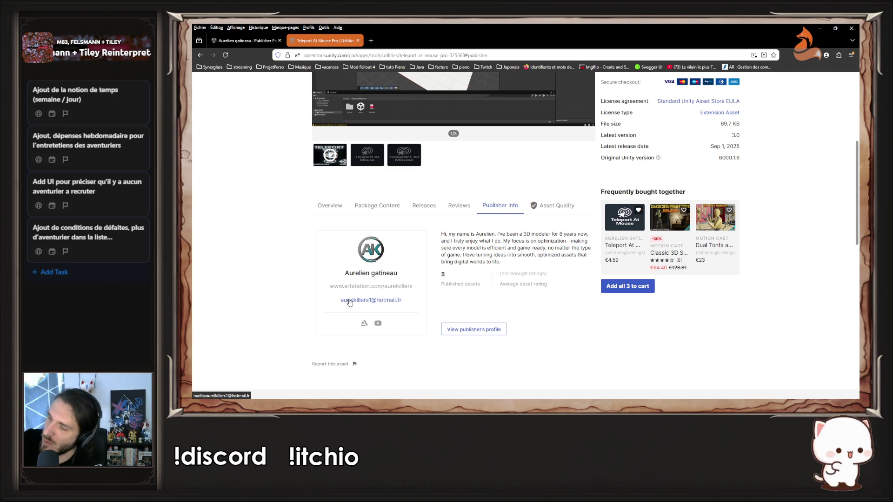
scroll(346, 301, "up", 5)
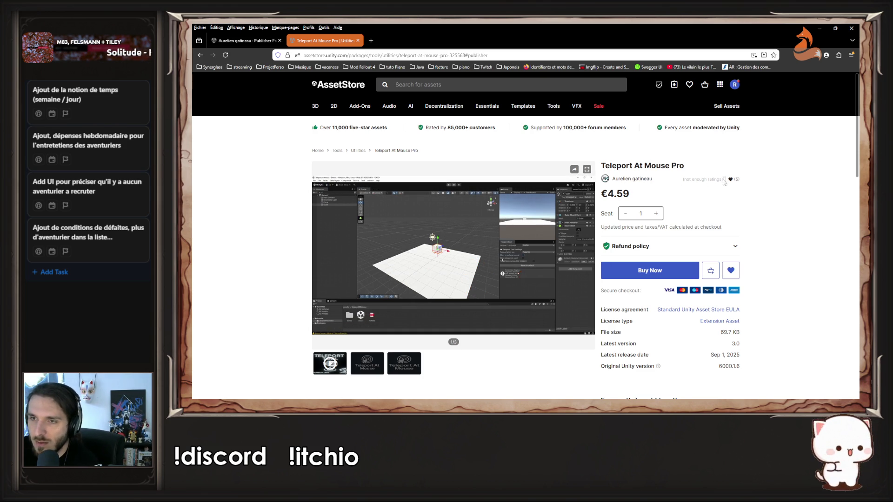
mouse_move(730, 180)
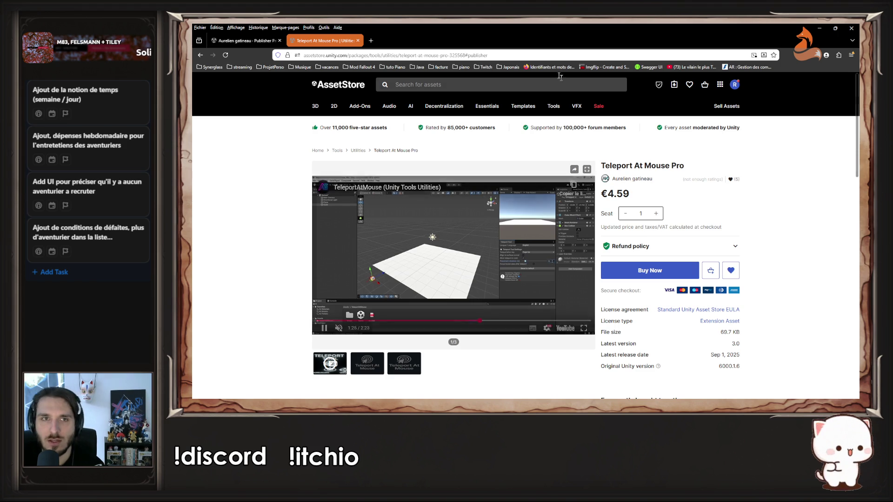
left_click(240, 40)
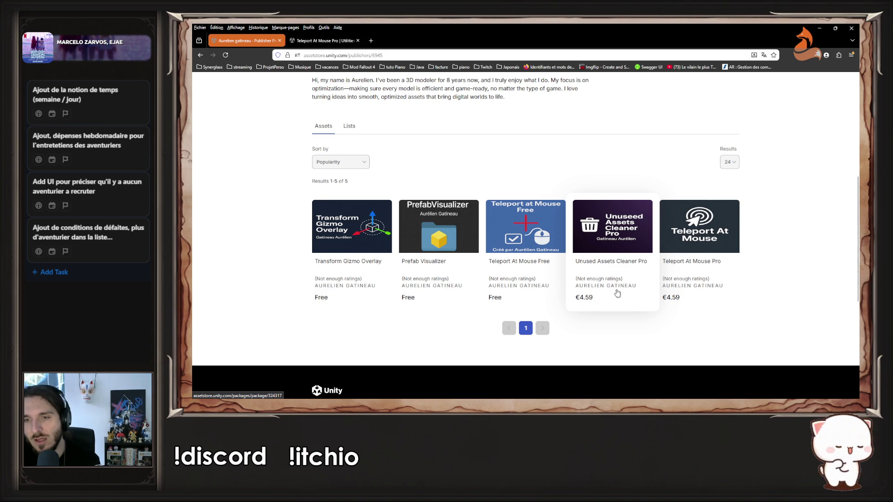
Open Unused Assets Cleaner Pro in a new tab, save it to Saved For Later, and play its video fullscreen
middle_click(621, 222)
key("ctrl+Tab")
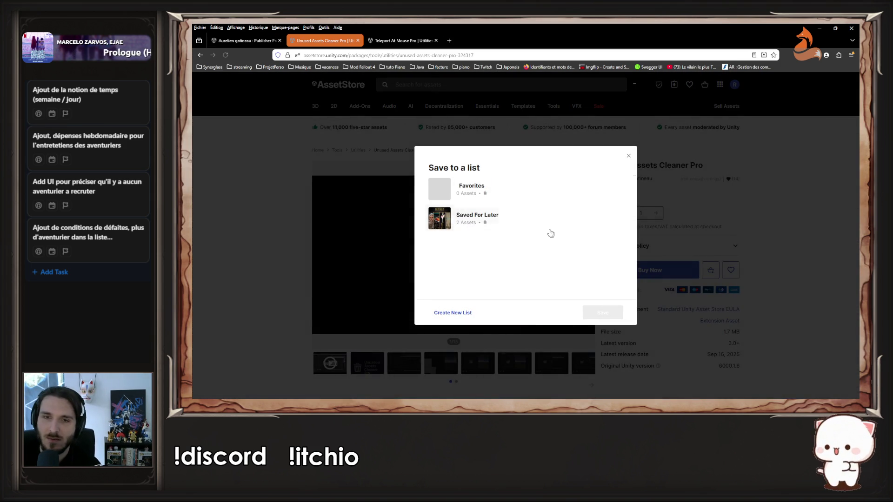
left_click(549, 226)
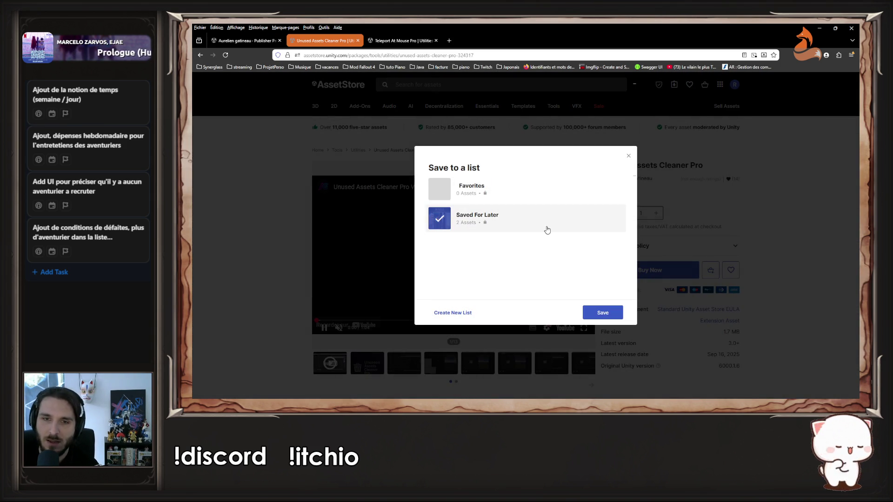
left_click(619, 311)
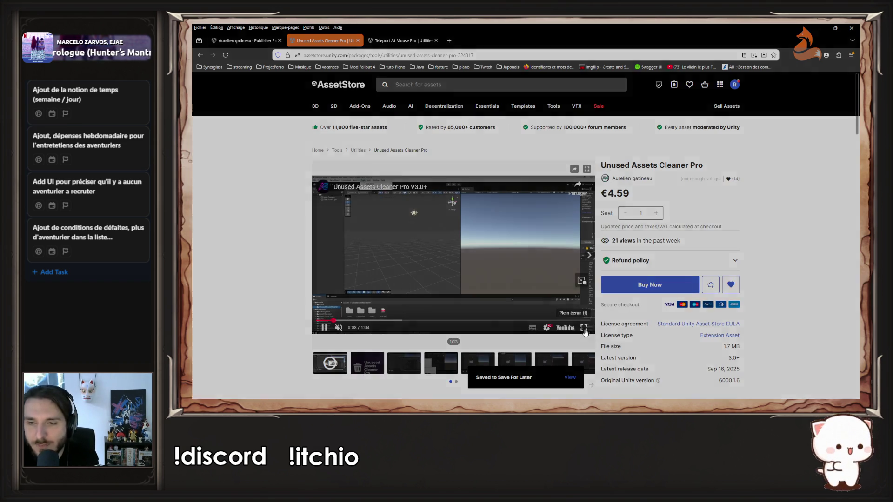
left_click(584, 328)
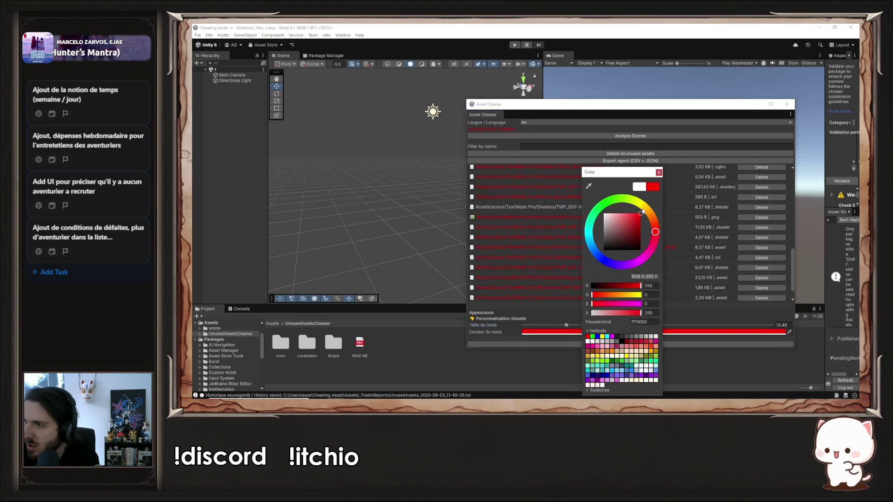
Interact with the fullscreen demo video, then exit fullscreen to the Unused Assets Cleaner Pro page
left_click_drag(640, 218, 604, 245)
left_click_drag(599, 212, 607, 202)
left_click(623, 235)
left_click_drag(623, 234, 650, 217)
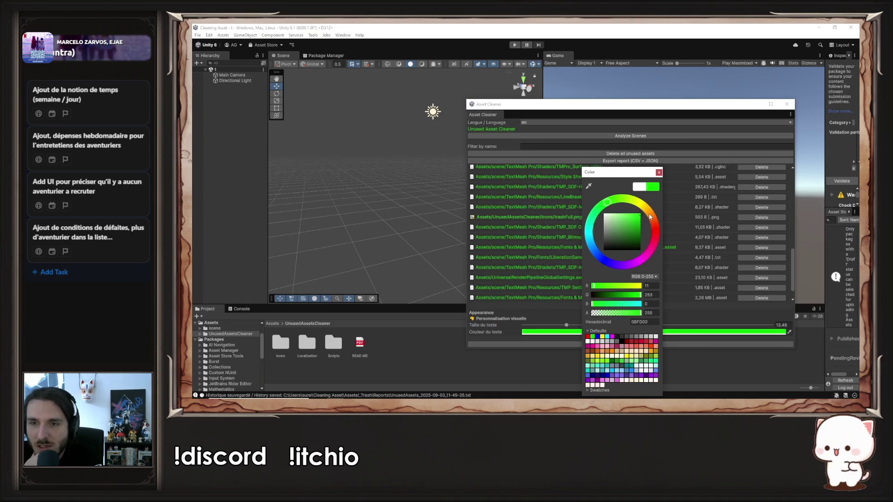
left_click(659, 173)
scroll(608, 264, "up", 5)
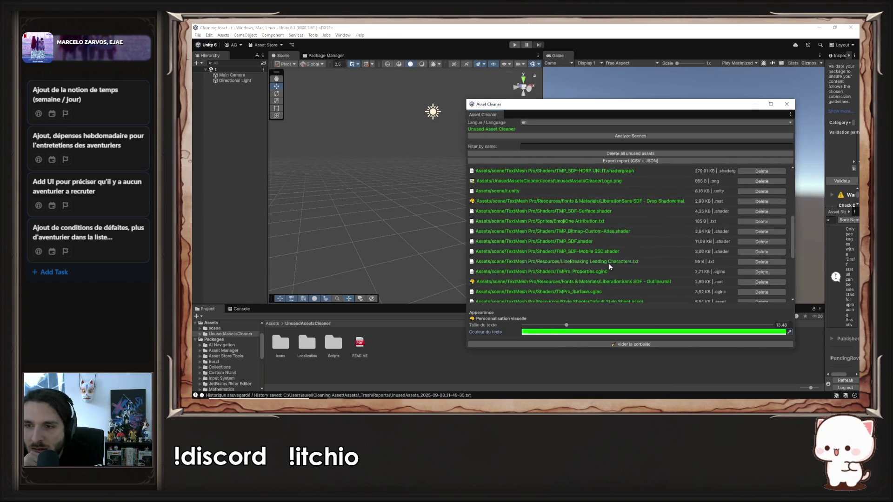
scroll(636, 245, "up", 3)
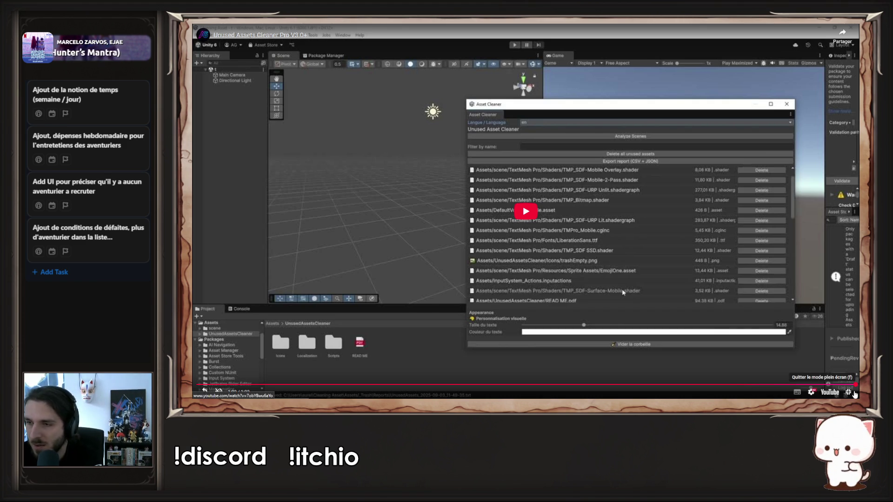
left_click(848, 391)
Close the Teleport At Mouse Pro and Unused Assets Cleaner Pro tabs, returning to PCalendar.cs line 12
scroll(735, 234, "down", 2)
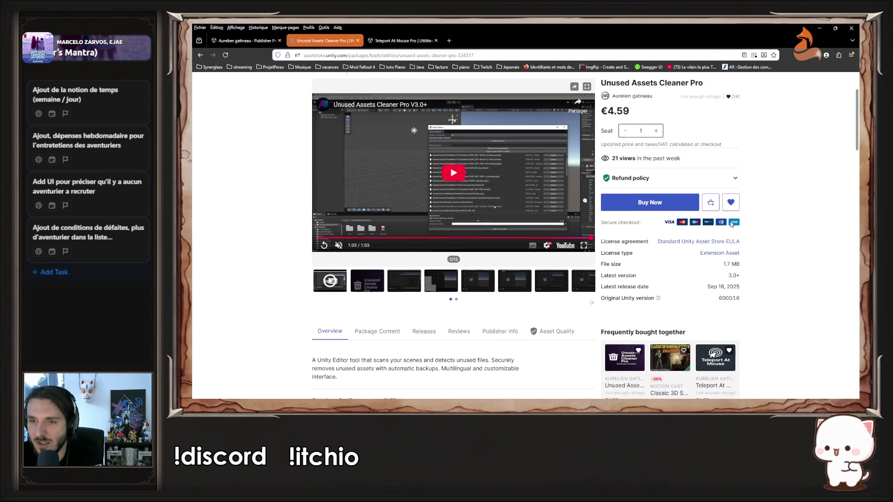
scroll(754, 230, "up", 2)
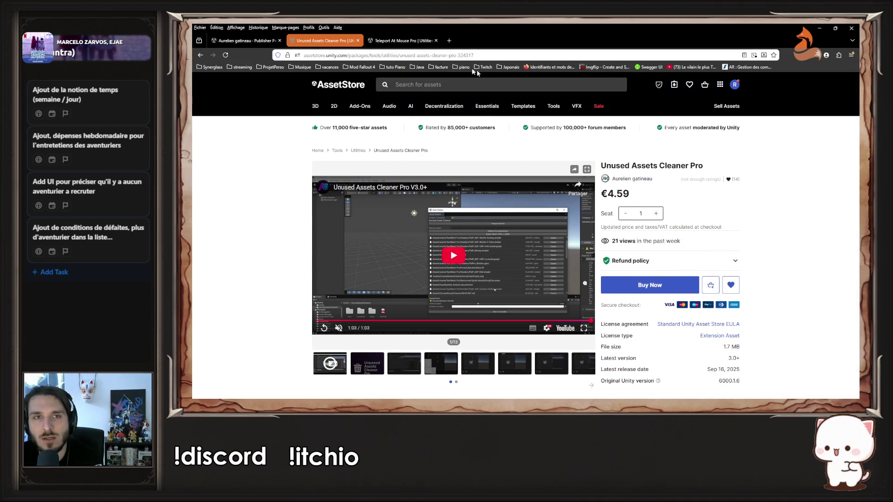
left_click(407, 39)
middle_click(407, 39)
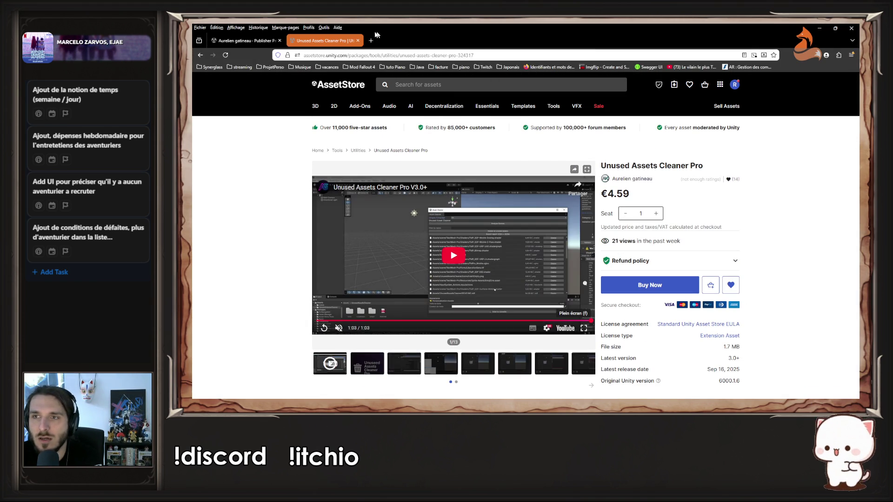
left_click(351, 41)
scroll(291, 203, "up", 5)
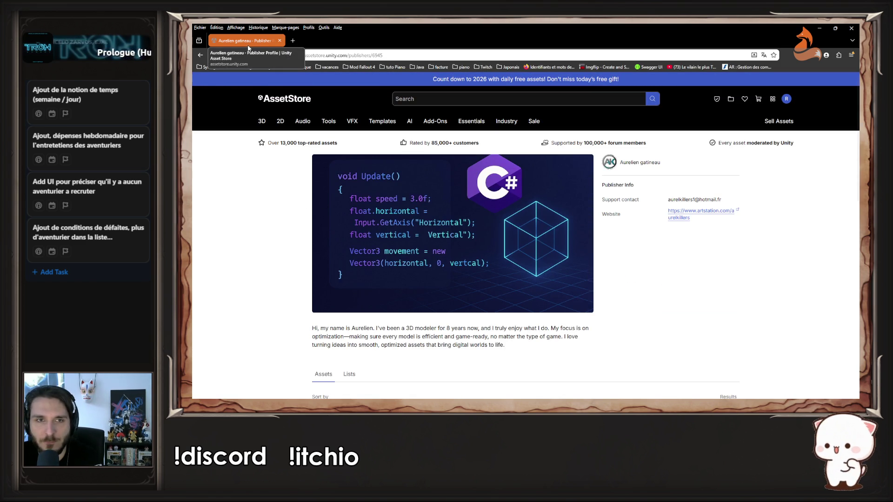
key("alt+Tab")
left_click(537, 173)
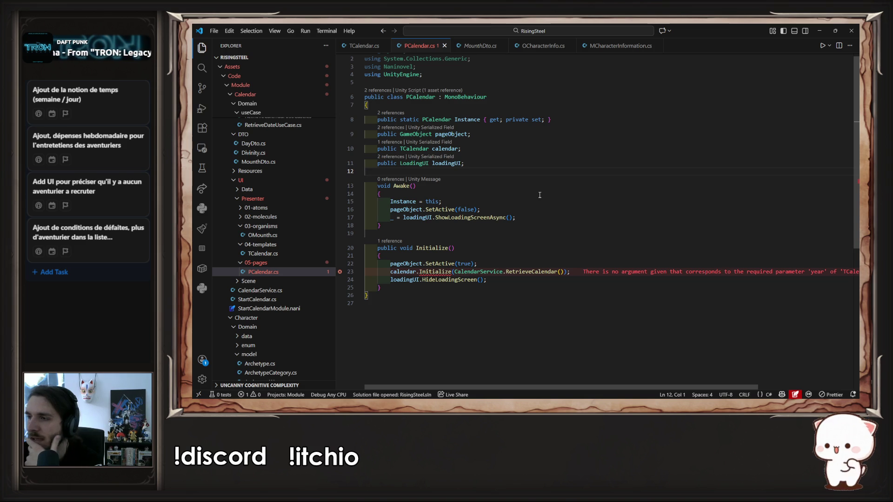
Copy RetrieveDate from CalendarService and paste it over RetrieveCalendar in line 23's Initialize call
left_click(529, 235)
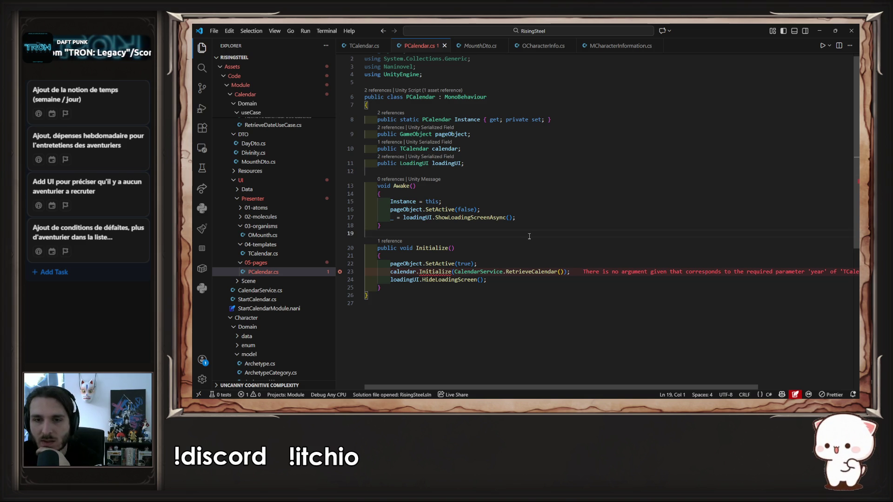
left_click(532, 272, "ctrl")
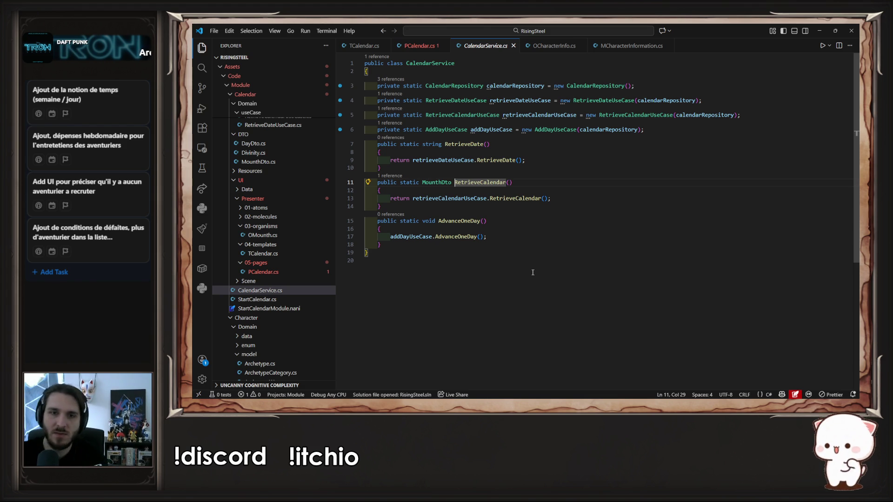
double_click(463, 144)
key("ctrl+c")
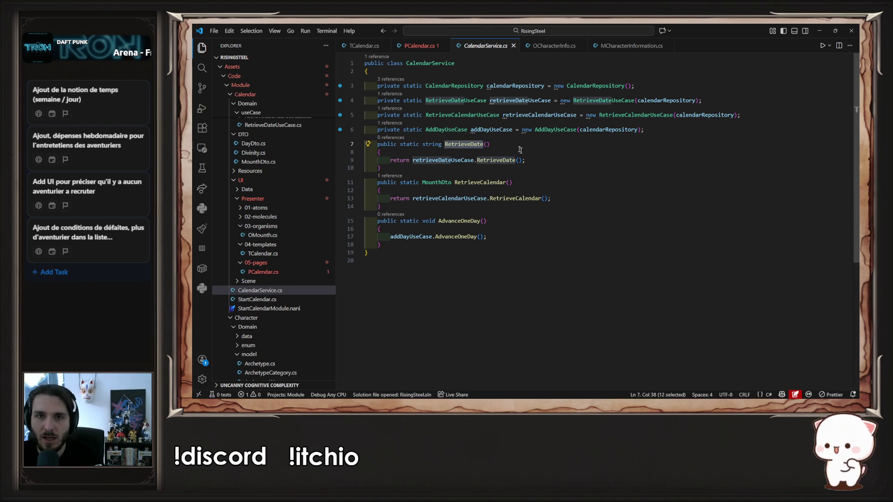
key("ctrl+Tab")
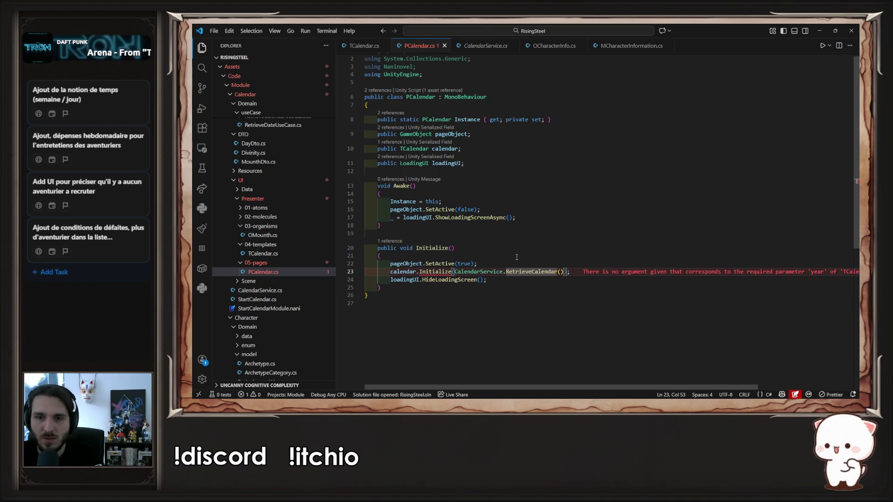
double_click(530, 271)
key("ctrl+v")
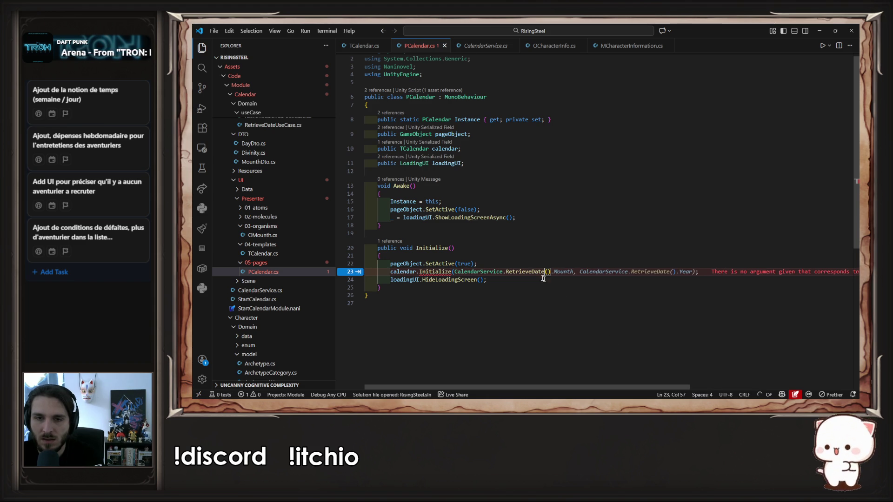
key("Up")
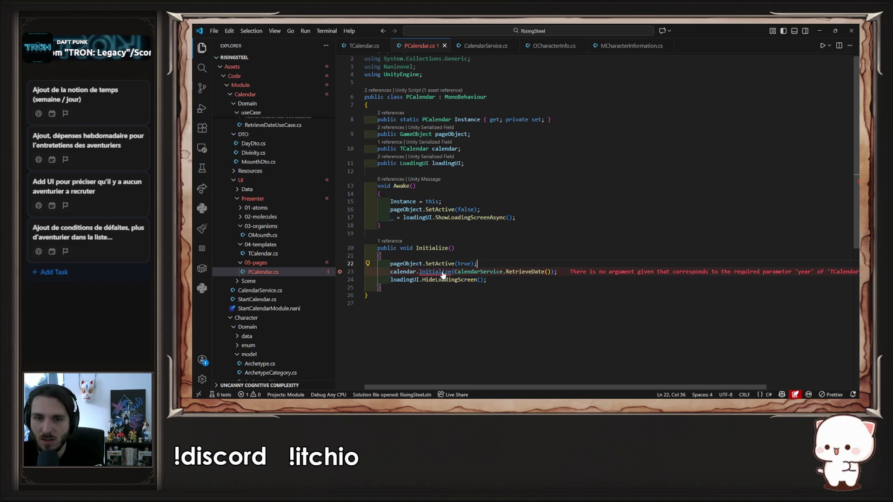
Check the parameters TCalendar.Initialize expects, then return to the call in PCalendar
left_click(441, 272, "ctrl")
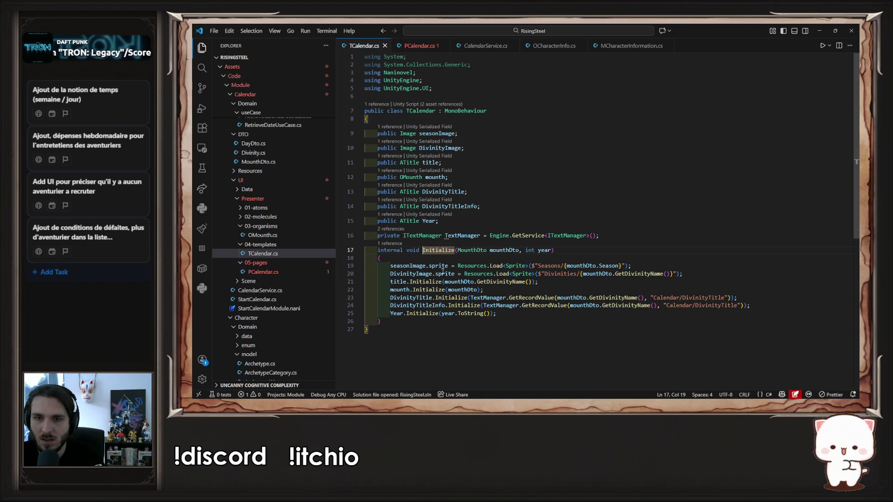
left_click(445, 250)
key("alt+Left")
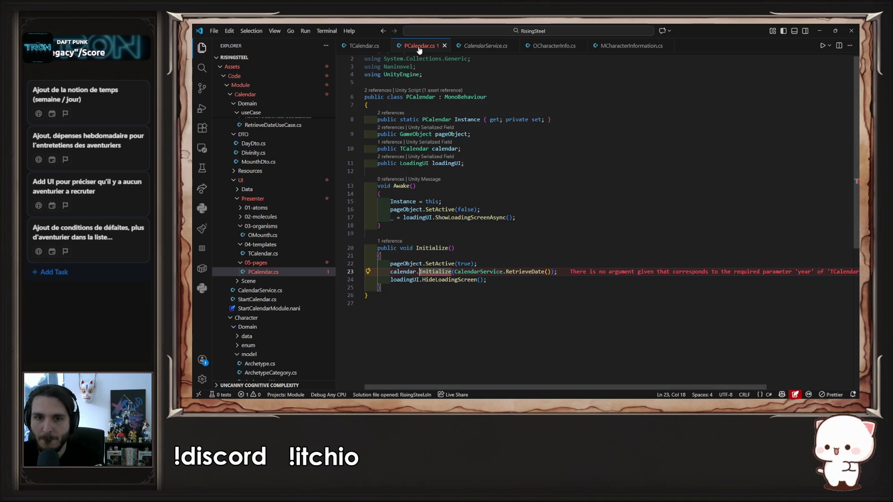
Follow RetrieveDate through CalendarService to the RetrieveDateUseCase class definition
left_click(509, 272, "ctrl")
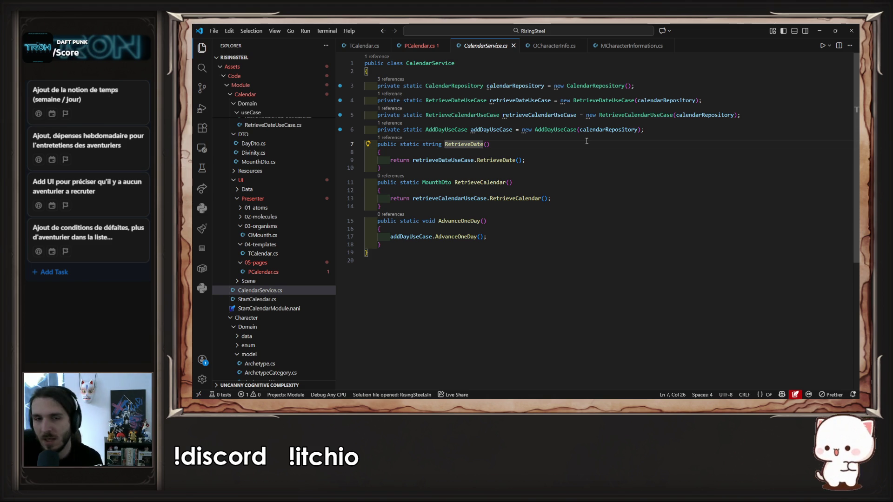
key("alt+Left")
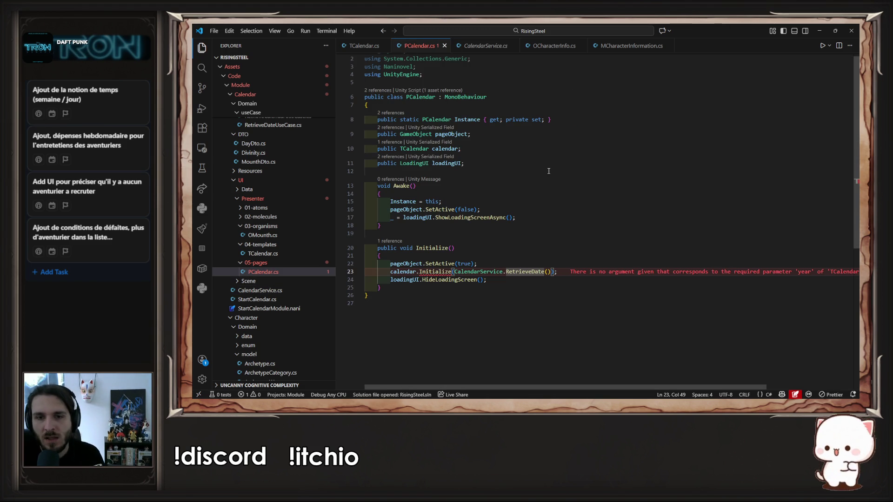
key("alt+Right")
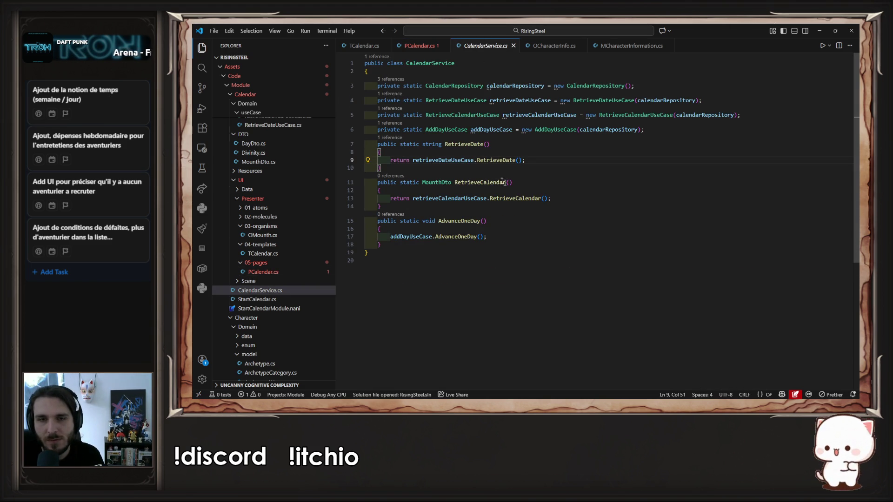
left_click(472, 160, "ctrl")
left_click(479, 100, "ctrl")
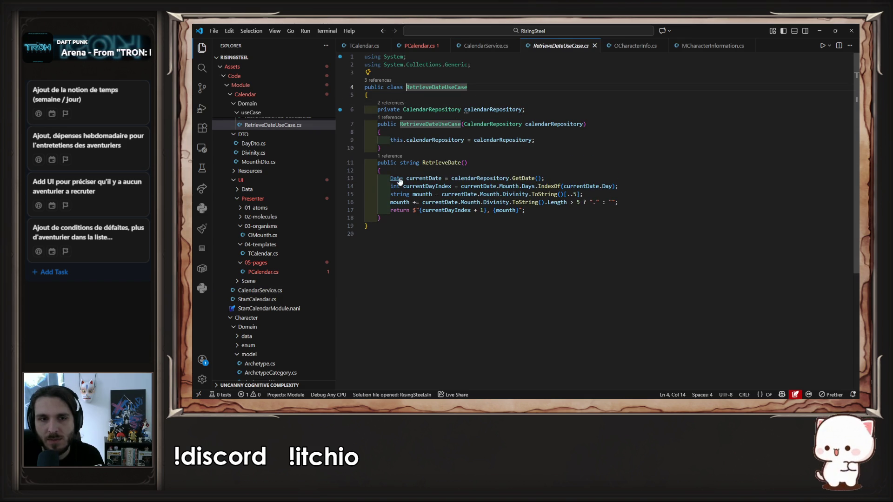
scroll(279, 260, "up", 2)
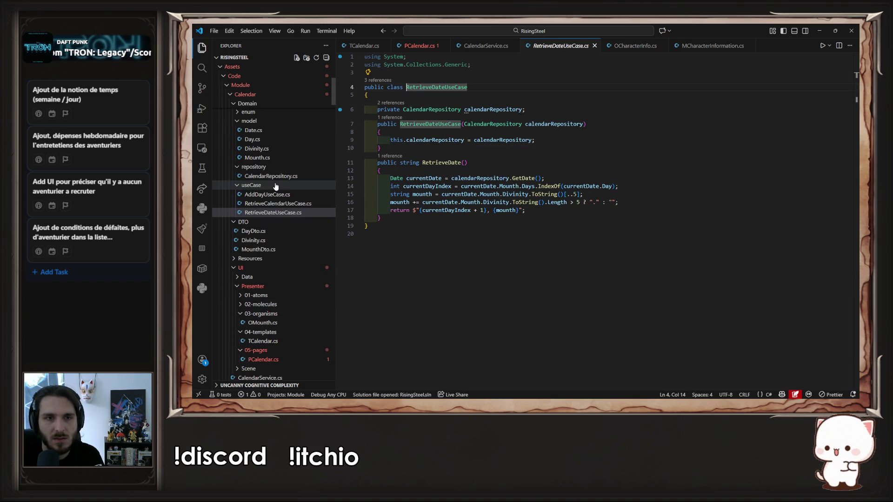
Copy Date.cs into the DTO folder and rename its class and constructor to DateDto
left_click(262, 132)
mouse_move(264, 136)
left_mouse_down()
mouse_move(274, 259)
mouse_move(251, 232)
left_mouse_up()
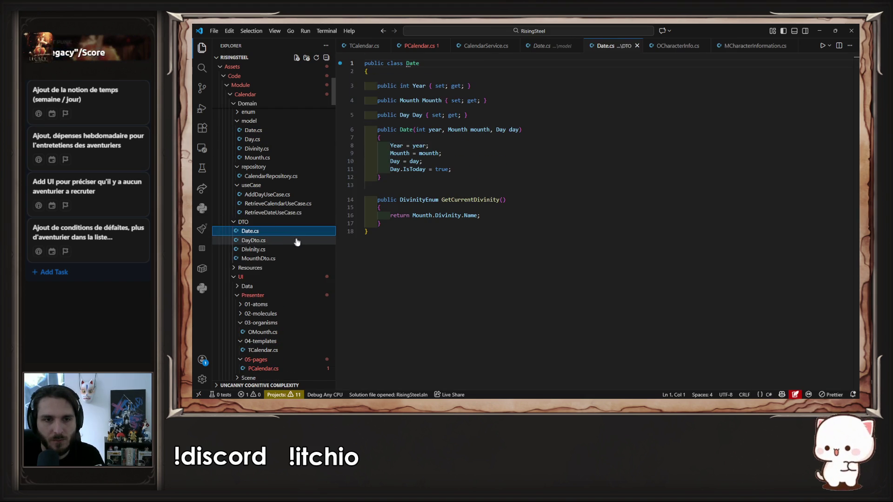
left_click(540, 139)
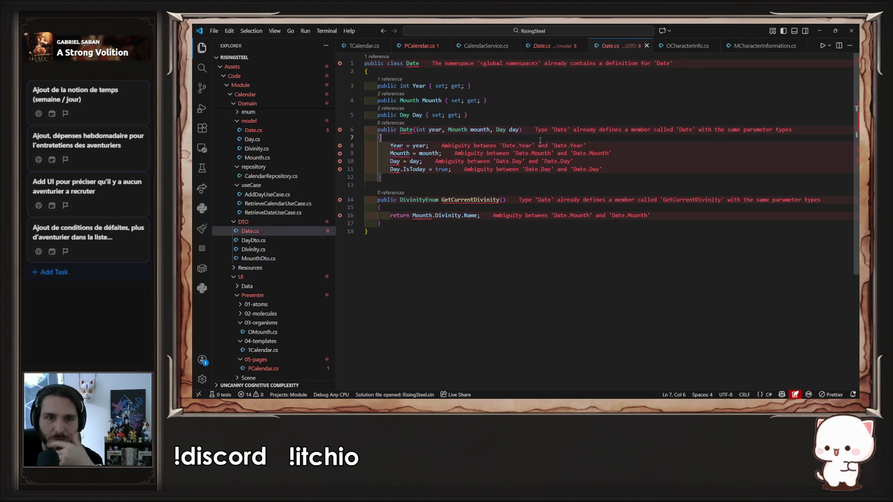
left_click_drag(409, 63, 420, 63)
key("Escape")
type("Dto")
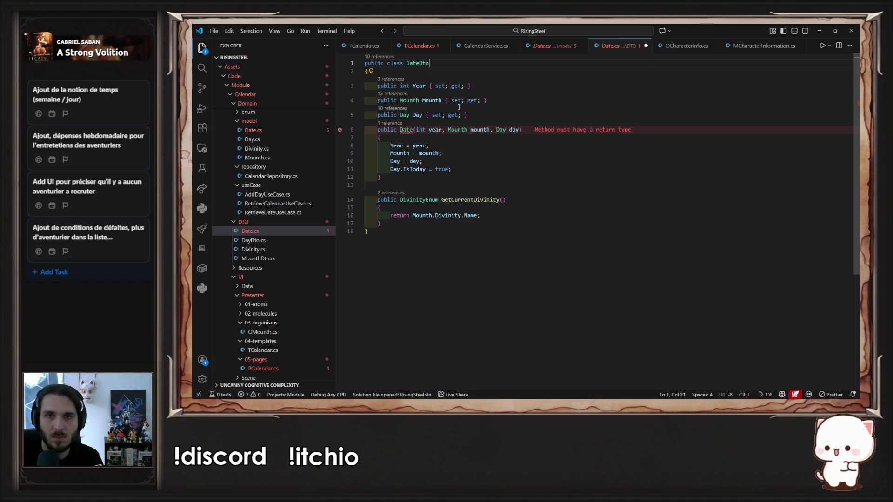
left_click(412, 129)
type("Dto")
key("ctrl+s")
Change the constructor parameter and property types to MounthDto and DayDto
left_click(477, 129)
type("Dto")
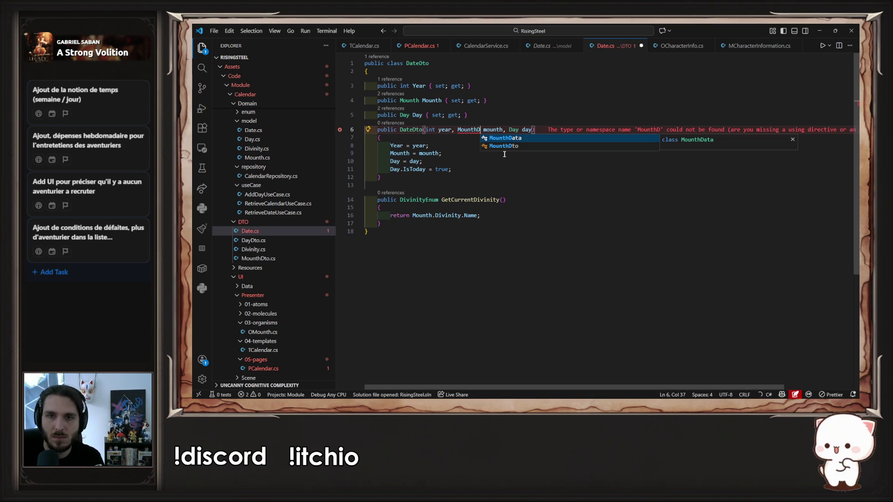
key("Escape")
left_click(525, 129)
type("D")
left_click(547, 146)
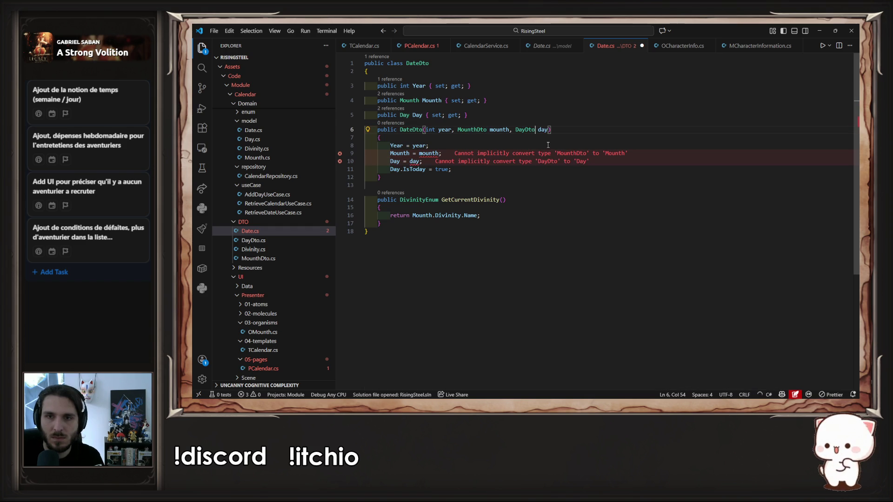
key("ctrl+s")
key("Tab")
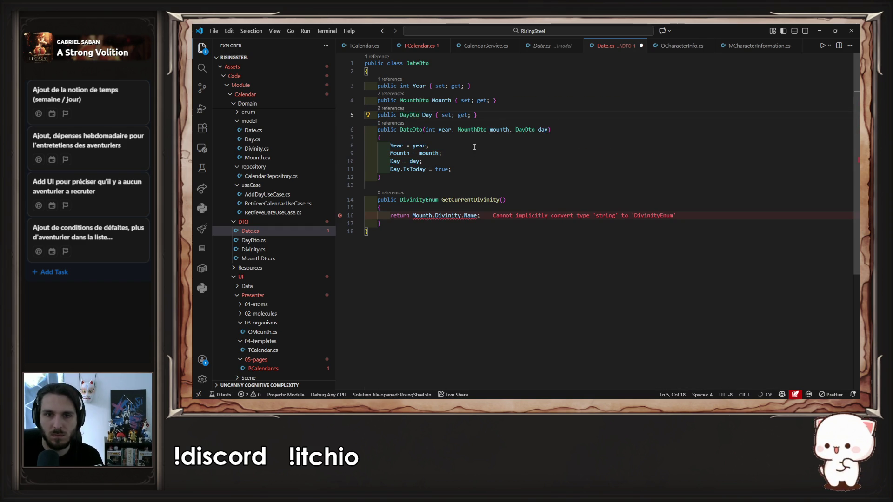
Rewrite the GetCurrentDivinity return line to use Mounth.GetDivinityName
left_click(485, 221)
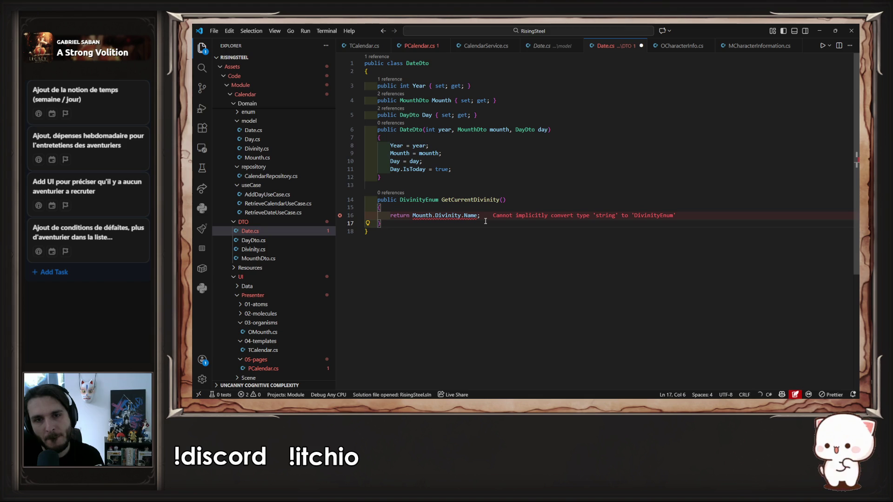
left_click(435, 212)
double_click(421, 216)
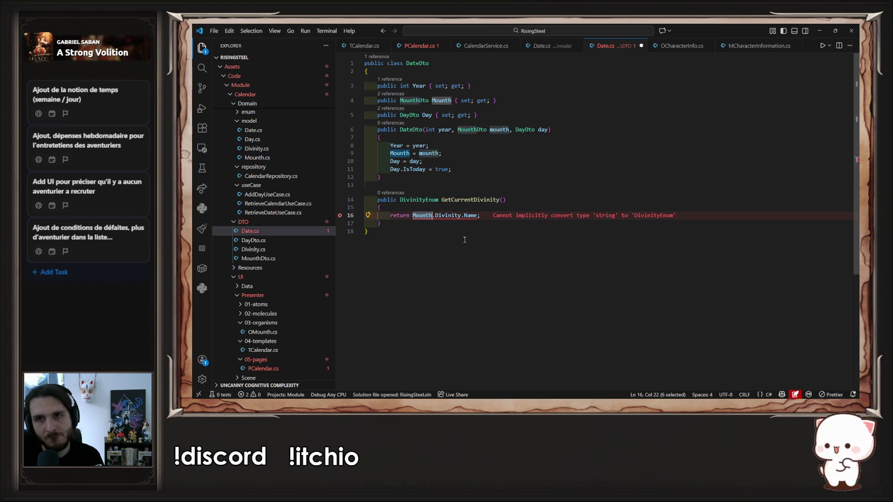
left_click(478, 216)
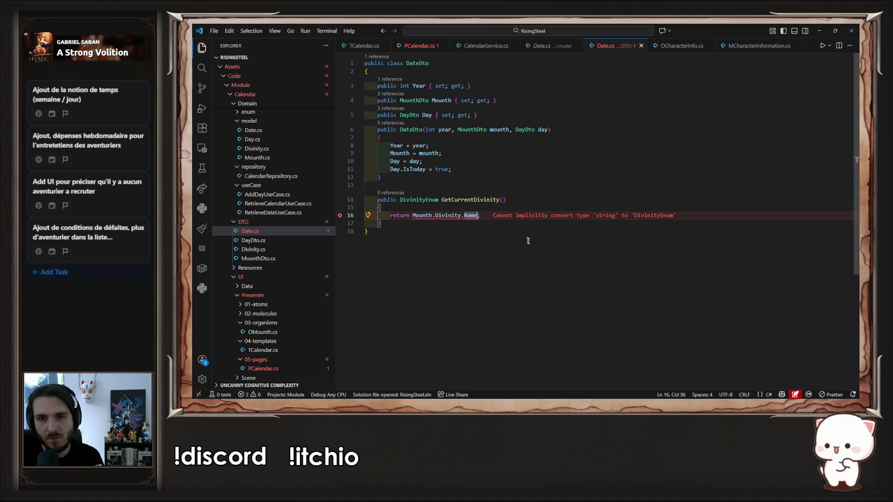
key("BackSpace")
key("BackSpace")
key("BackSpace")
type("Name")
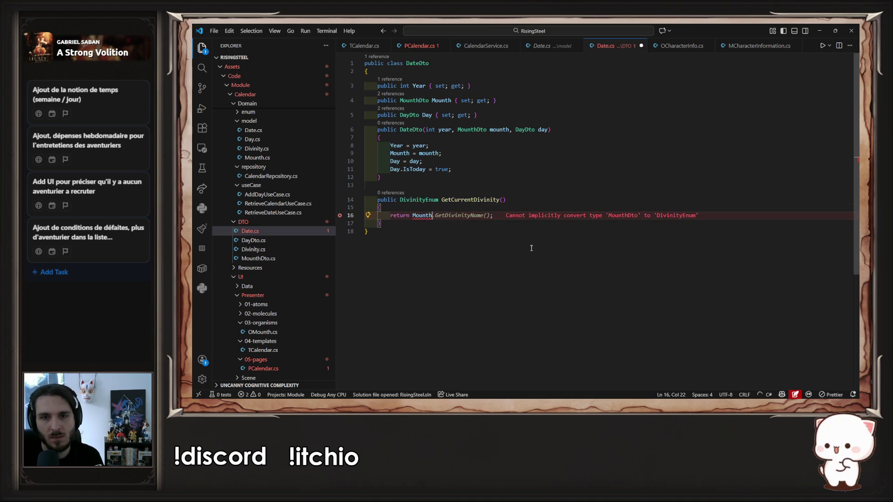
key("ctrl+BackSpace")
key("ctrl+BackSpace")
key("ctrl+BackSpace")
type(".")
type("Get")
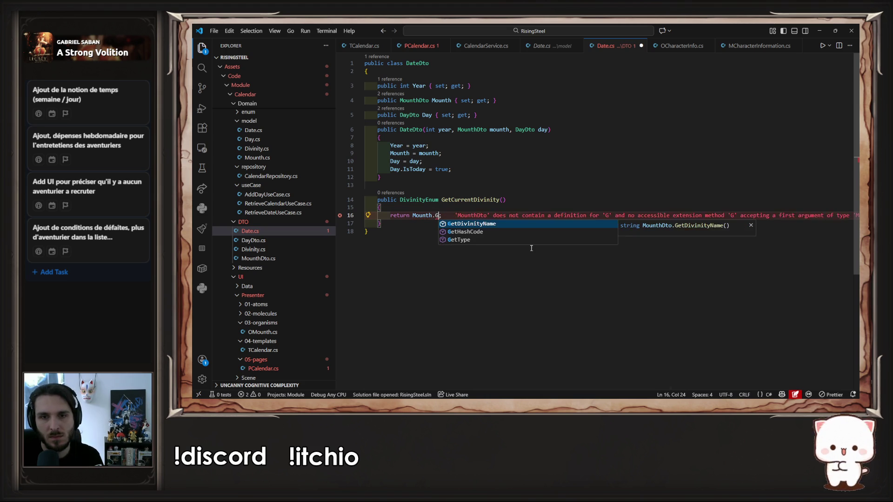
key("Tab")
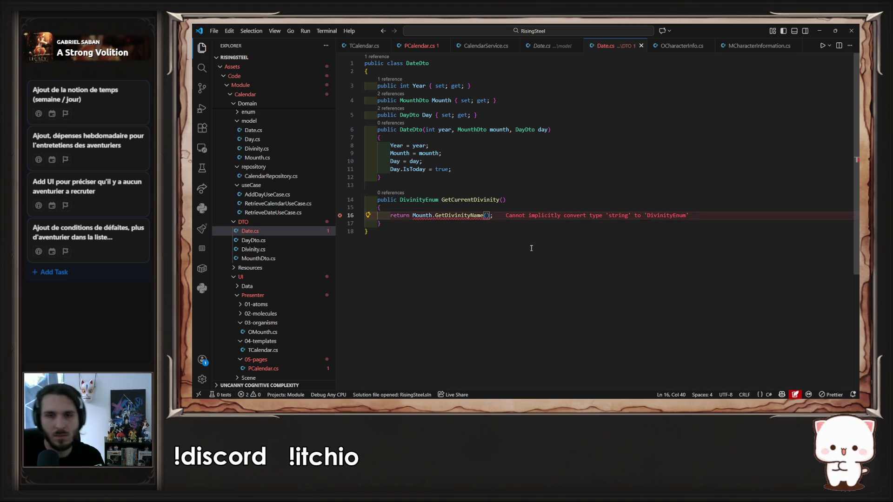
Delete the GetCurrentDivinity method, then check DayDto.cs and the copied Date.cs in DTO
left_click_drag(493, 224, 446, 185)
key("BackSpace")
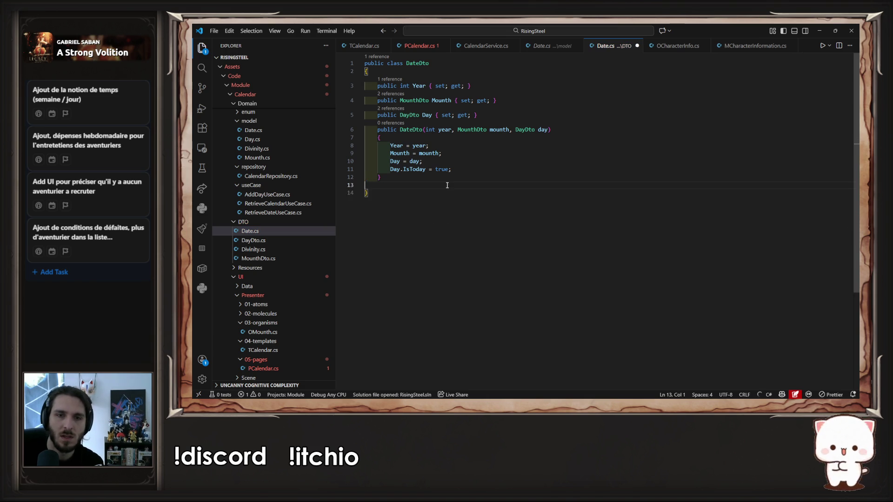
key("BackSpace")
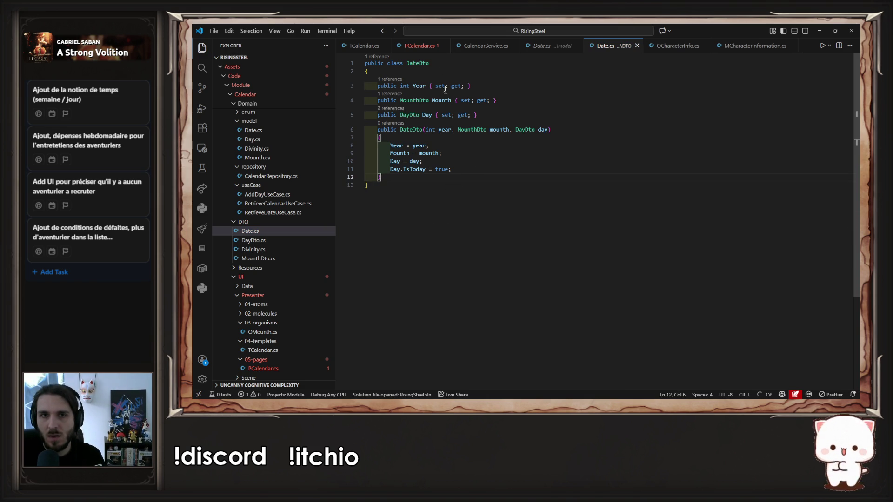
double_click(412, 64)
left_click(280, 239)
left_click(282, 231)
Rename the copied DTO file Date.cs to DateDto.cs
right_click(285, 232)
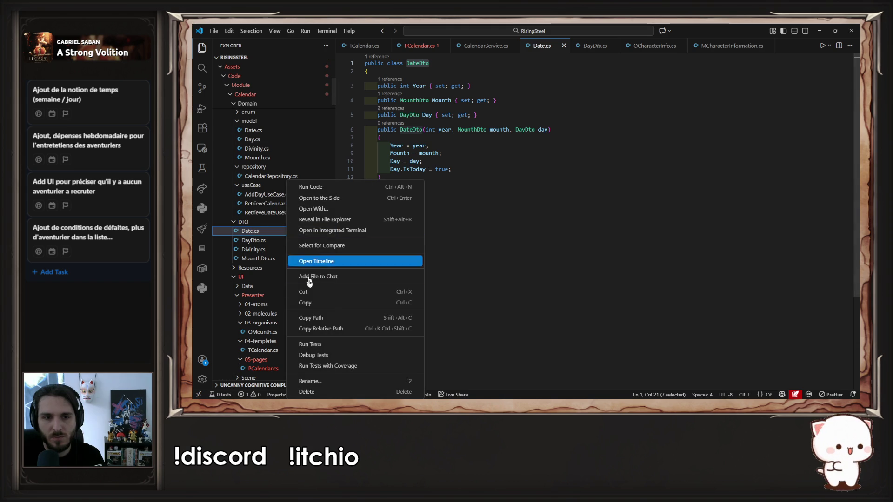
left_click(326, 382)
type("DateDto")
key("Return")
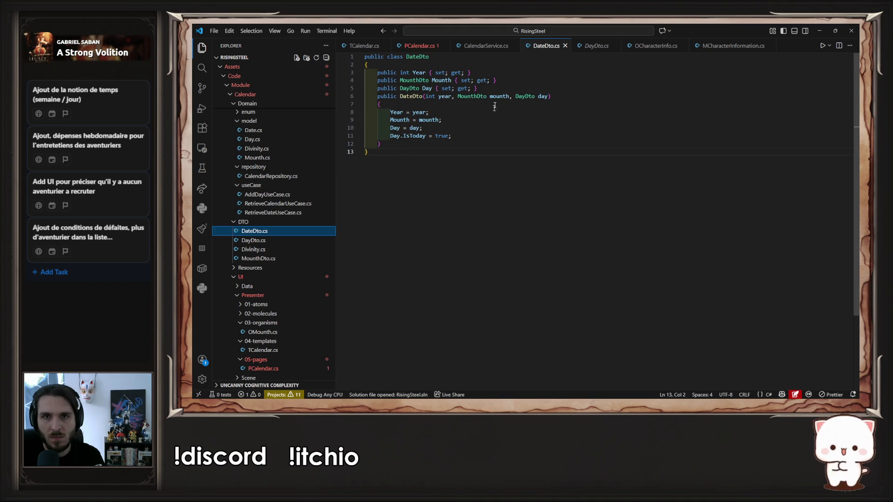
In CalendarService, change RetrieveCalendar's return type from MounthDto to DateDto
left_click(436, 45)
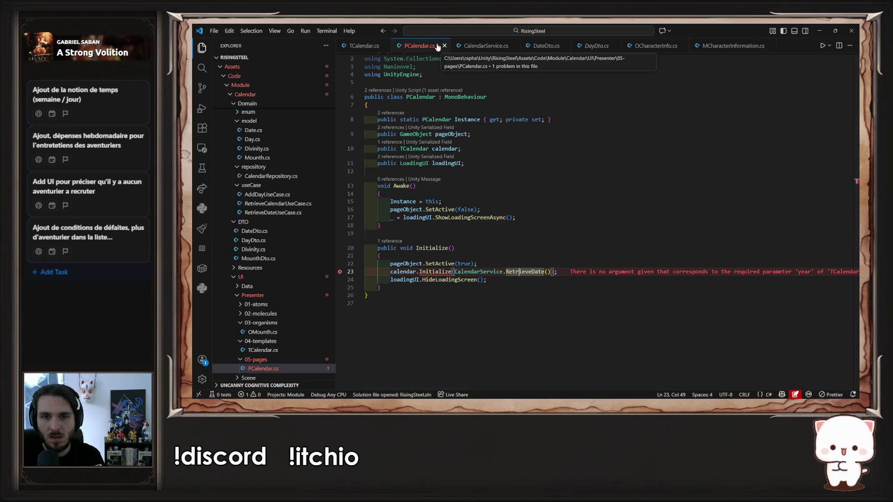
left_click(487, 48)
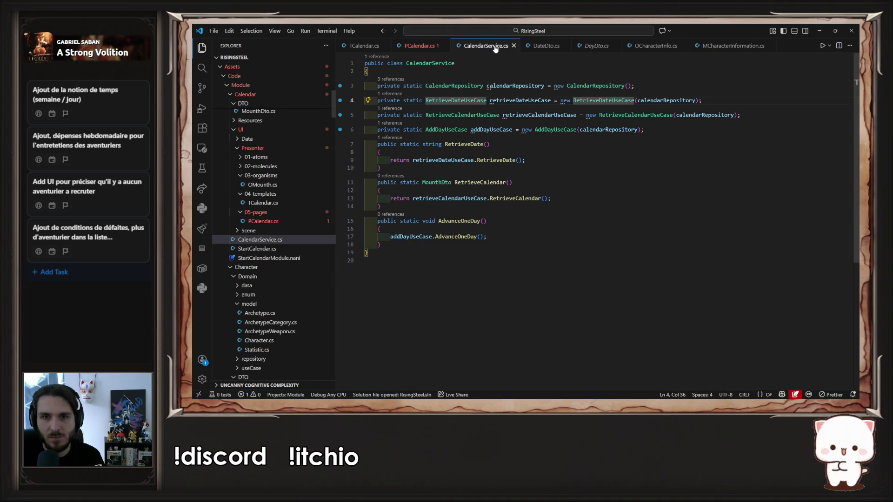
double_click(500, 183)
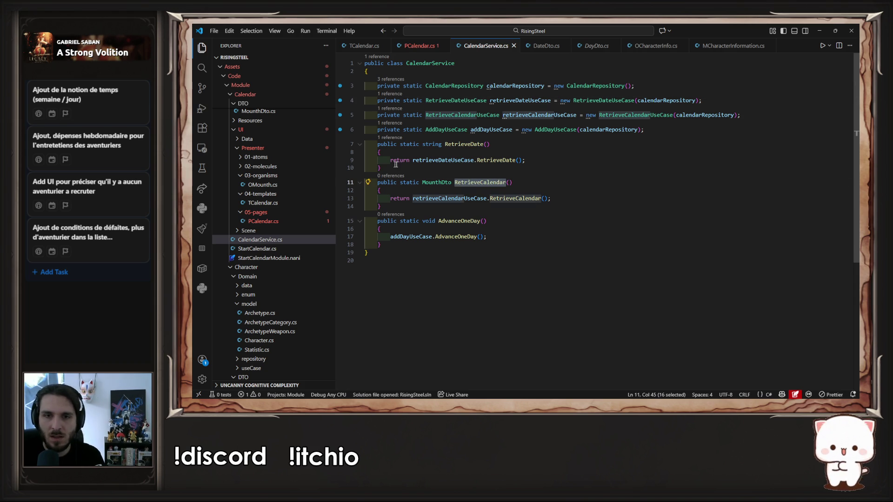
double_click(436, 182)
type("DateDto")
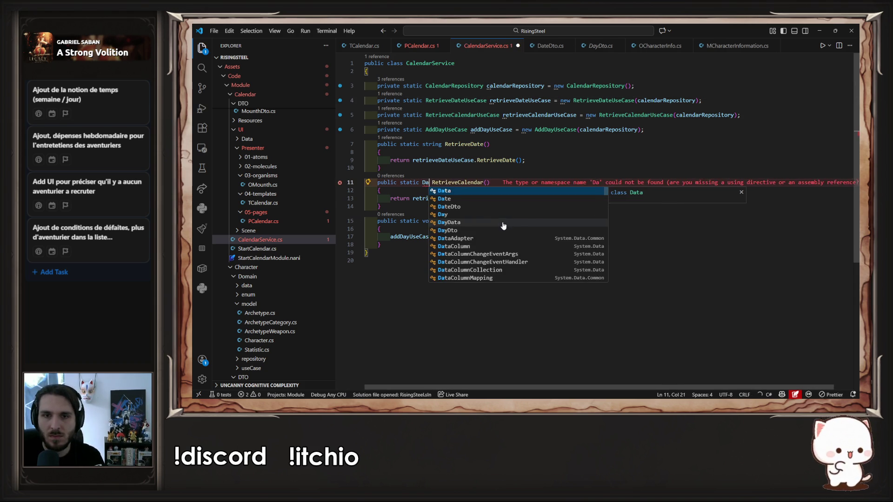
left_click(517, 199, "ctrl")
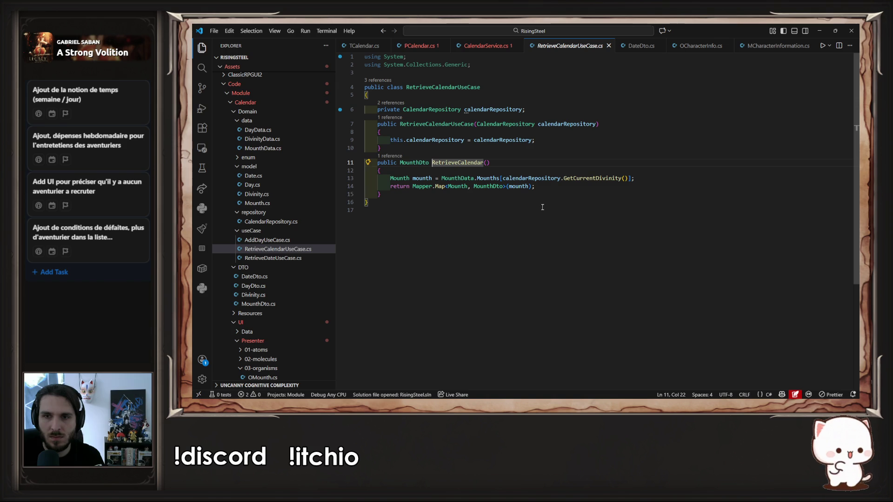
Change the use case mapping from Map<Mounth, MounthDto> to Map<Date, DateDto> and save
left_click(554, 178)
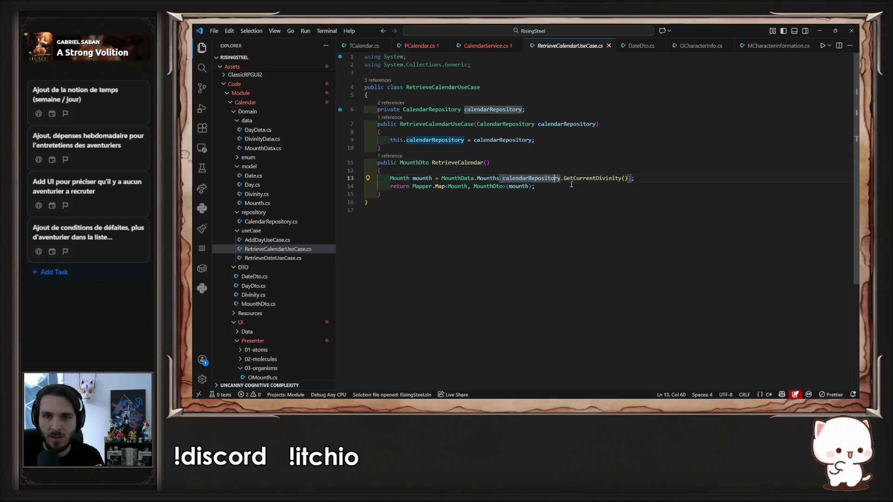
left_click(571, 185)
double_click(457, 186)
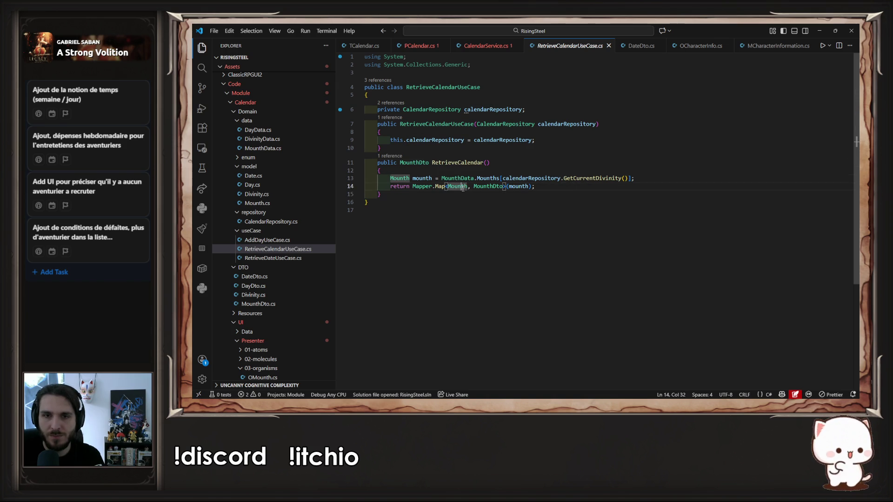
type("Date")
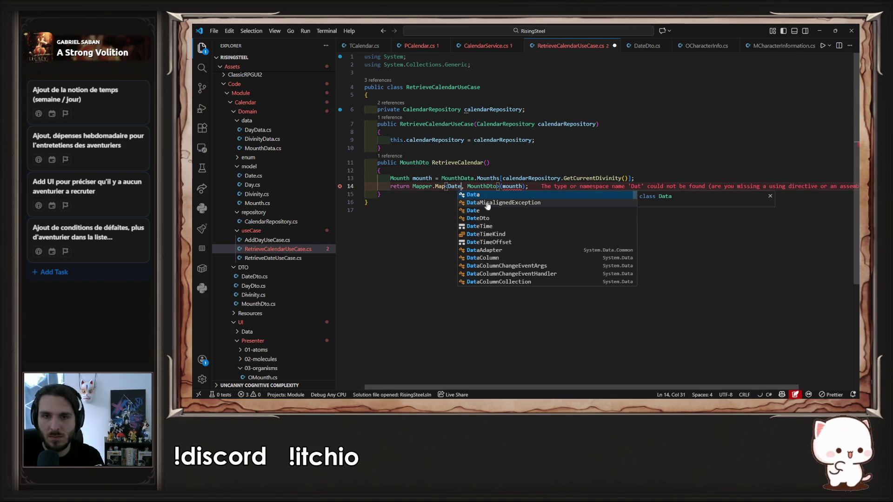
left_click(488, 196)
key("Tab")
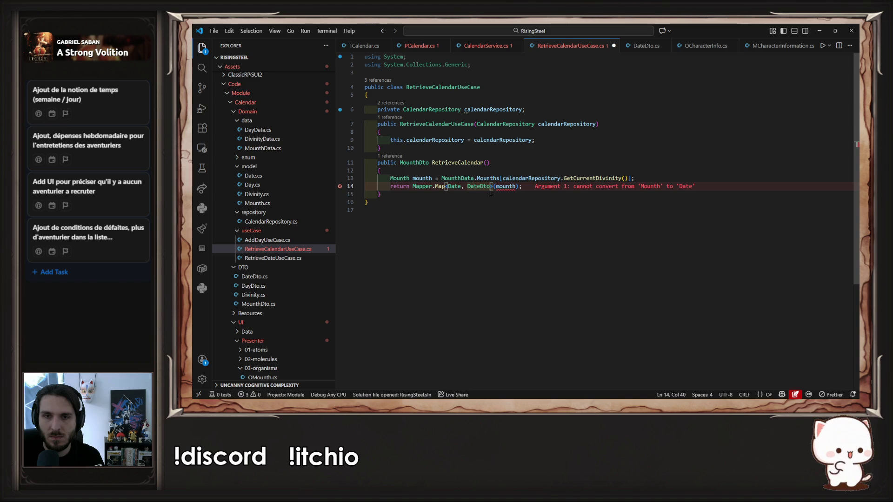
key("ctrl+s")
Replace the mounth mapping argument with a calendarRepository call and save
double_click(483, 110)
type("calendarRepository")
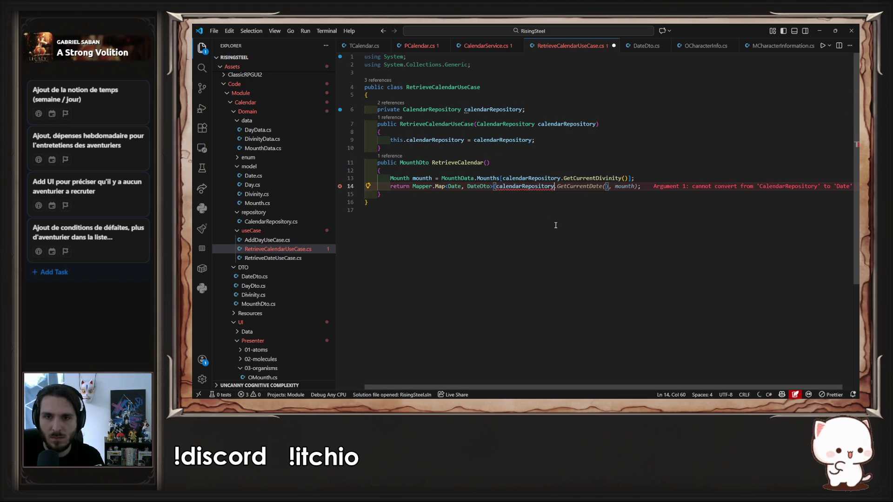
key("Tab")
key("BackSpace")
key("BackSpace")
key("BackSpace")
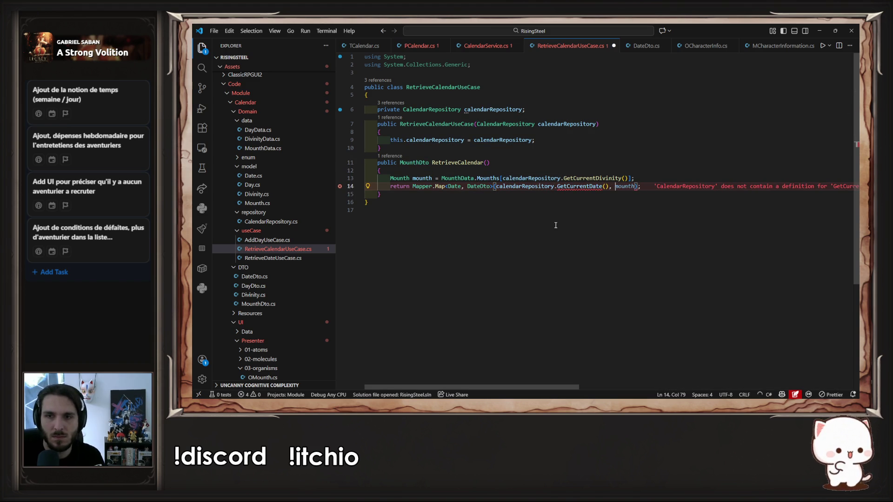
type("(")
key("ctrl+s")
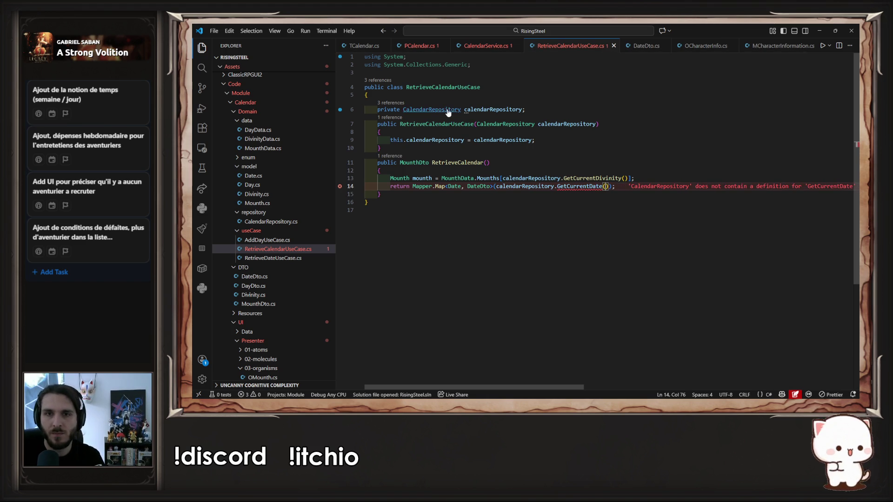
Swap GetCurrentDate for CalendarRepository's GetDate, make the method return DateDto, and save
left_click(447, 111, "ctrl")
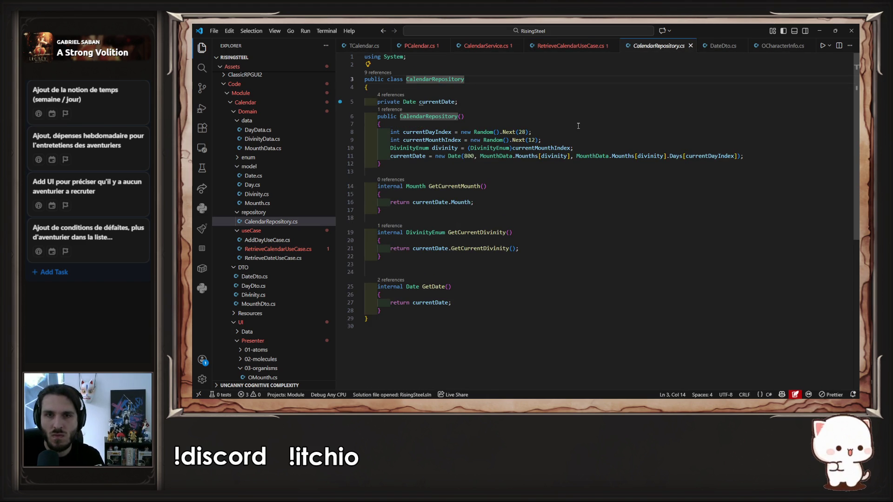
double_click(434, 286)
key("ctrl+c")
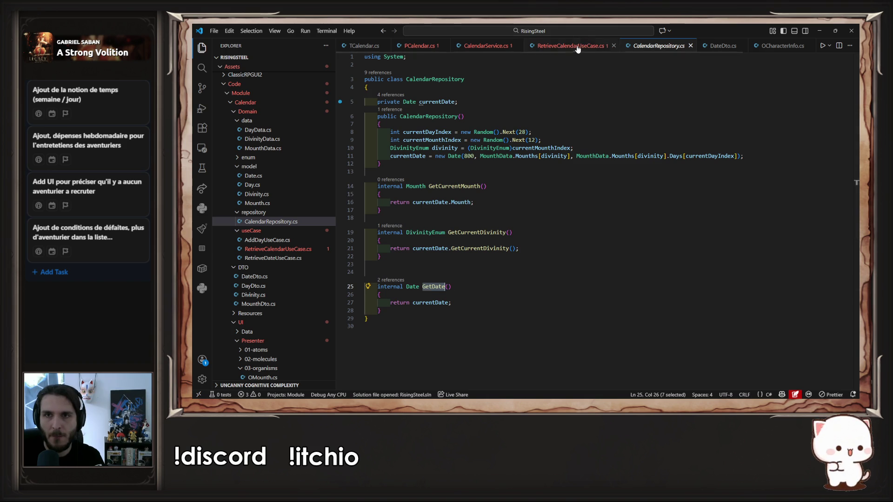
left_click(579, 46)
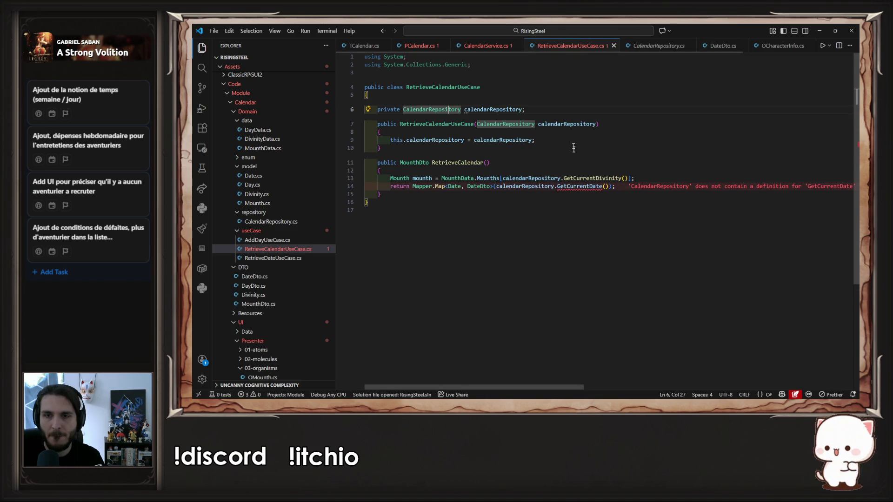
double_click(579, 186)
key("ctrl+v")
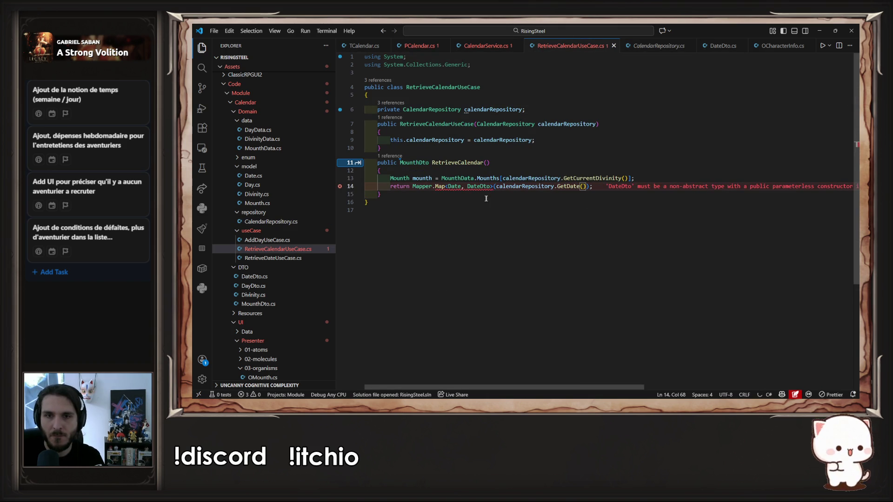
key("Tab")
key("Tab")
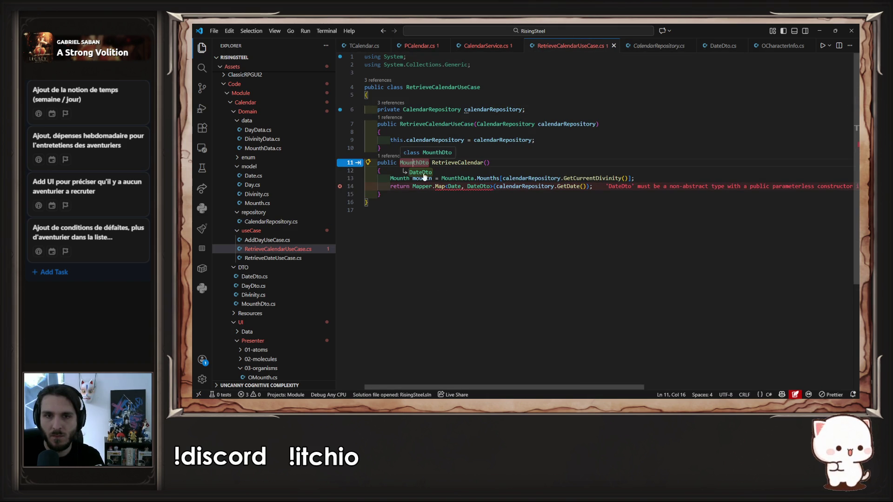
key("ctrl+s")
key("End")
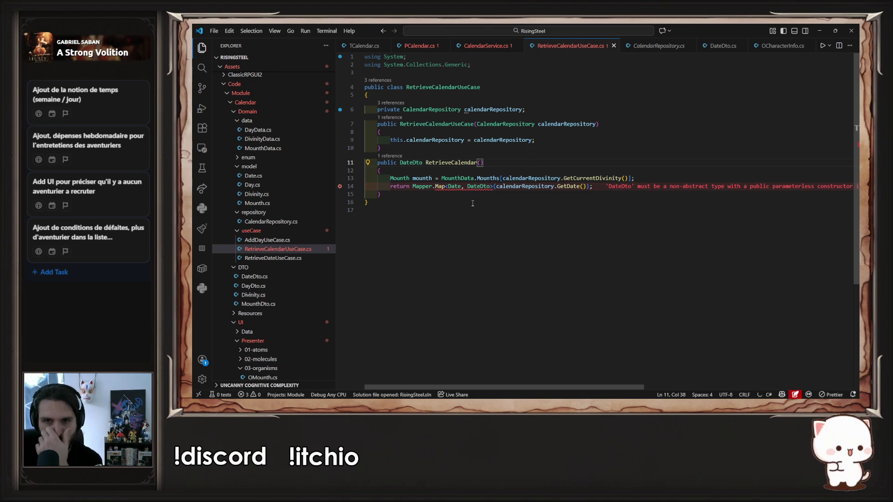
Open the DateDto class with the caret after its Day property
mouse_move(465, 186)
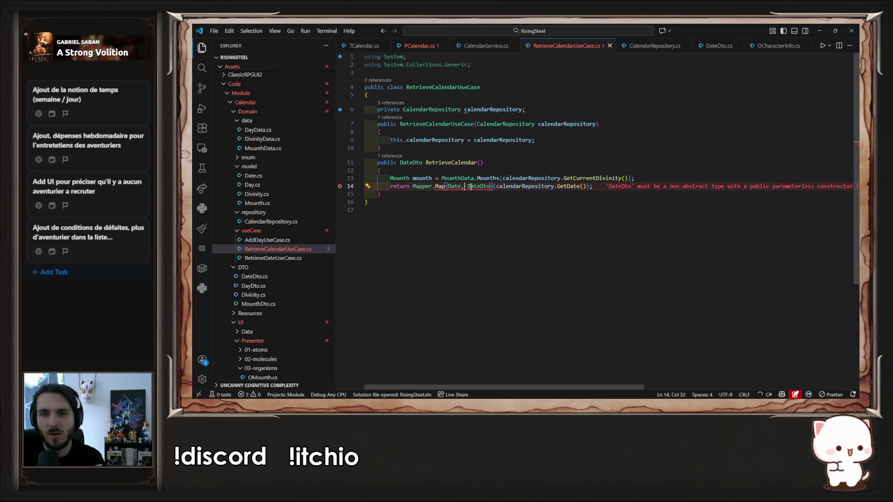
left_click(469, 186, "ctrl")
left_click(498, 117)
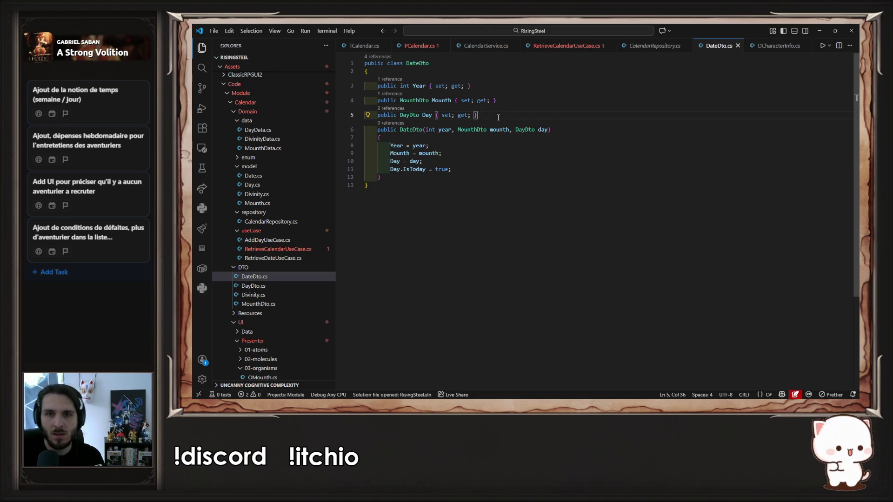
Add an empty public DateDto() constructor to DateDto.cs and save
key("Return")
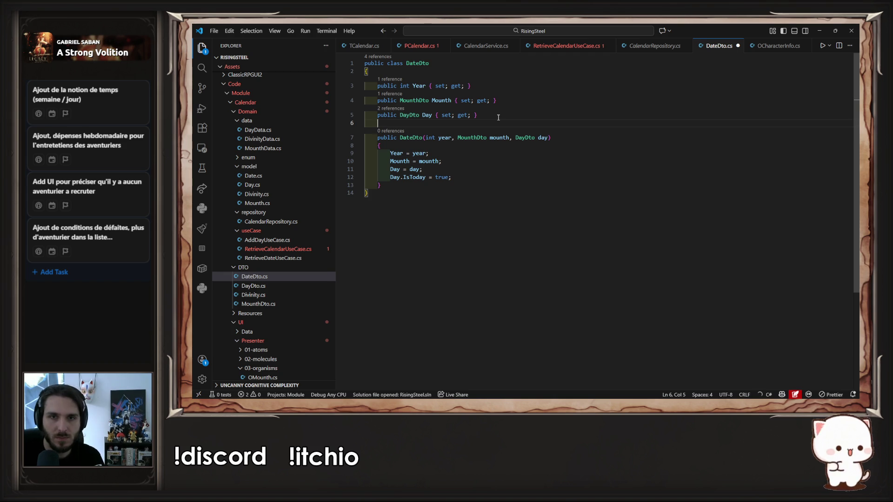
type("public")
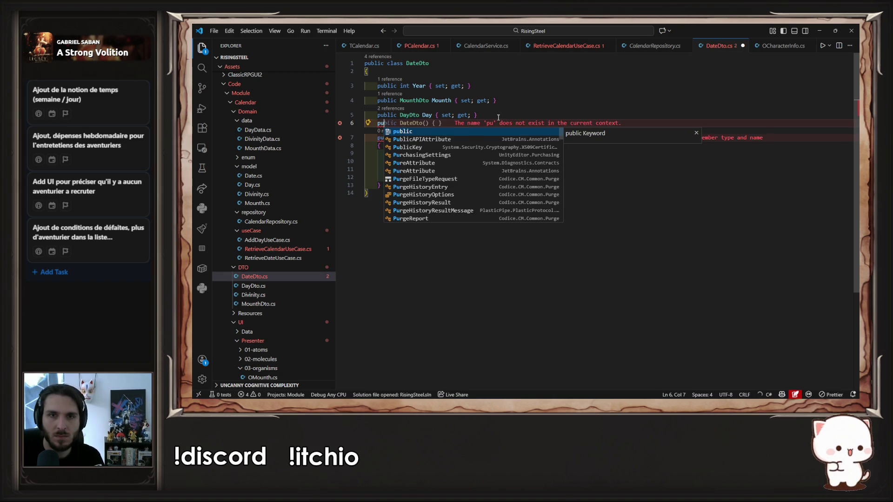
key("Tab")
key("ctrl+s")
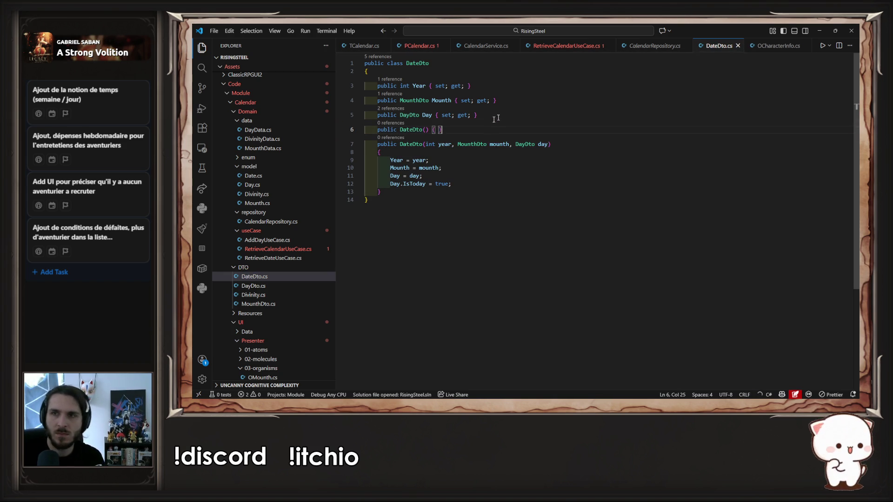
In PCalendar.cs, replace the RetrieveDate call with RetrieveCalendar
left_click(644, 46)
left_click(579, 46)
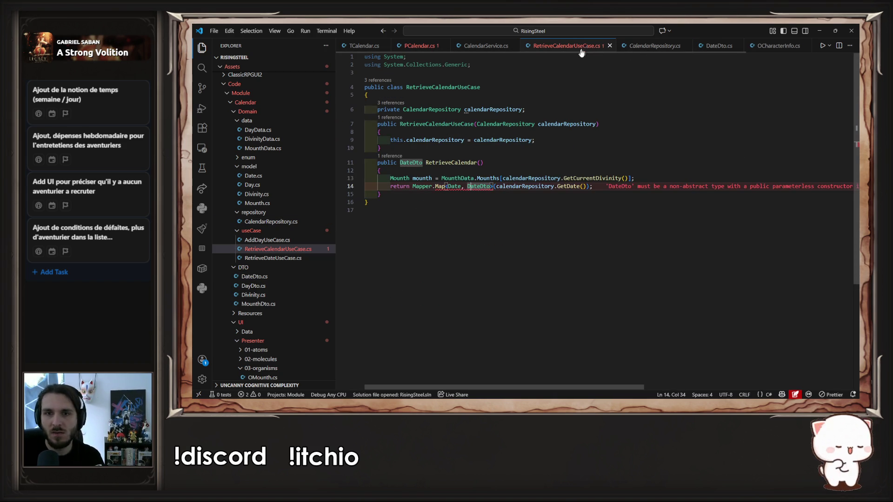
left_click(455, 185, "ctrl")
left_click(486, 45)
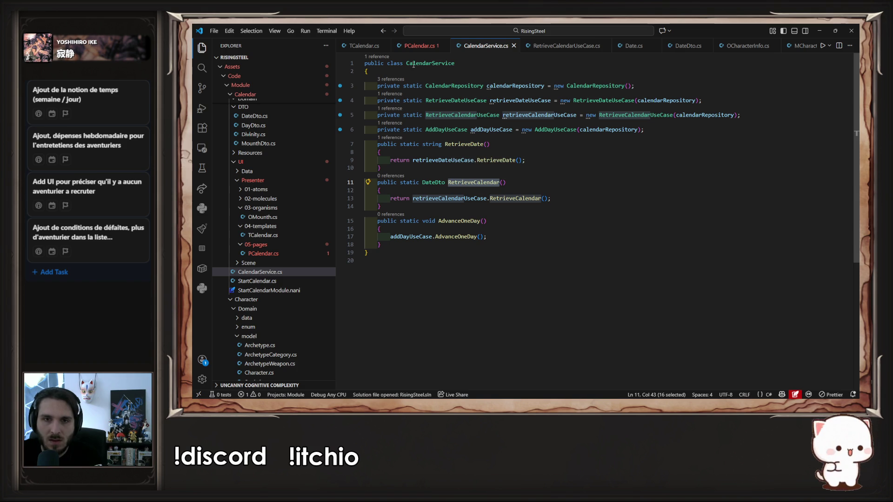
left_click(408, 46)
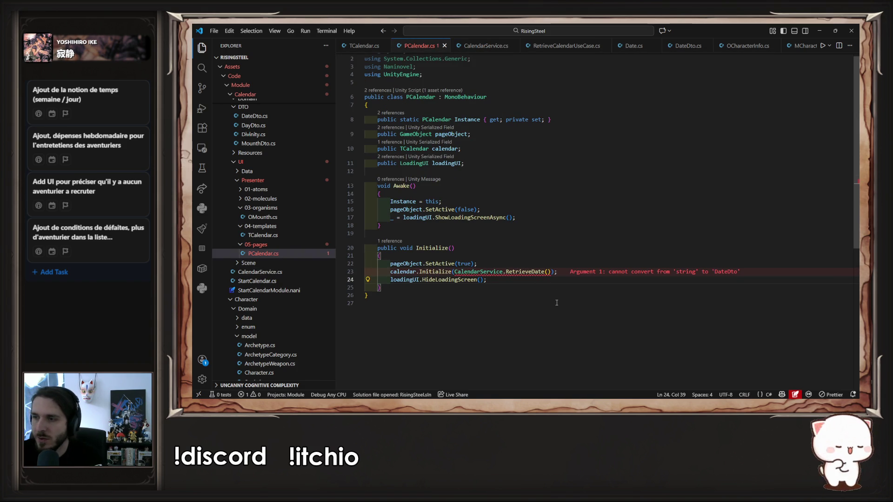
double_click(527, 275)
type("RetrieveCalendar")
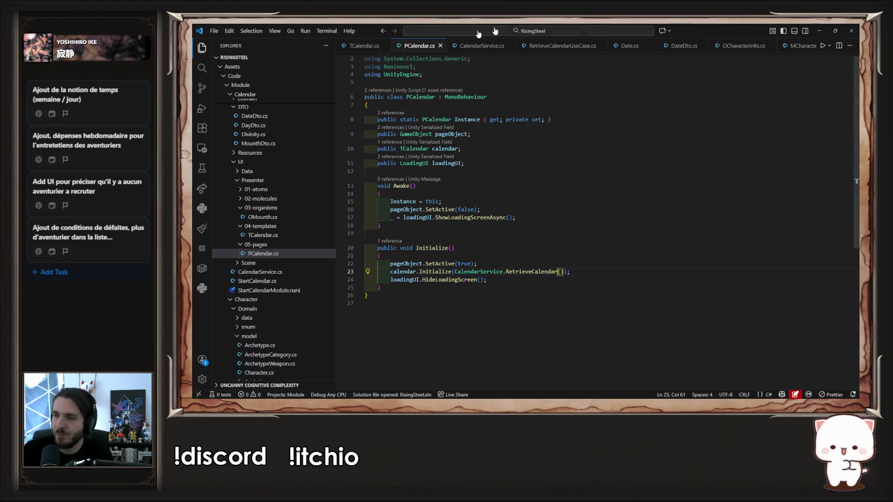
Review TCalendar.cs's fields and GetDivinityName call, then return to Unity
left_click(364, 46)
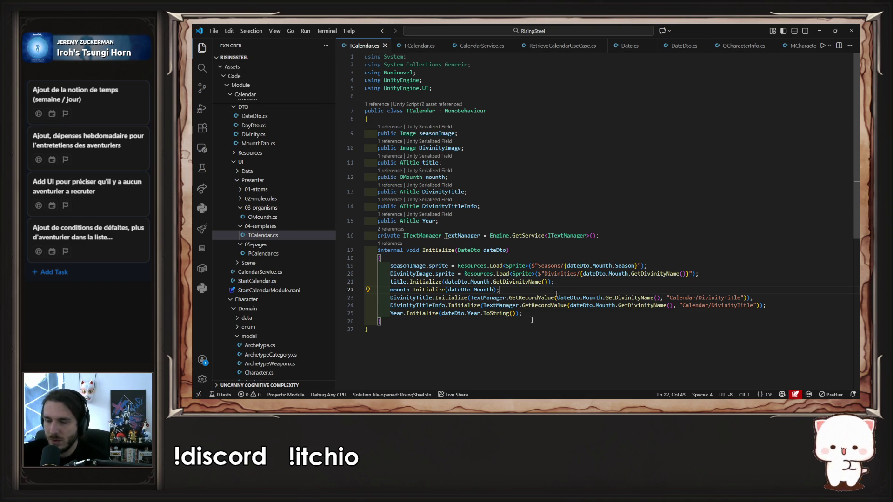
left_click(659, 229)
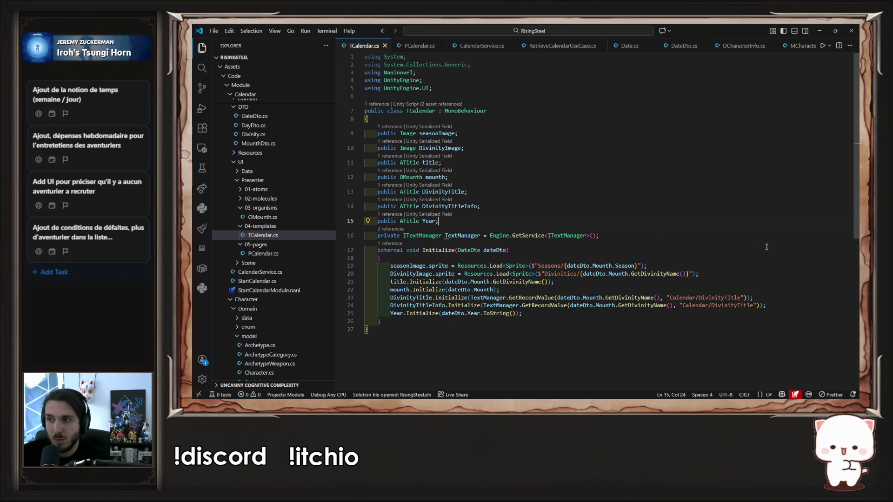
left_click(613, 297)
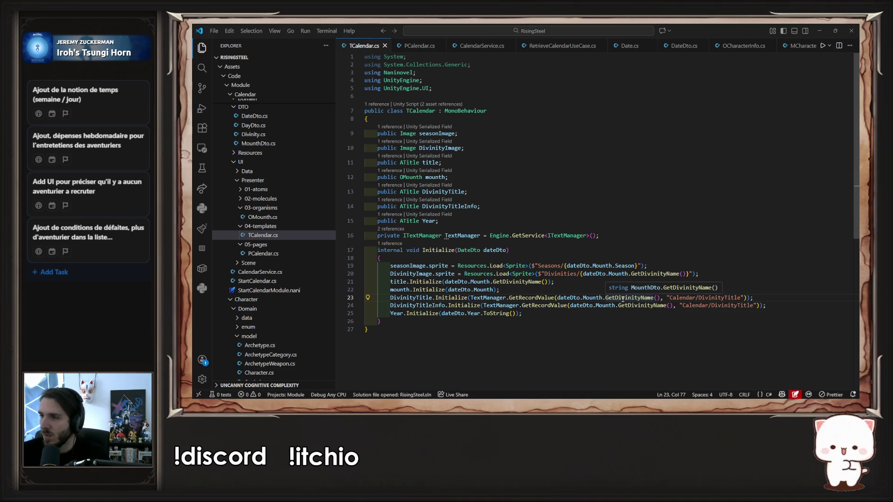
key("alt+Tab")
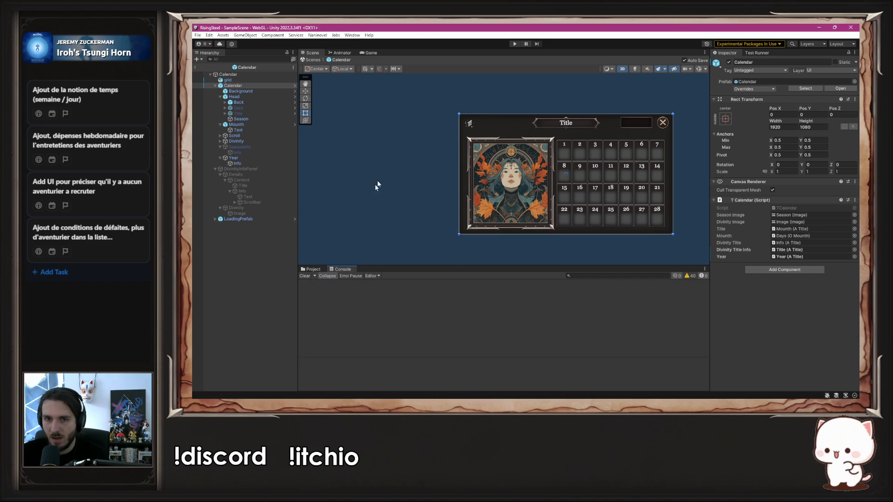
Briefly run and stop play mode, then toggle the calendar grid object's active state
left_click(514, 43)
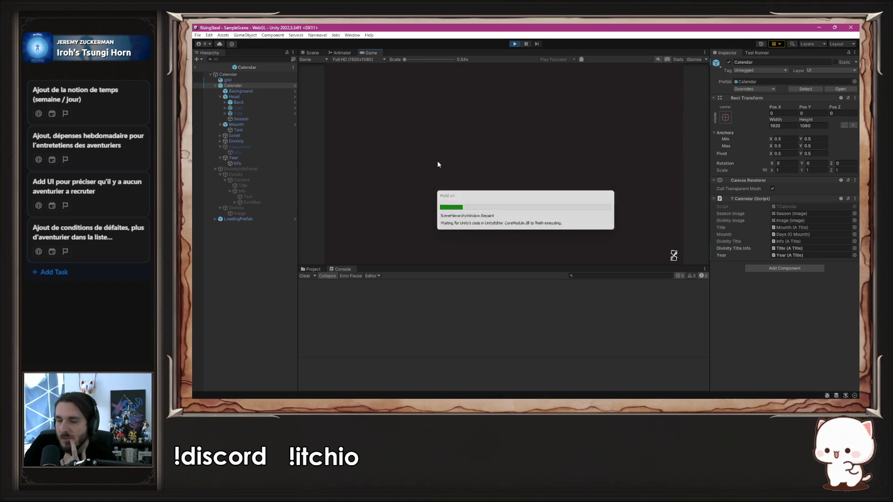
left_click(515, 44)
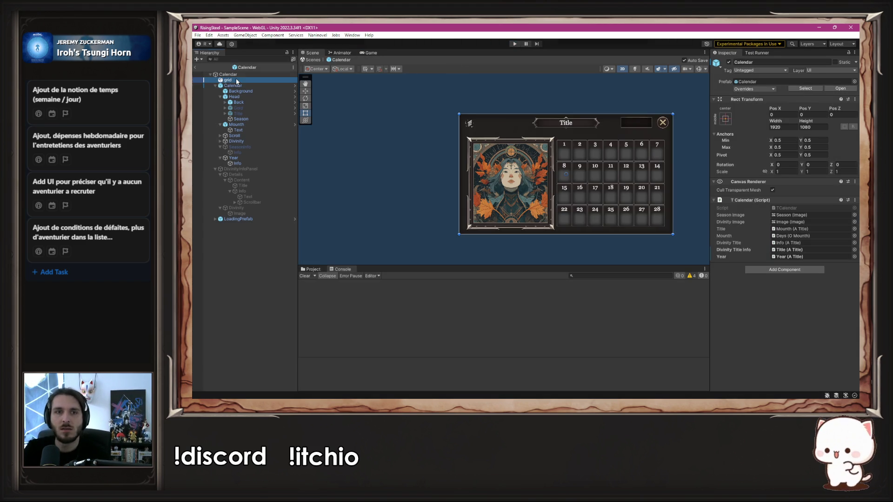
left_click(729, 62)
left_click(579, 96)
Play a new game to the calendar, check the season label and God of Thieves lore panel, then stop
left_click(513, 44)
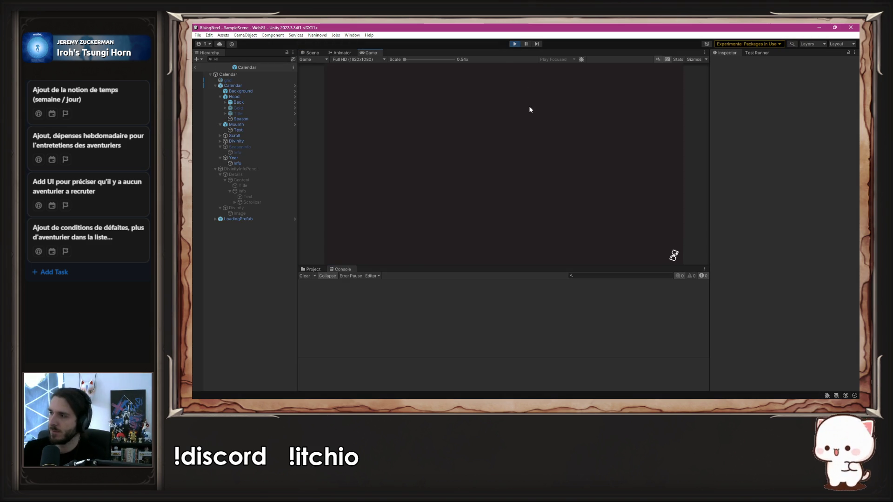
left_click(524, 116)
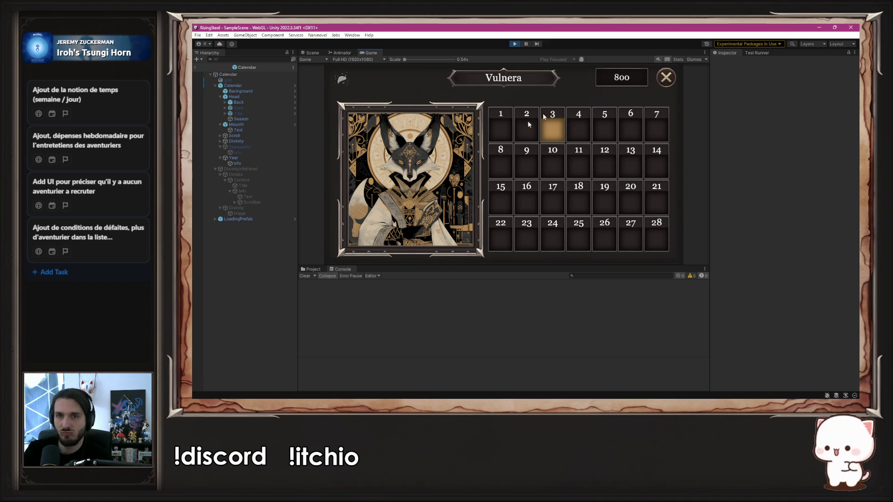
left_click(404, 206)
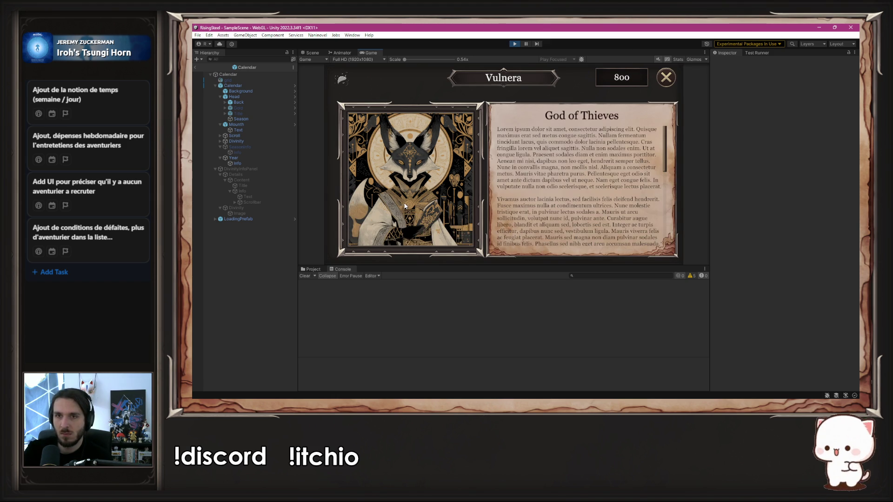
mouse_move(351, 79)
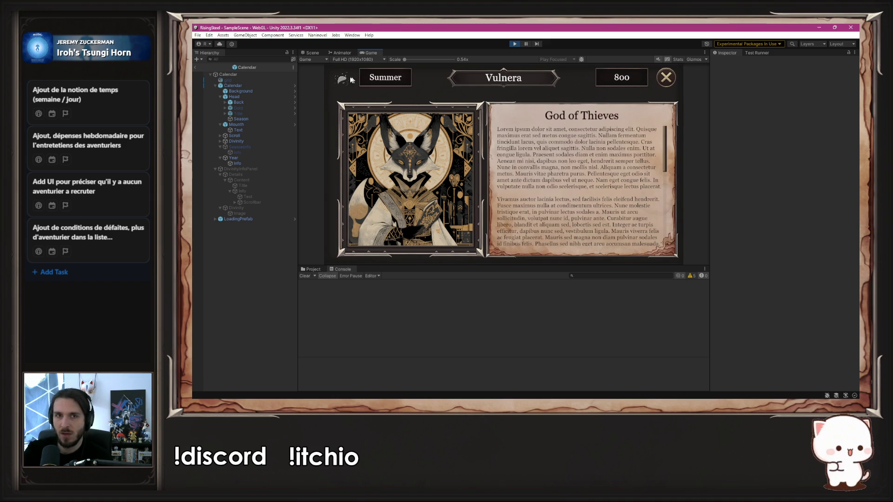
left_click(389, 161)
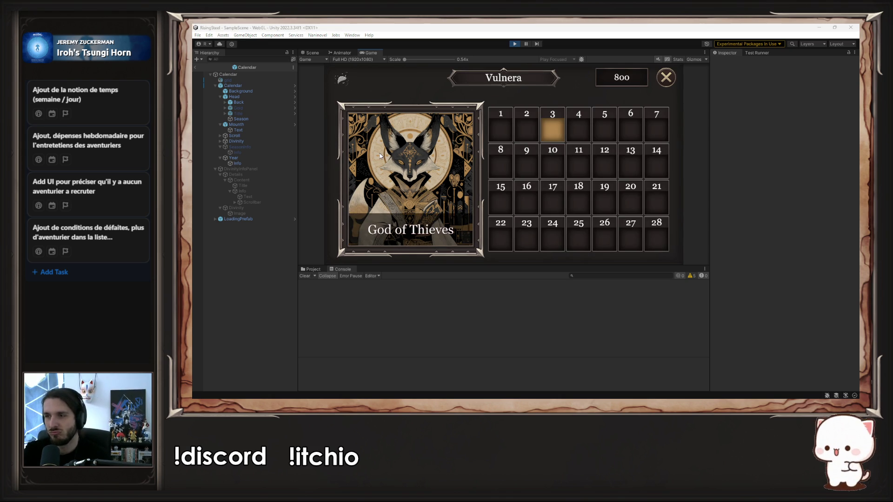
left_click(380, 155)
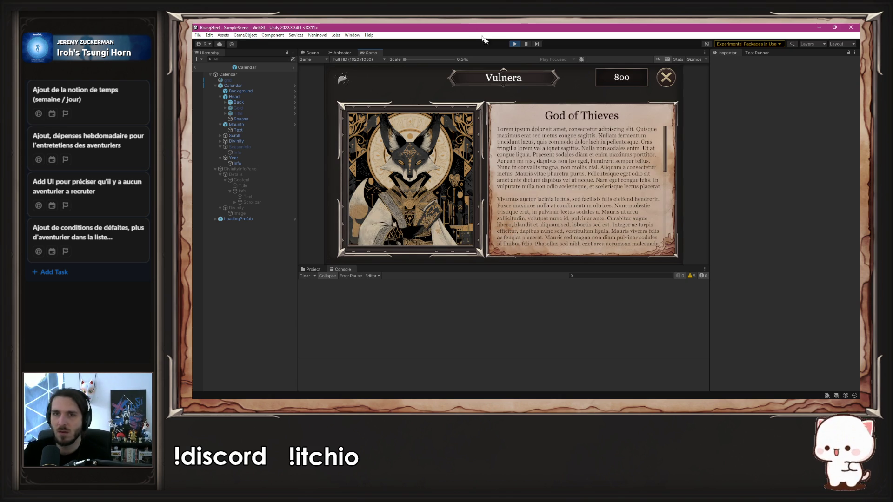
left_click(514, 43)
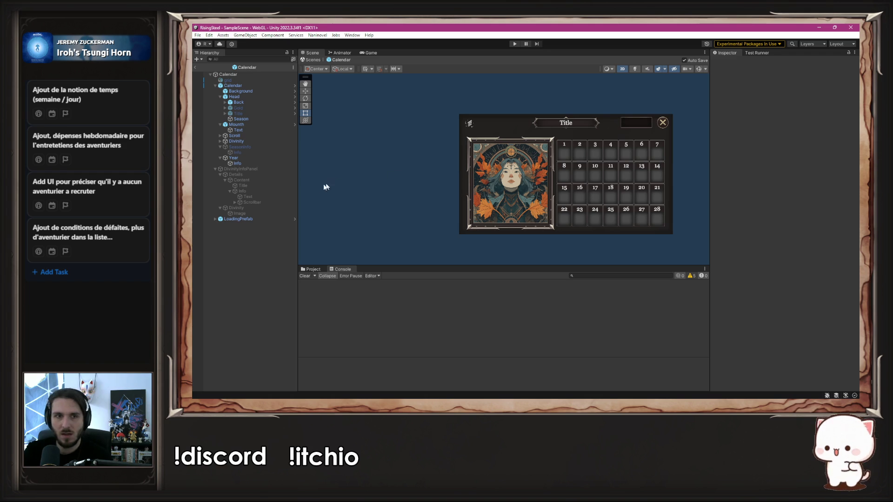
left_click(257, 147)
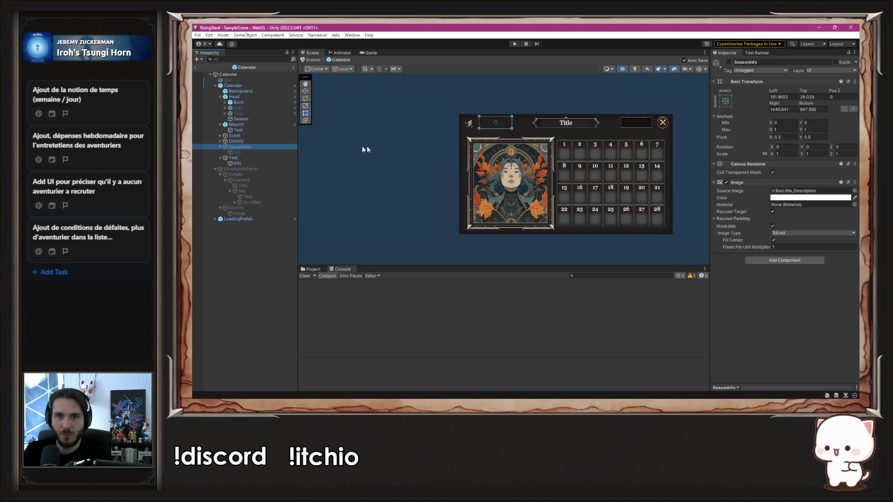
left_click(728, 63)
left_click(729, 62)
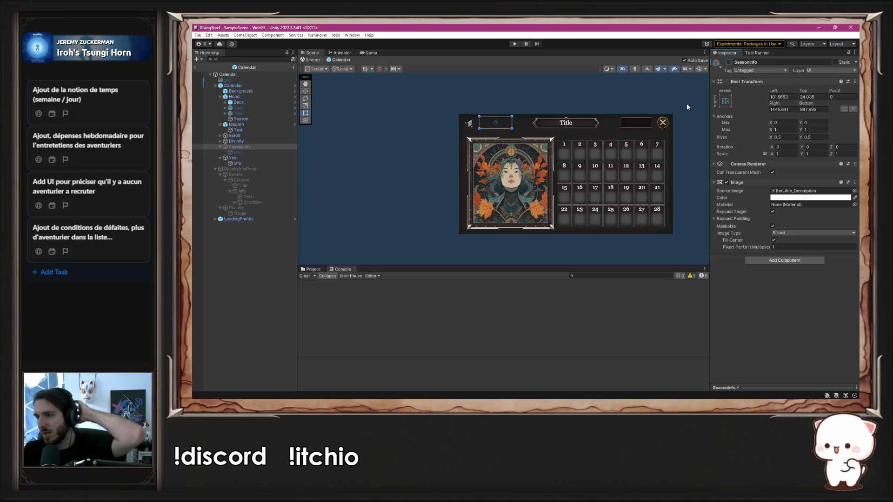
left_click(265, 87)
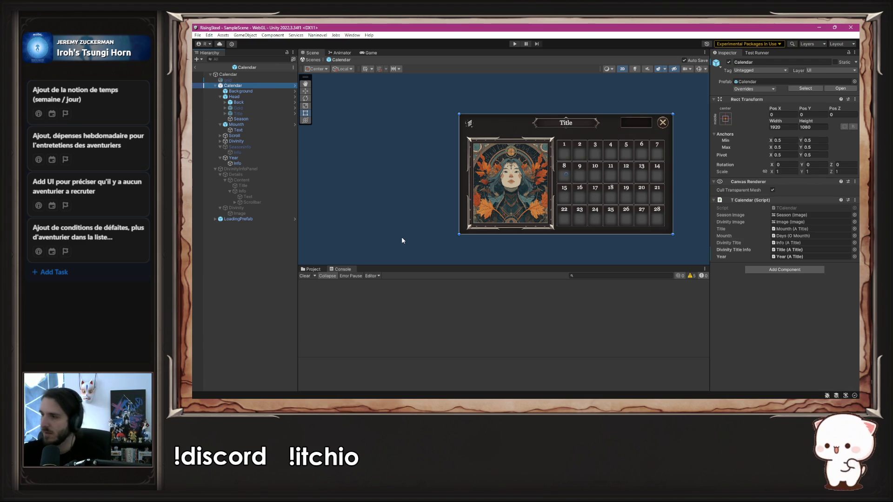
key("alt+Tab")
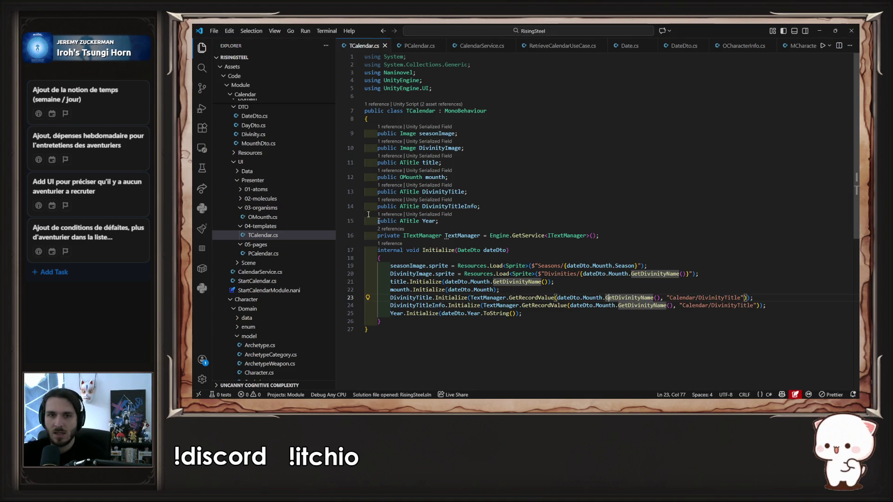
Add 'public ATitle SeasonTitle' after Year, initialize it from dateDto.Mounth.Season, and save TCalendar.cs
left_click(504, 220)
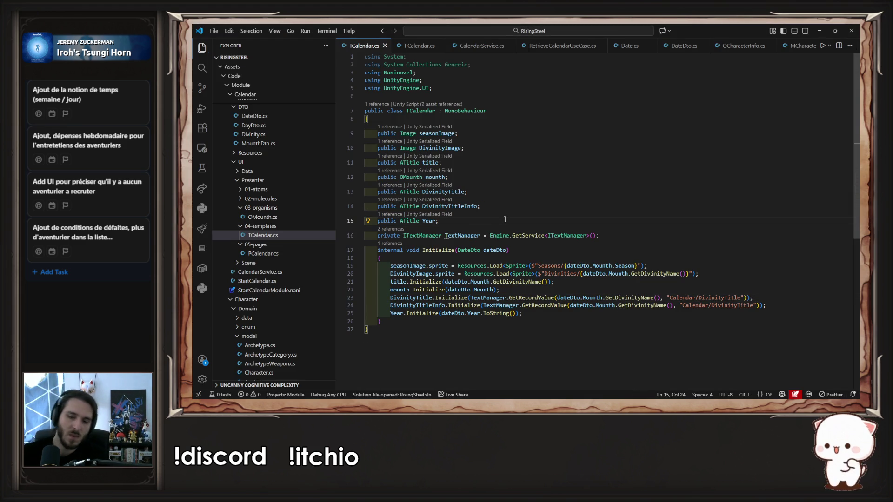
key("Return")
type("public ")
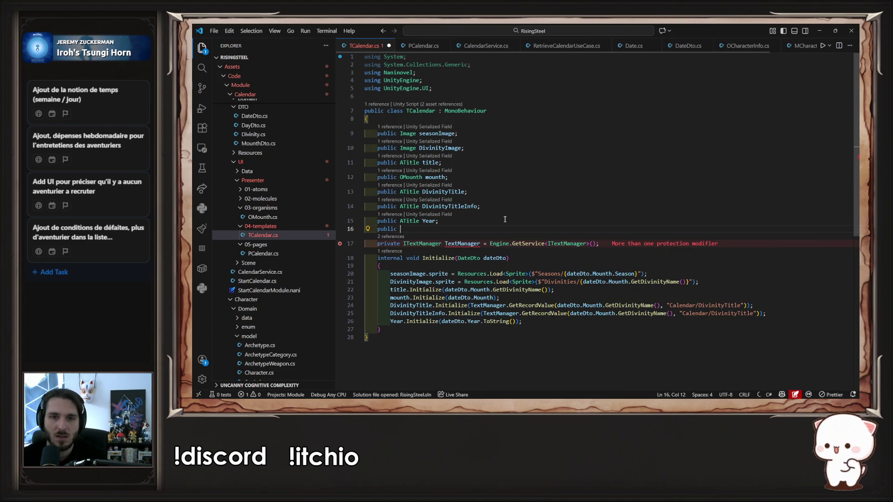
type("ATitle ")
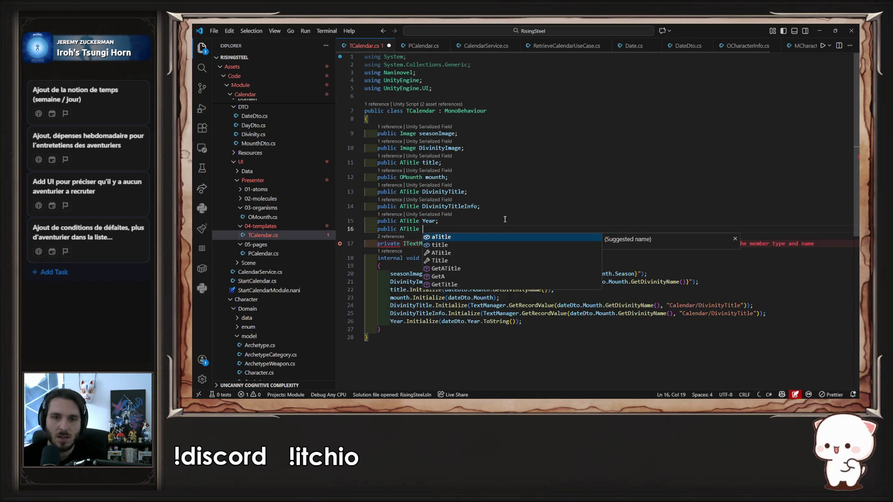
type("S")
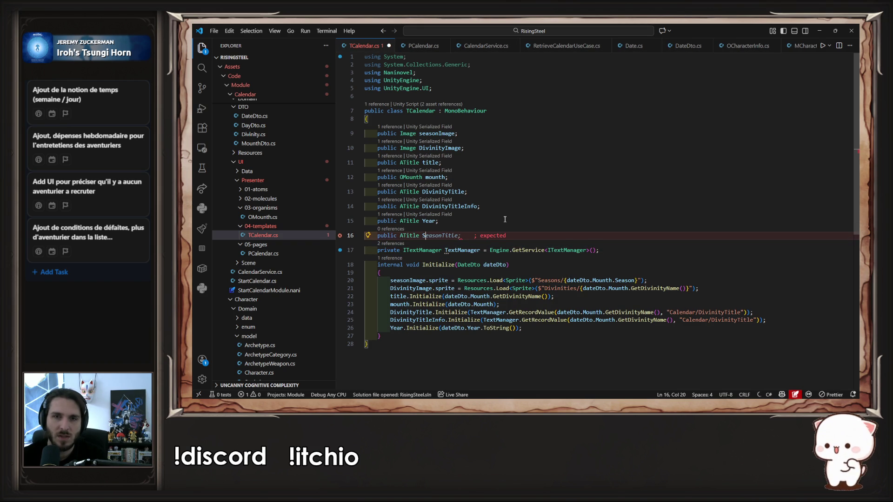
key("Tab")
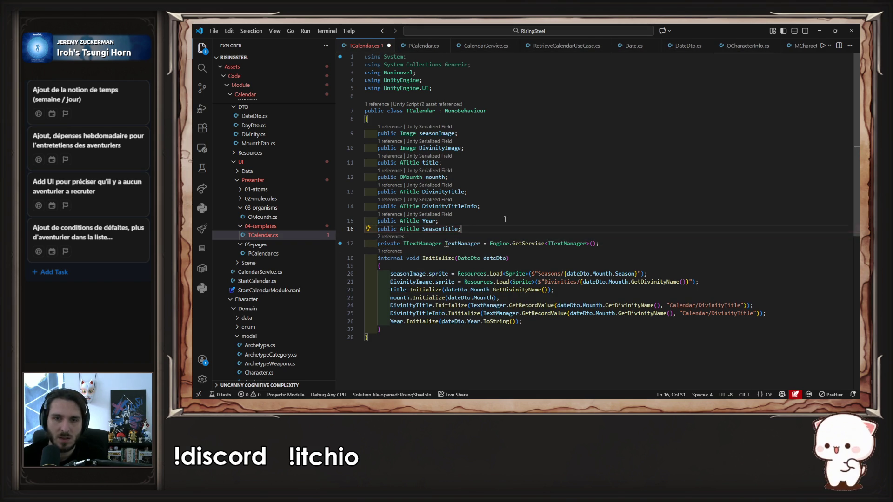
key("Down")
key("Down")
key("Down")
key("Down")
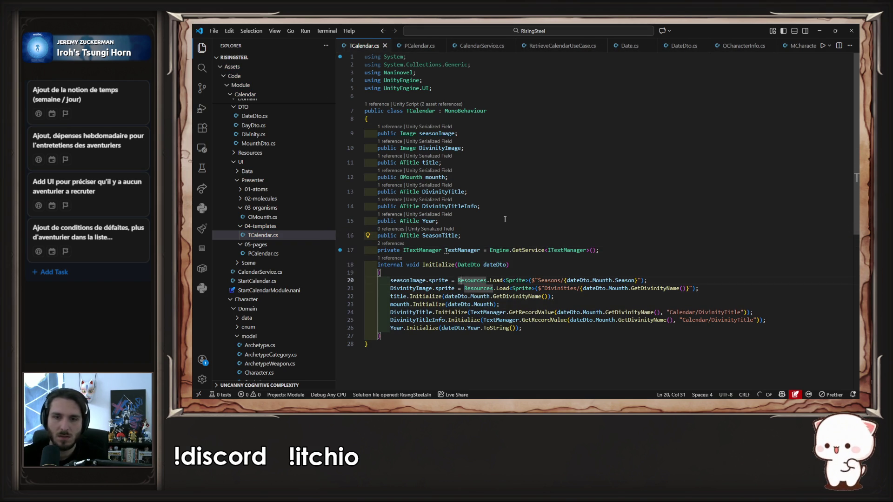
key("Tab")
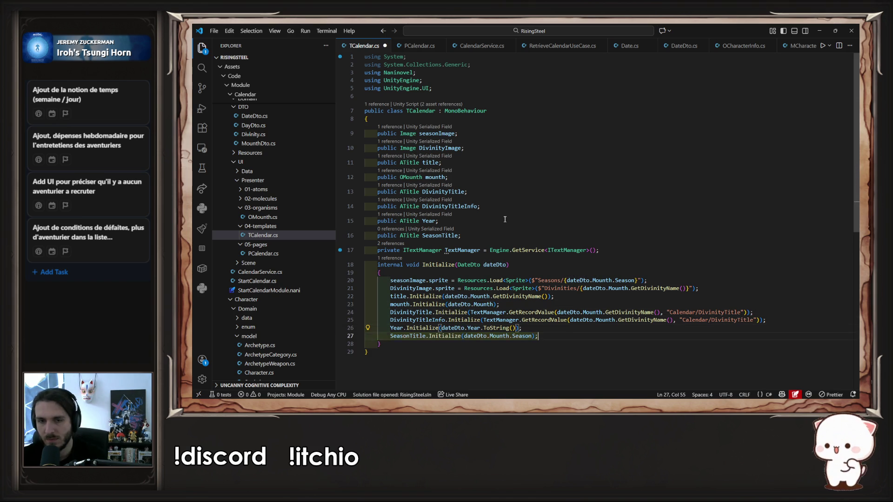
key("ctrl+s")
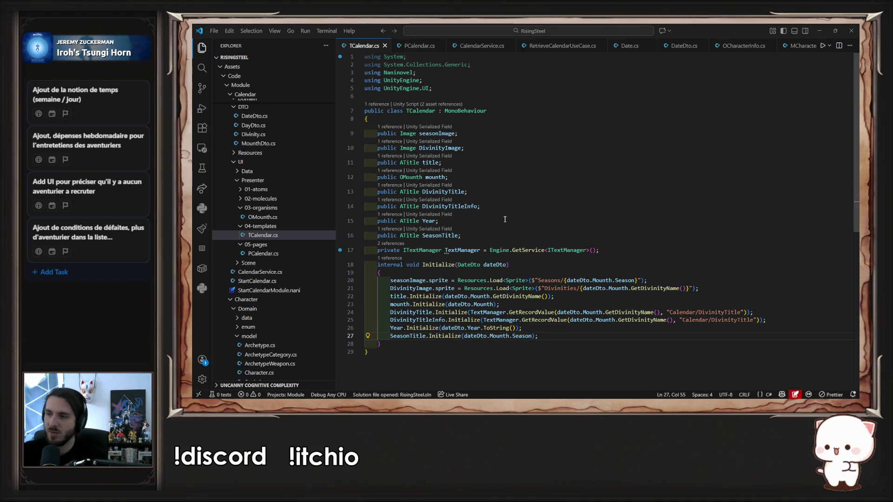
key("alt+Tab")
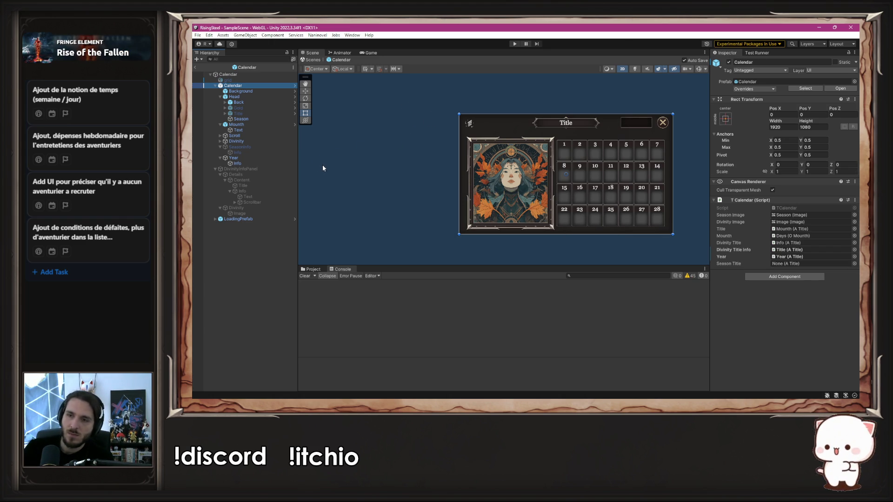
Add an A Title component to SeasonInfo with its Info text as the Text field
left_click(257, 153)
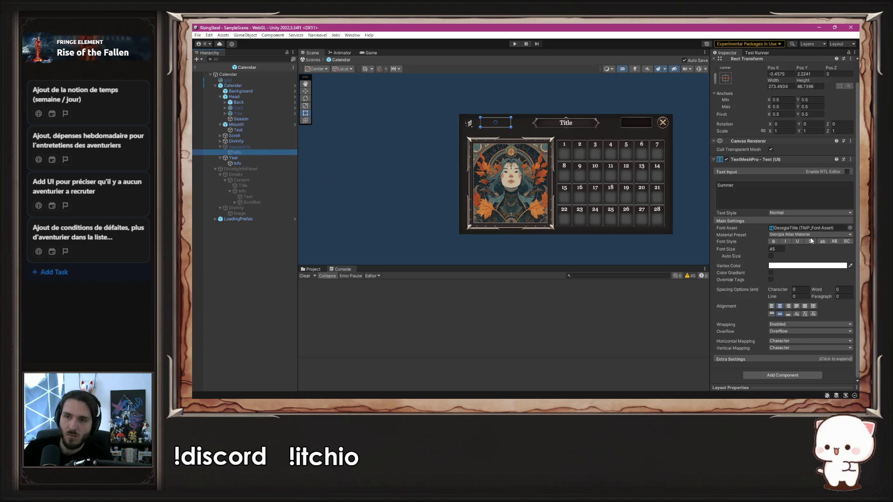
left_click(255, 147)
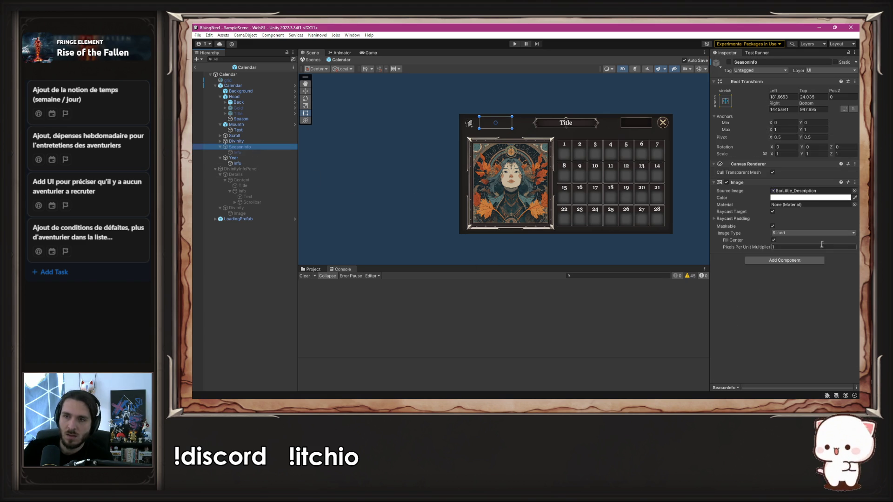
left_click(799, 260)
left_click(781, 286)
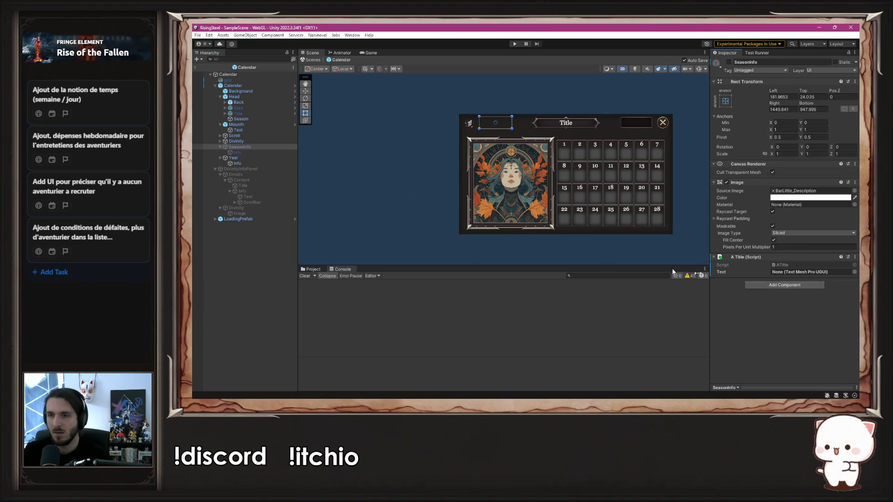
left_click_drag(238, 152, 813, 274)
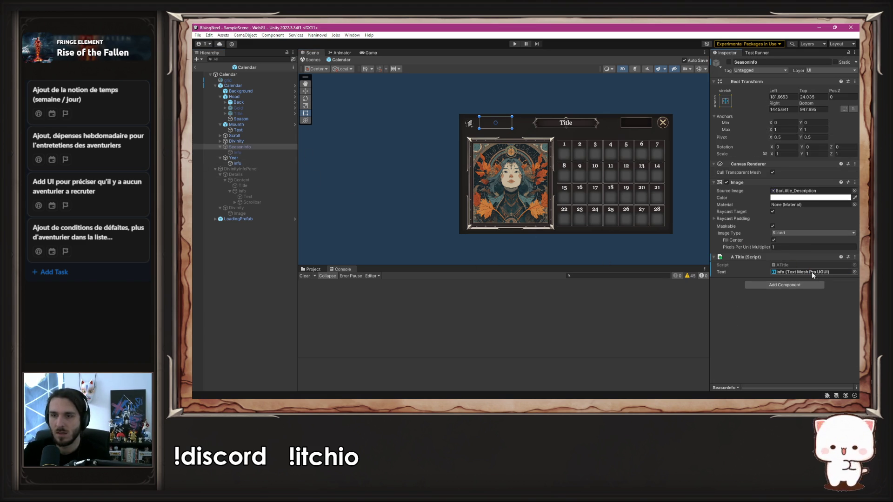
Assign SeasonInfo to the Calendar's Season Title field and start play mode
left_click(252, 85)
left_click(250, 159)
mouse_move(250, 161)
left_mouse_down()
mouse_move(244, 175)
mouse_move(238, 160)
left_mouse_up()
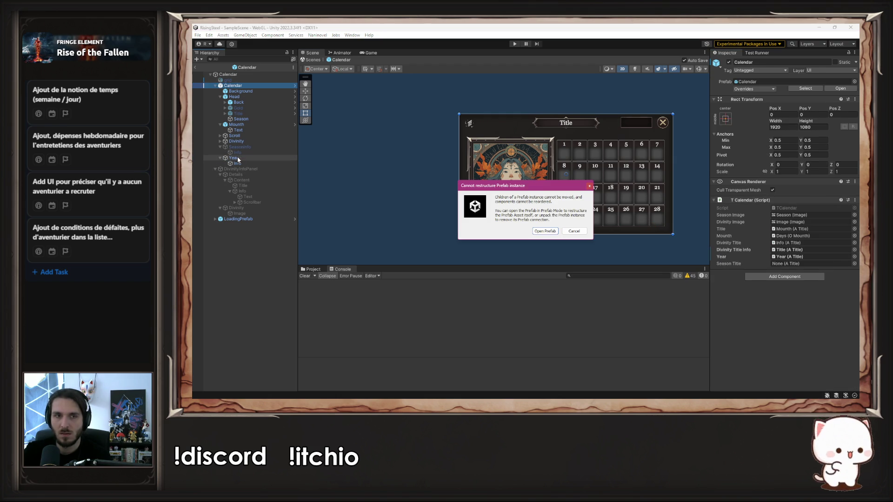
left_click(574, 231)
left_click_drag(792, 250, 790, 264)
left_click(698, 133)
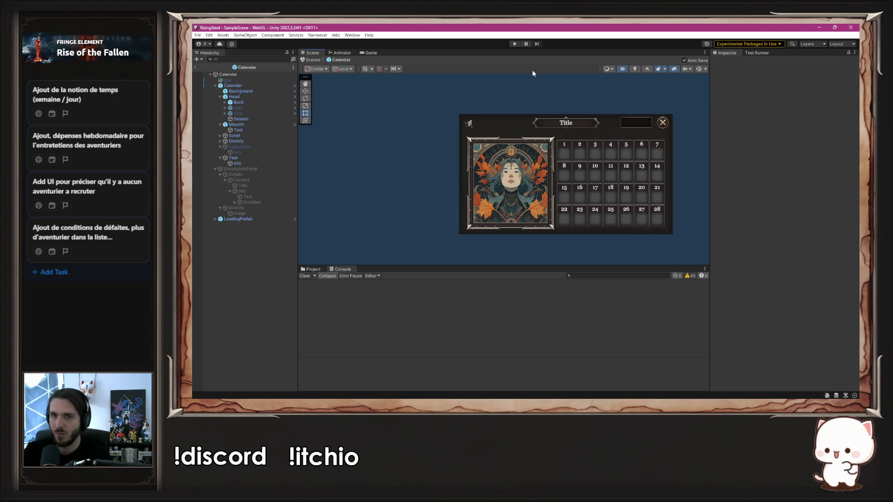
left_click(512, 44)
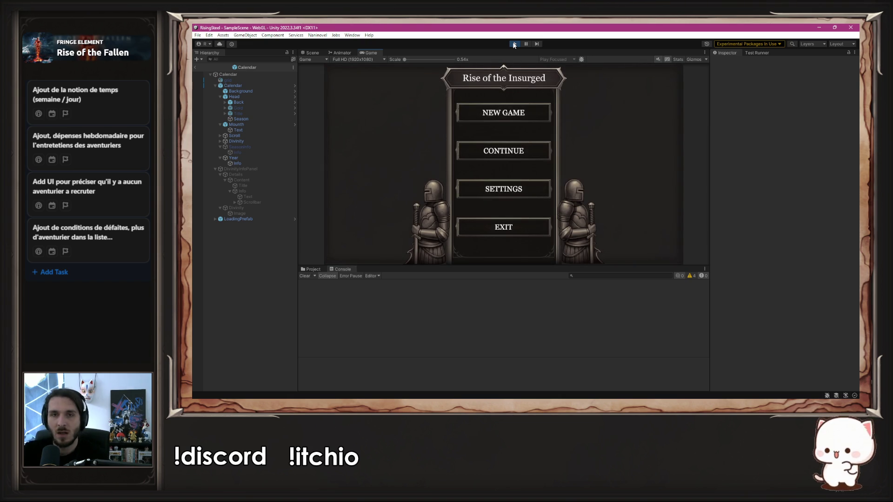
Start a new game, confirm the calendar's season label reads Fall, then stop play mode
left_click(541, 105)
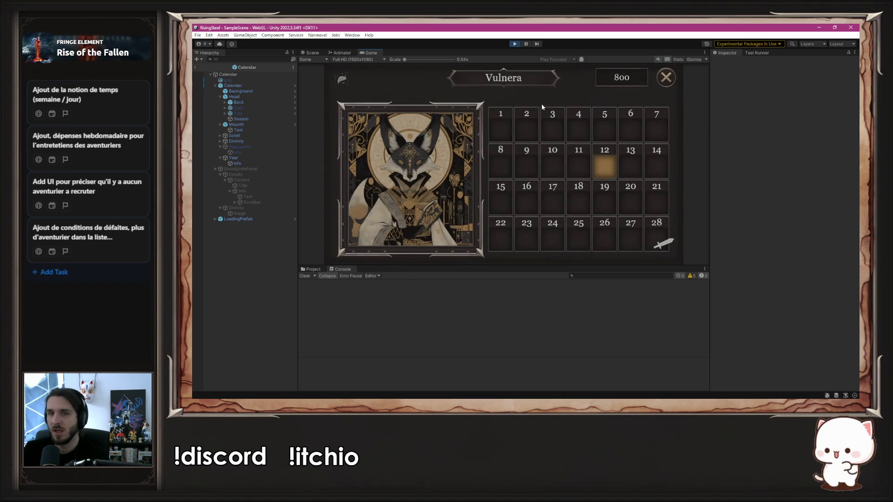
mouse_move(340, 79)
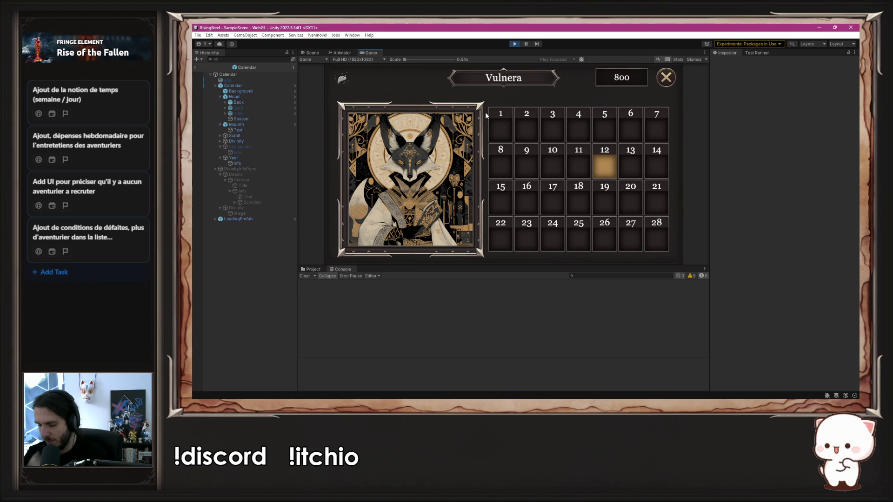
left_click(515, 43)
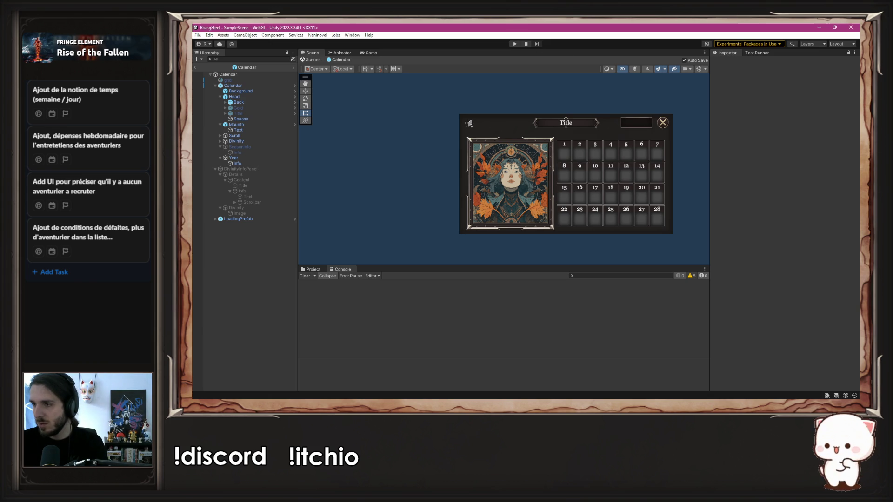
Duplicate the DivinityTitle text asset in the Text Calendar folder and rename the copy Season
left_click(314, 269)
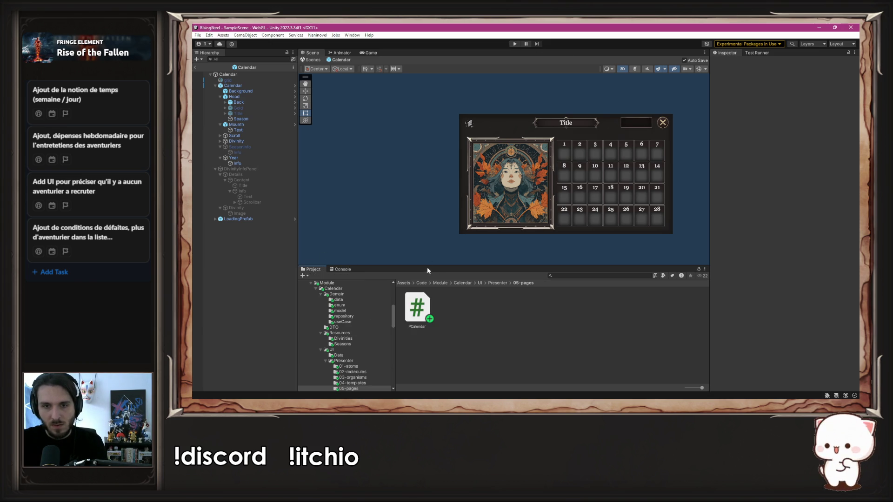
left_click_drag(422, 267, 420, 190)
scroll(357, 301, "down", 10)
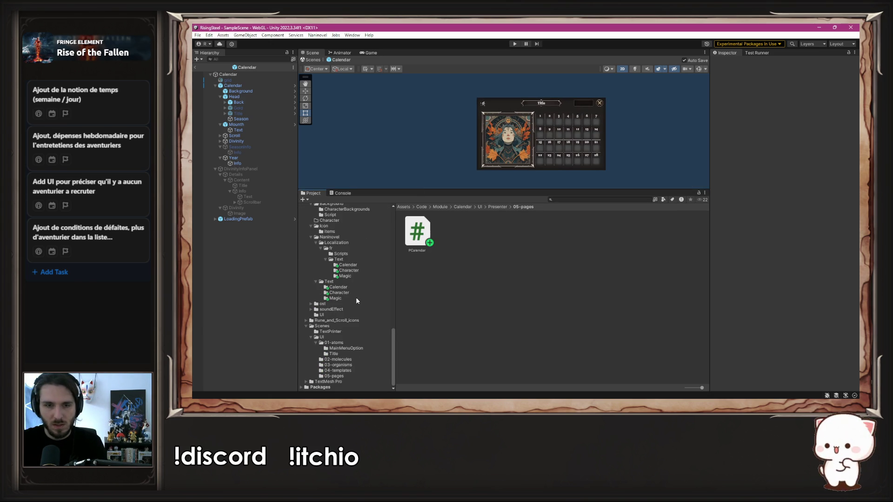
left_click(338, 287)
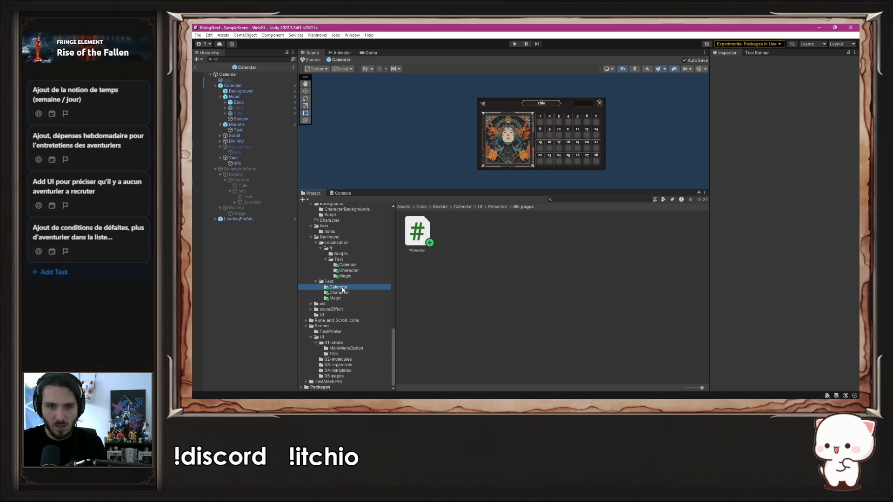
left_click(454, 231)
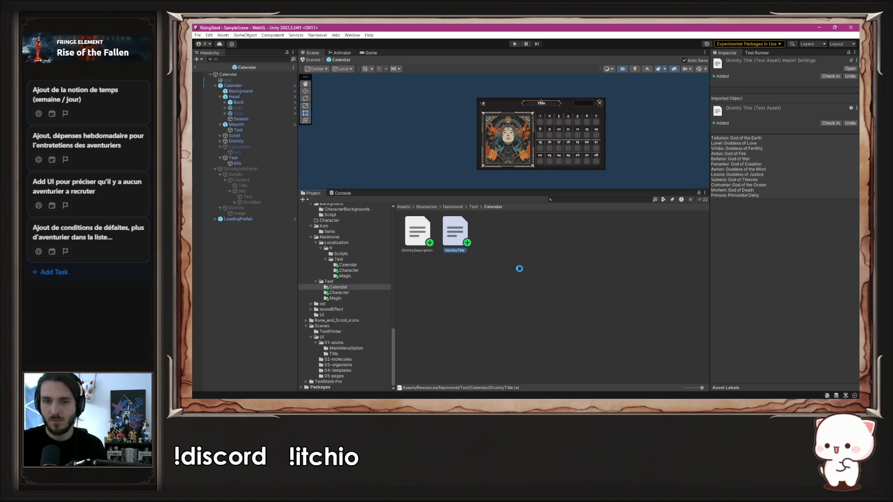
key("ctrl+d")
right_click(497, 236)
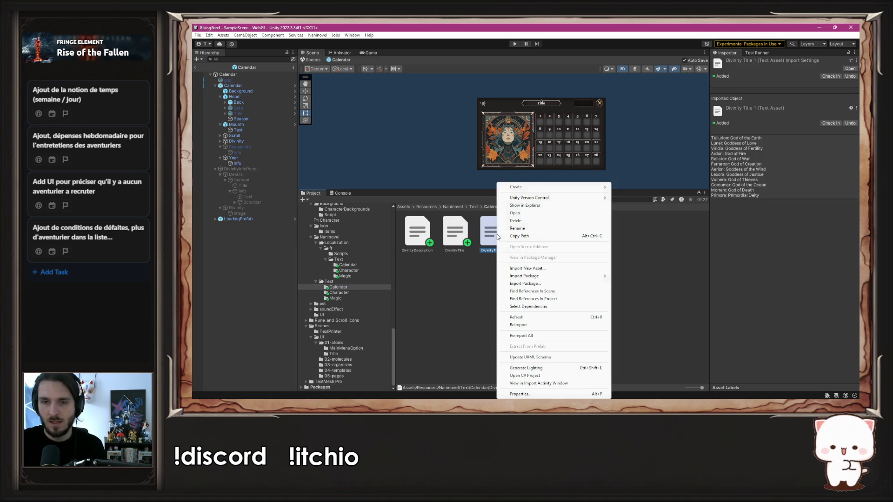
left_click(549, 228)
type("Season")
key("Return")
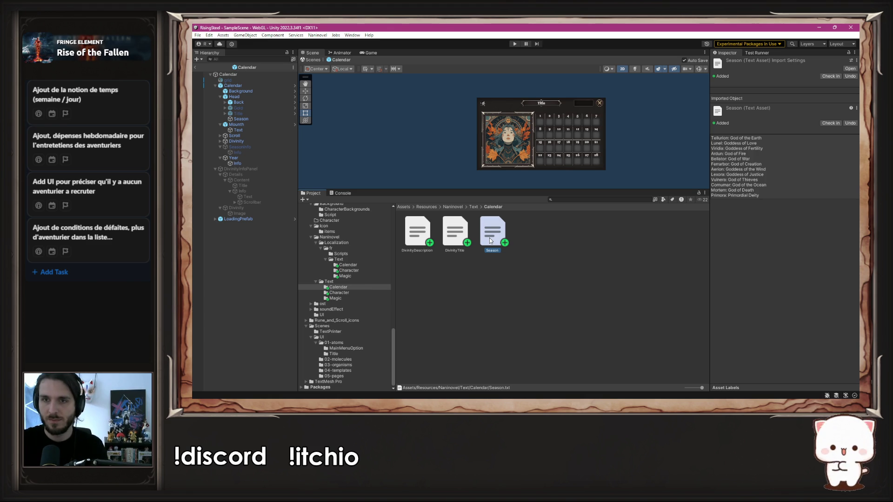
Clear all copied divinity lines from Season.txt in Visual Studio Code, save, and minimize the editor
double_click(489, 238)
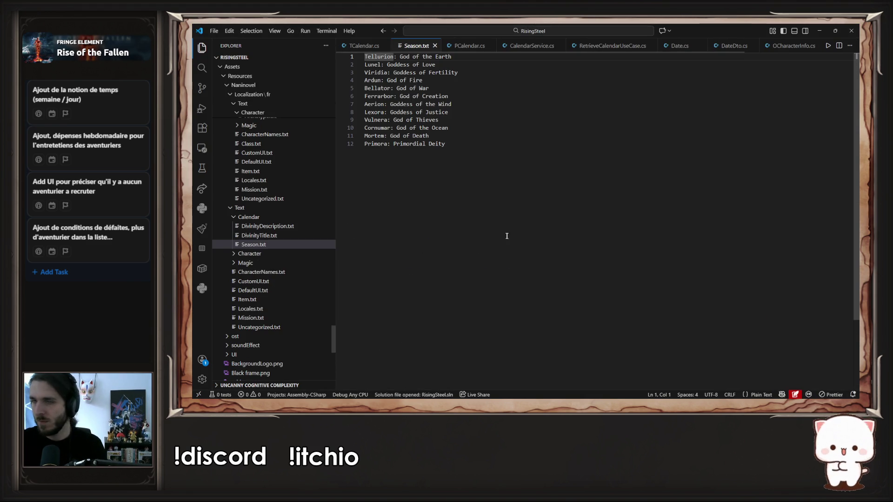
key("ctrl+a")
key("BackSpace")
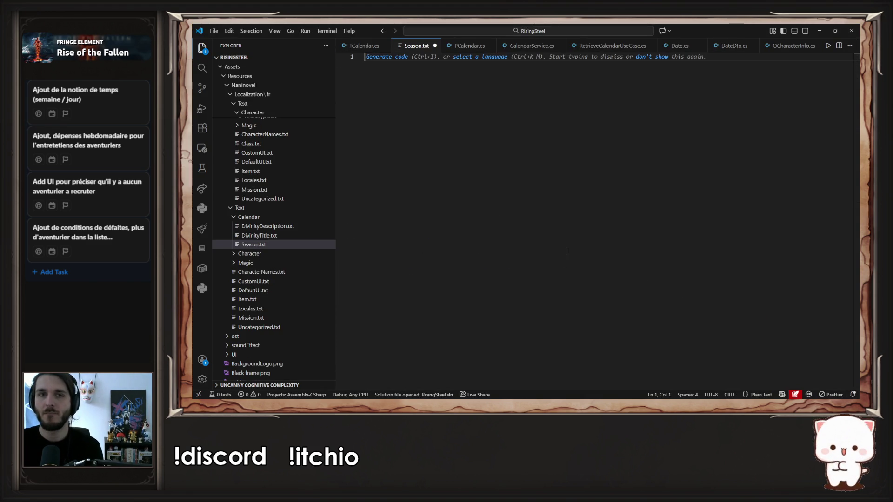
key("ctrl+s")
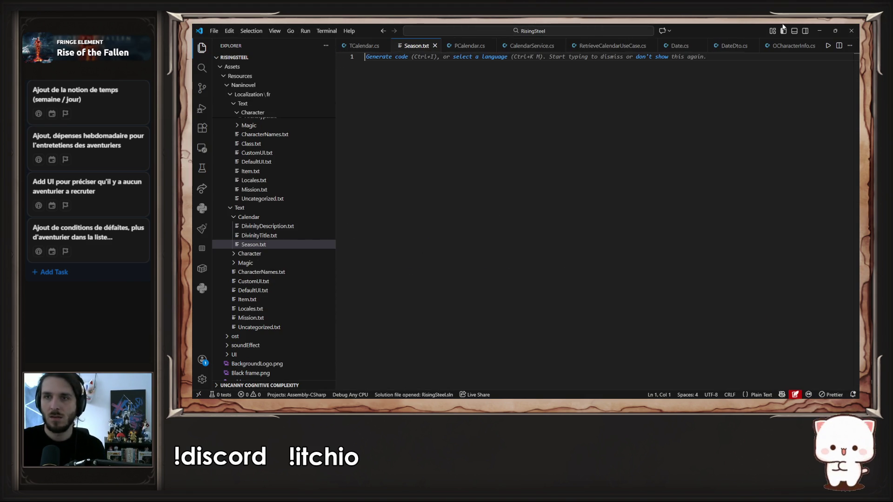
mouse_move(739, 30)
left_mouse_down()
mouse_move(724, 71)
mouse_move(763, 72)
left_mouse_up()
key("super+Down")
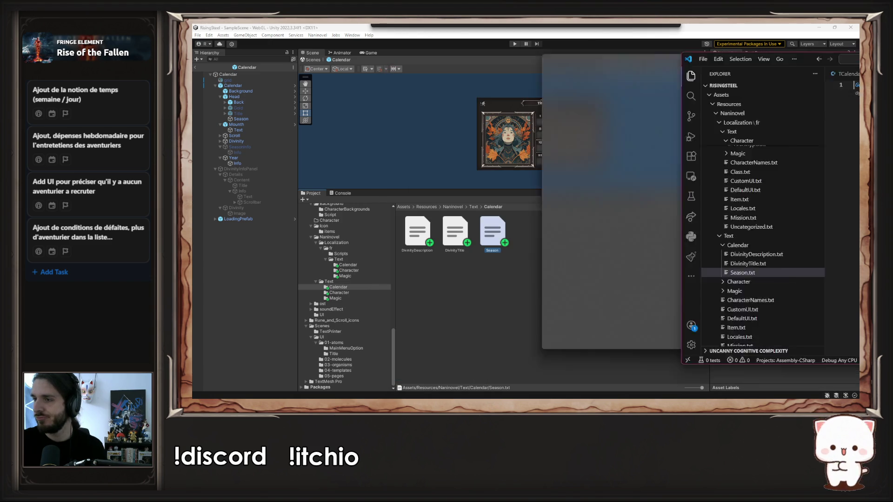
Browse to Calendar/Resources/Seasons to view the Fall, Spring, Summer and Winter assets, then return to Season.txt
left_click(643, 259)
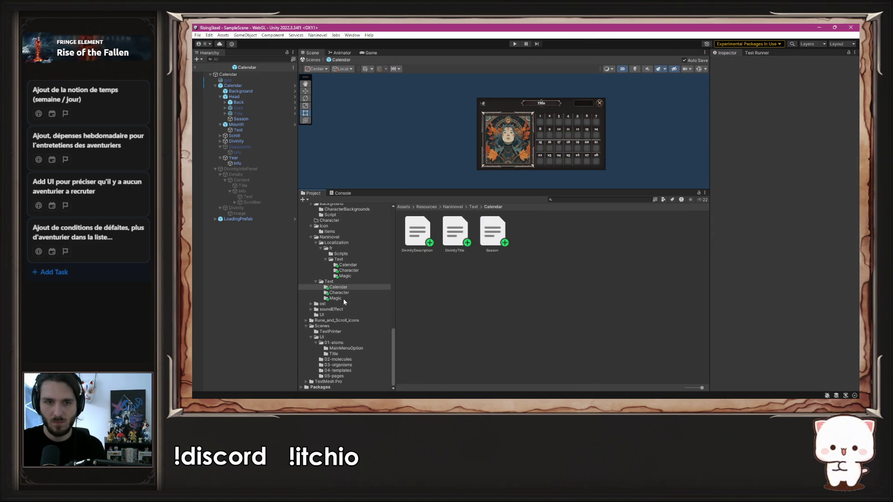
scroll(343, 297, "up", 10)
scroll(346, 301, "down", 3)
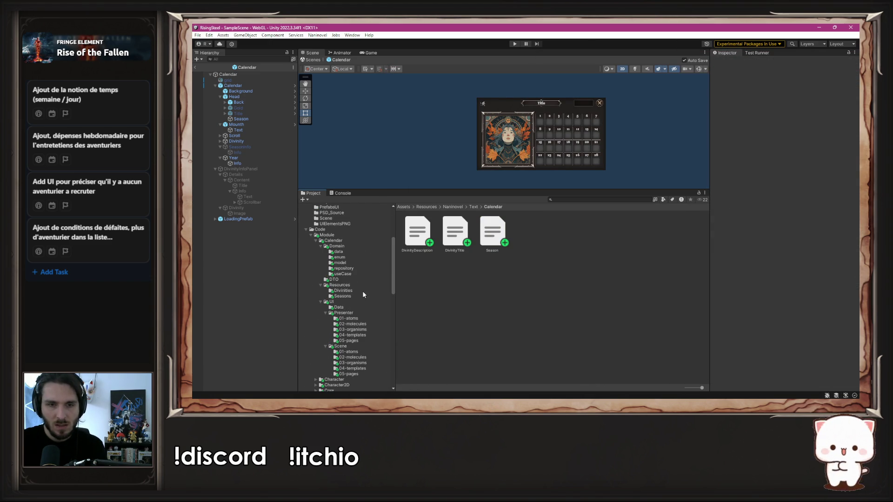
scroll(364, 295, "down", 5)
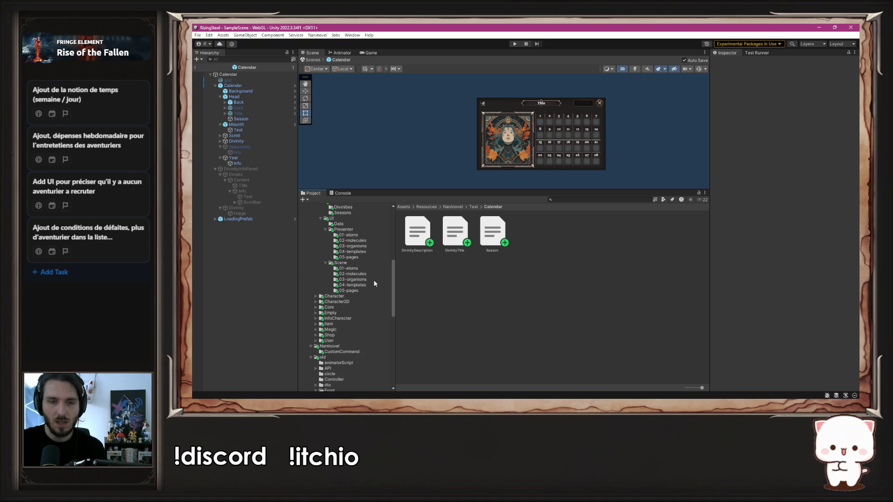
scroll(375, 284, "up", 1)
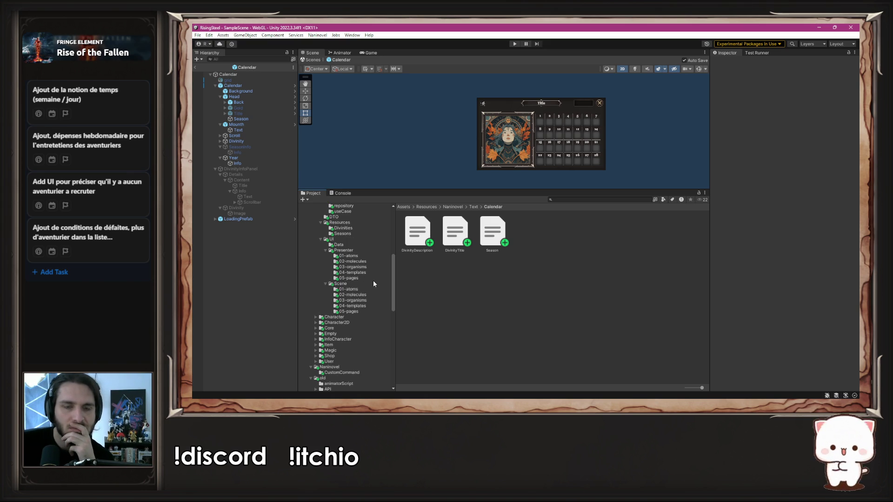
scroll(373, 283, "up", 4)
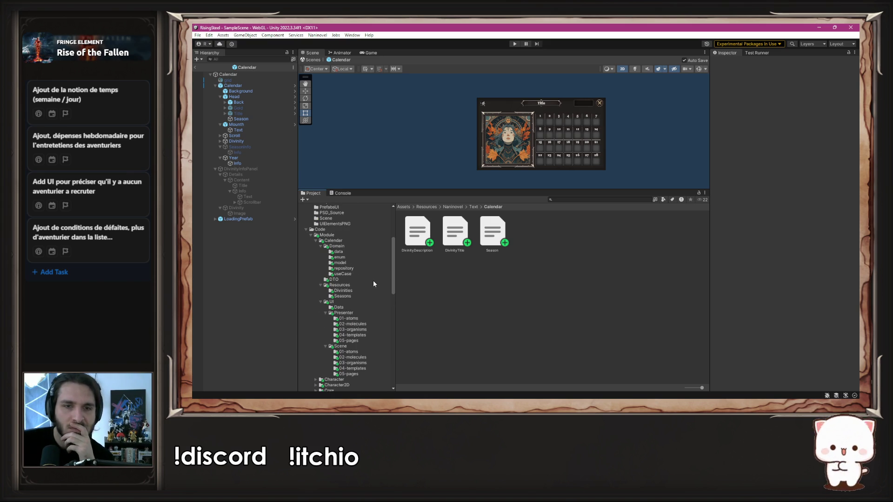
left_click(340, 252)
left_click(337, 246)
left_click(352, 284)
left_click(352, 296)
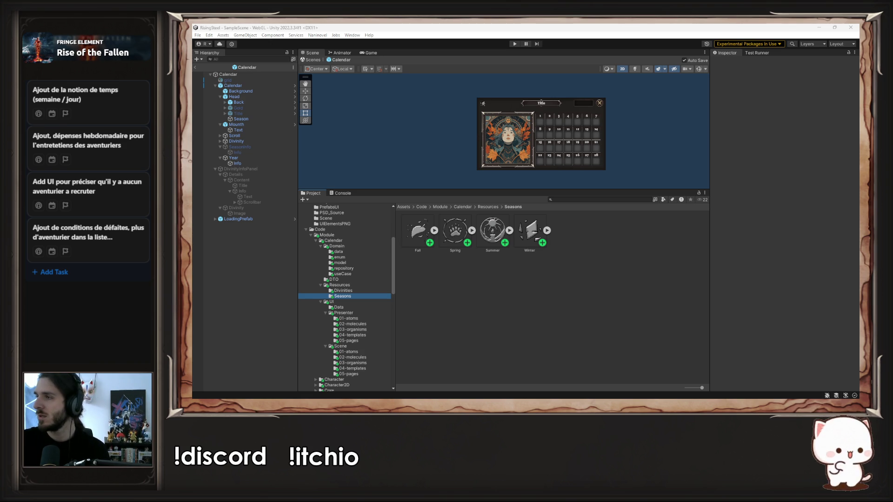
key("alt+Tab")
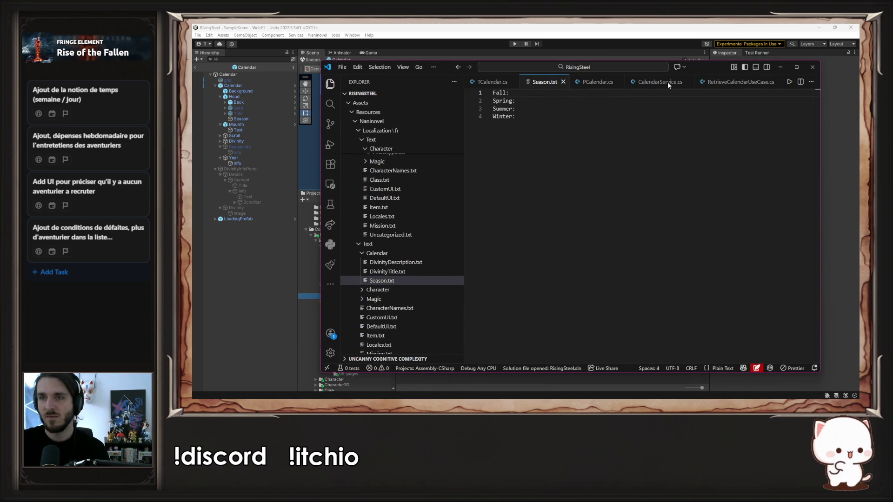
Place cursors on all four season lines, undoing an accidental colon deletion
left_click_drag(690, 74, 660, 85)
left_click(546, 171)
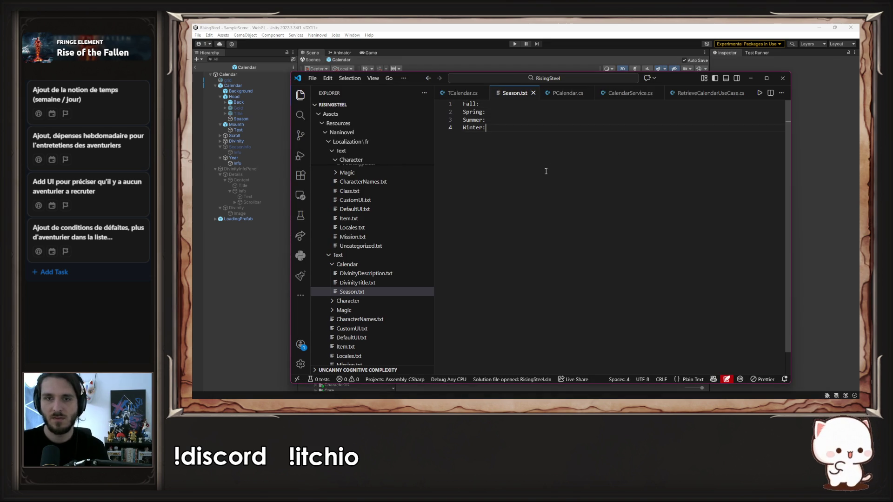
double_click(465, 103)
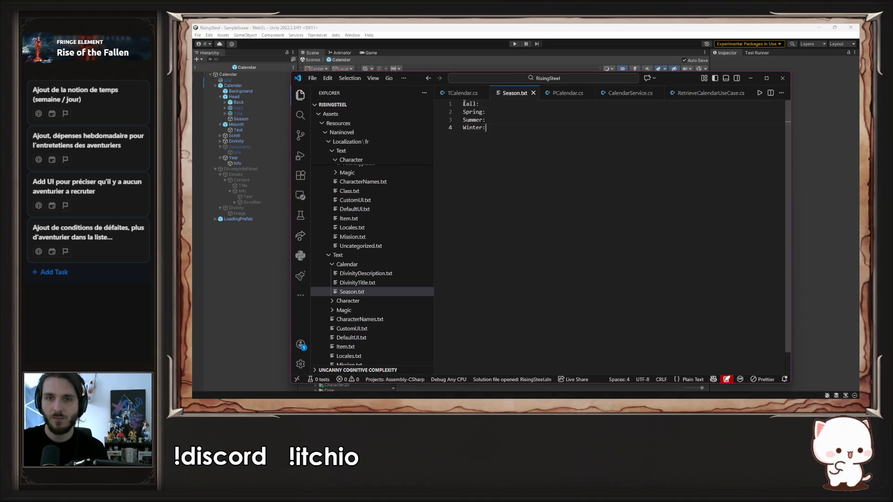
left_click_drag(463, 104, 463, 128)
key("ctrl+shift+Right")
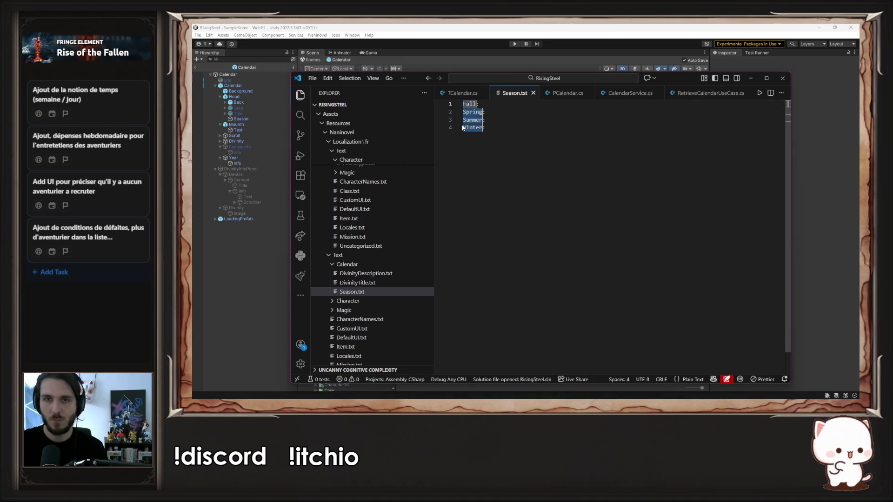
key("End")
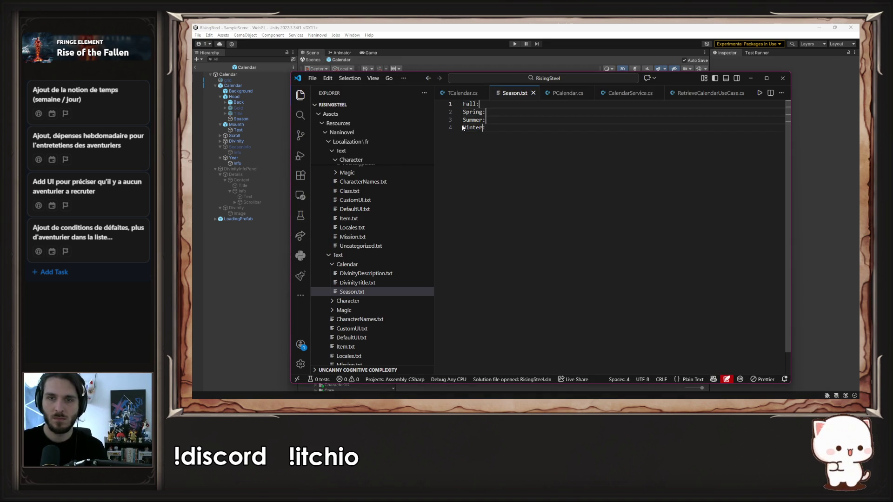
left_click(465, 112)
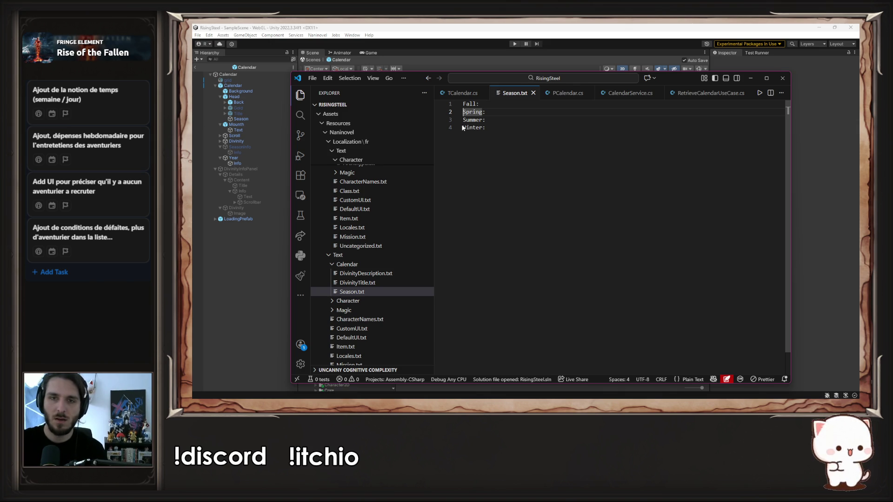
key("BackSpace")
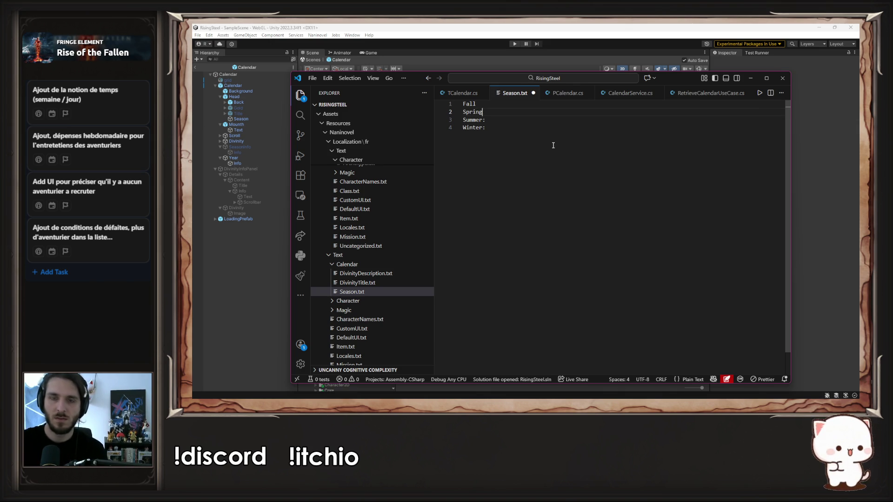
key("ctrl+z")
key("ctrl+z")
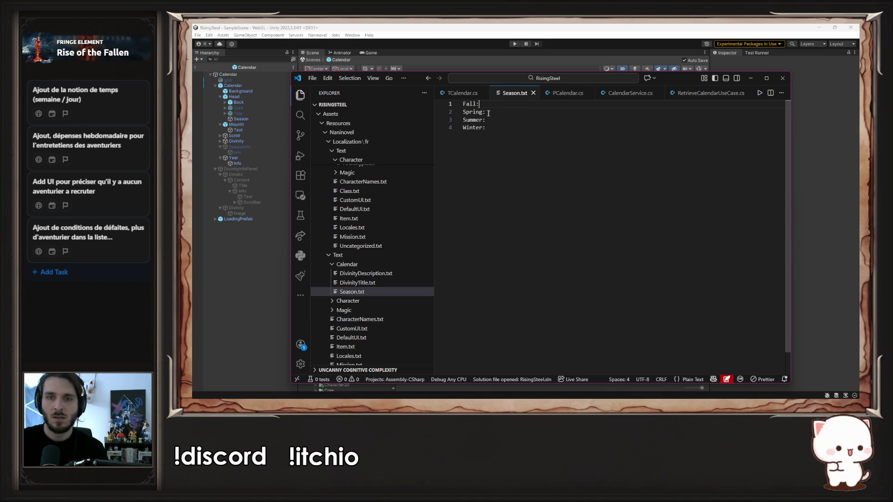
Append each season word after its colon (Fall: Fall, Spring: Spring, Summer: Summer, Winter: Winter)
left_click_drag(464, 105, 459, 126)
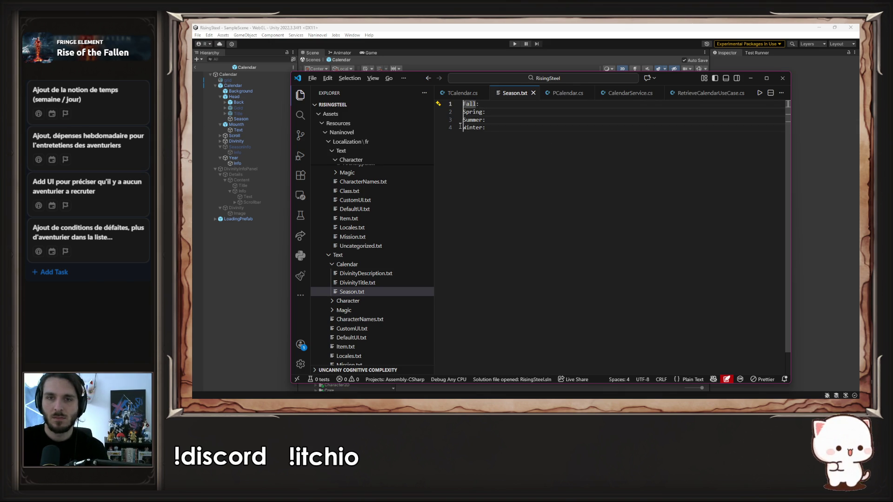
key("ctrl+shift+Right")
key("ctrl+c")
key("End")
key("ctrl+v")
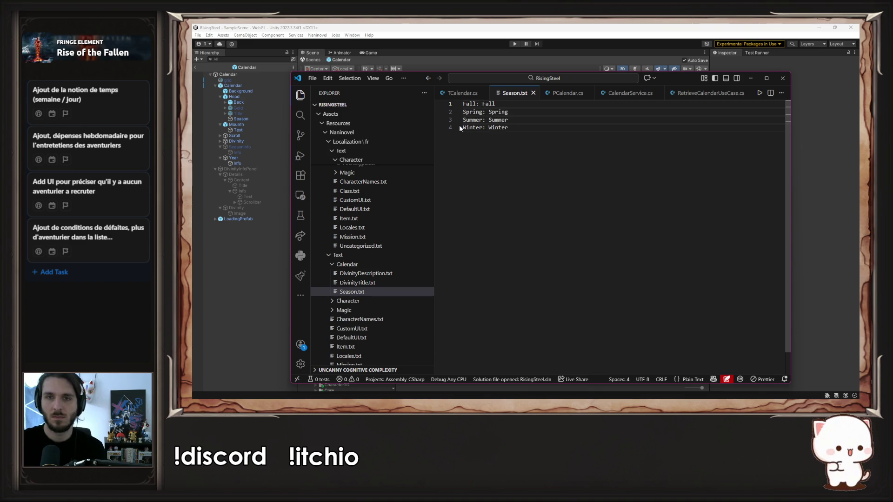
left_click(381, 295)
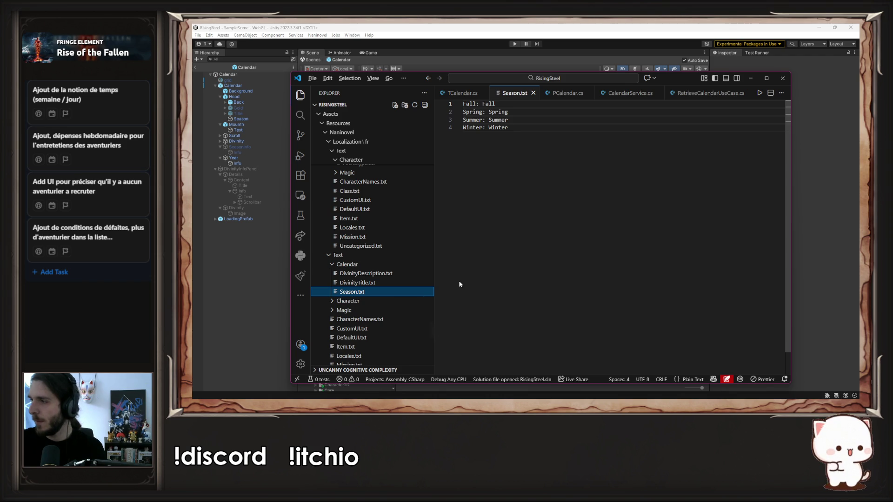
left_click(263, 304)
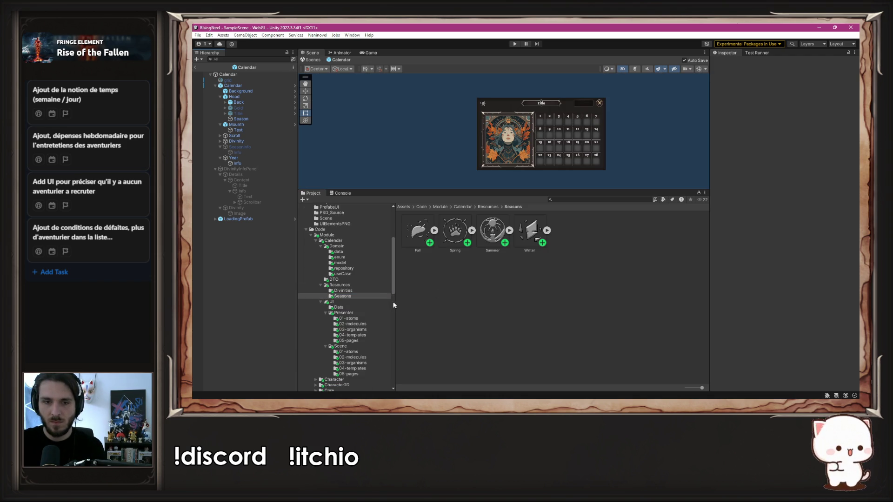
Open the French localization's Calendar Season.txt for editing
scroll(366, 315, "down", 10)
left_click(347, 265)
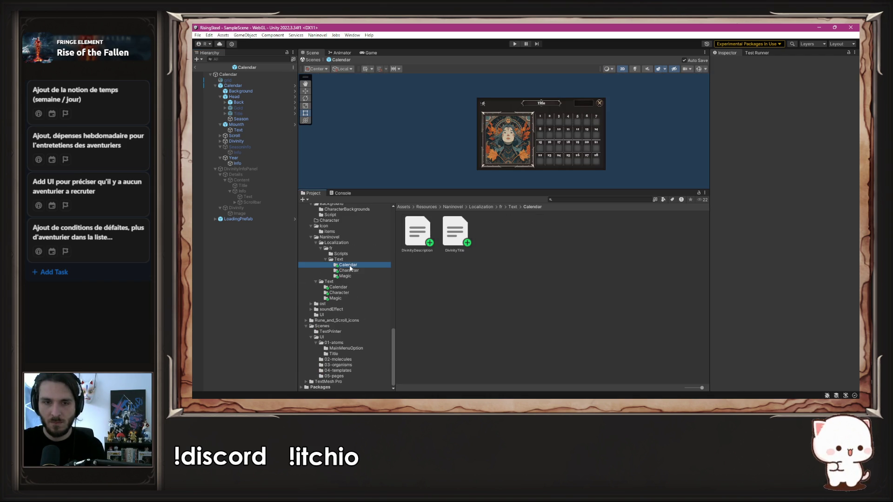
left_click(337, 287)
left_click(492, 231)
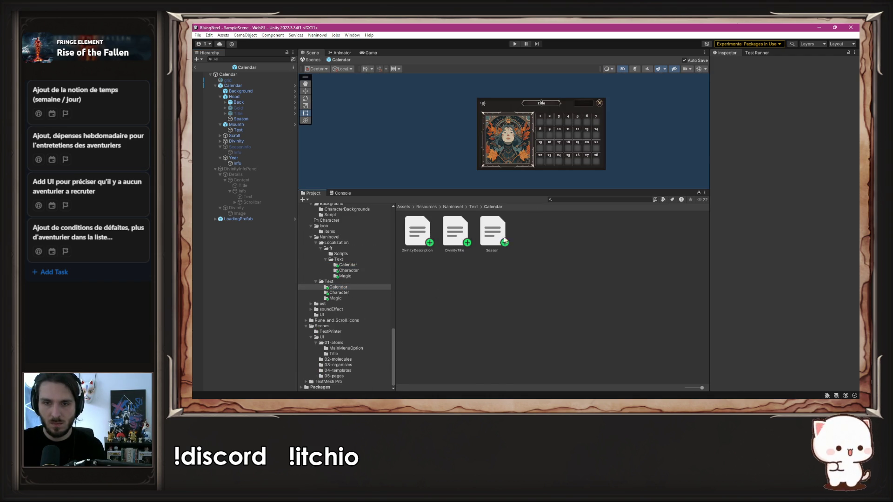
left_click_drag(343, 267, 344, 265)
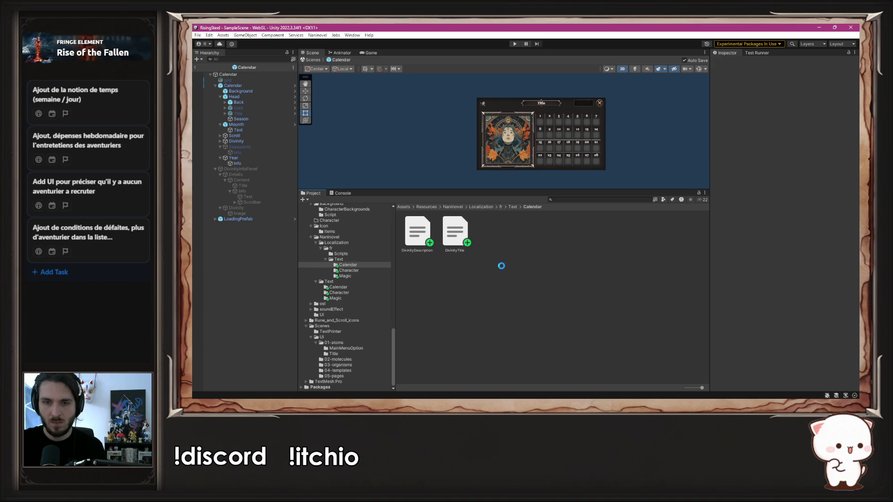
double_click(491, 233)
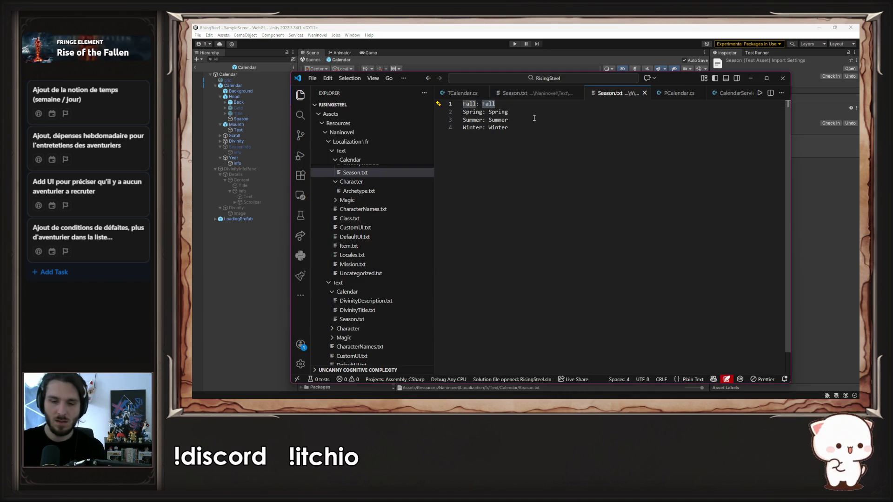
Translate the season values to Automne, Printemps, Été and Hiver, then close Season.txt
type("Automne")
key("Down")
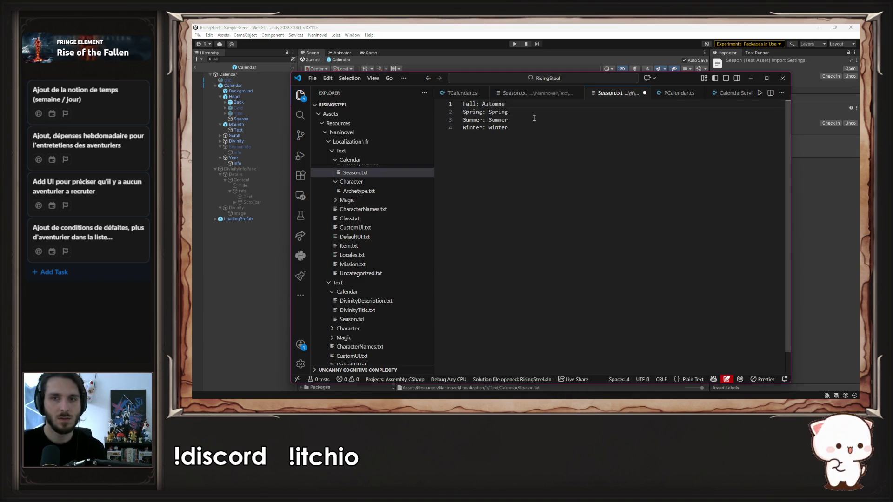
key("ctrl+shift+Left")
type("Printemps")
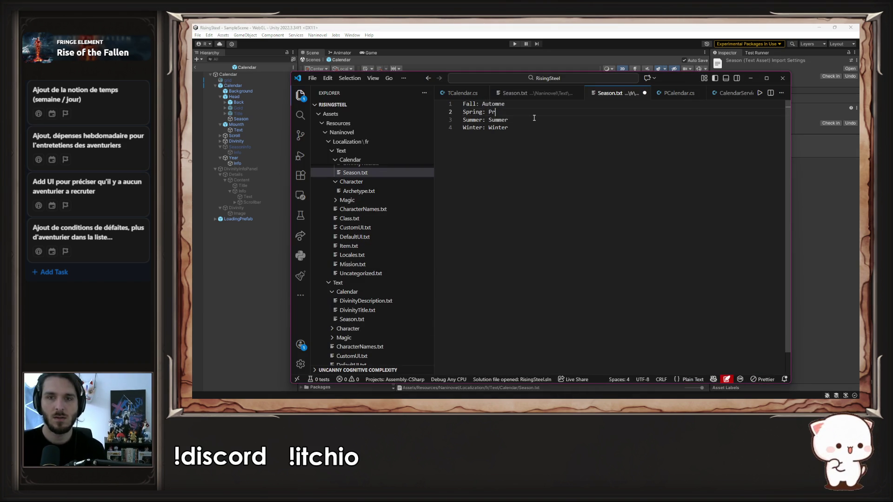
key("Down")
key("ctrl+shift+Left")
key("ctrl+shift+Left")
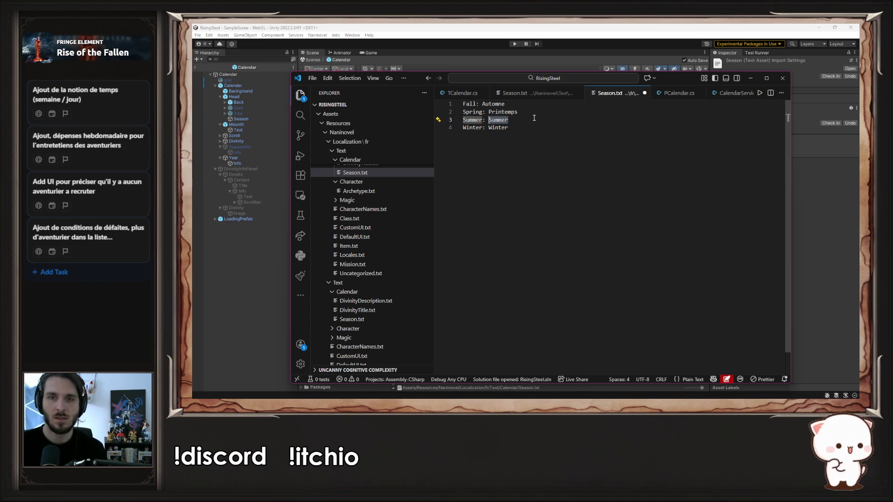
type("Été")
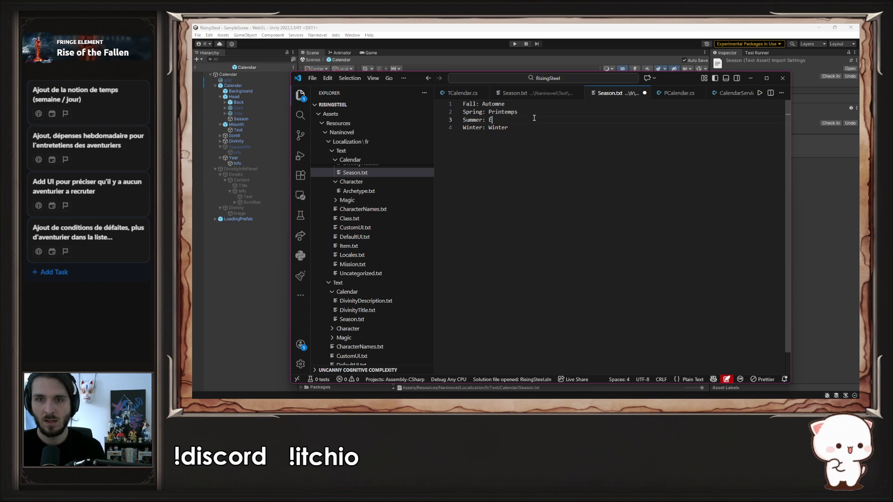
key("Down")
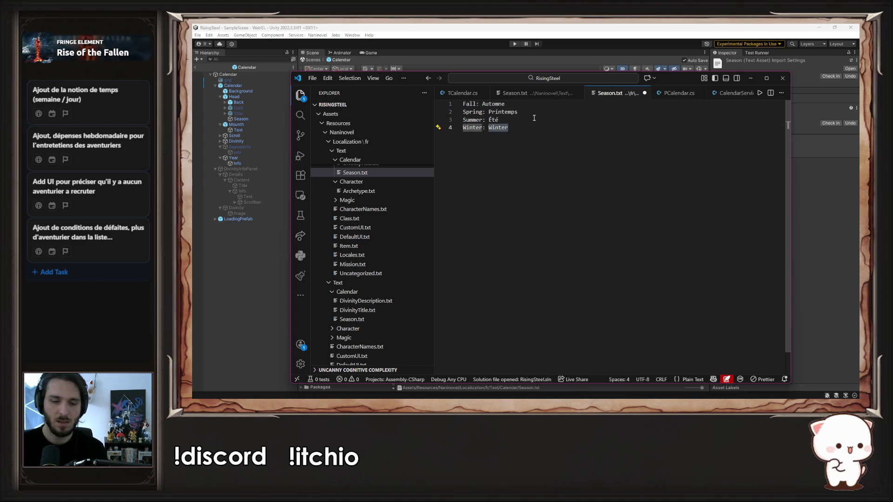
type("Hiver")
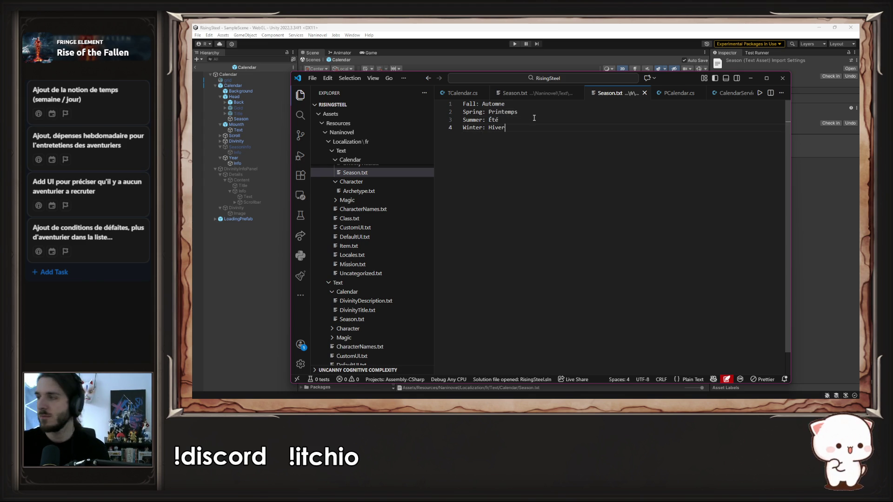
left_click(280, 275)
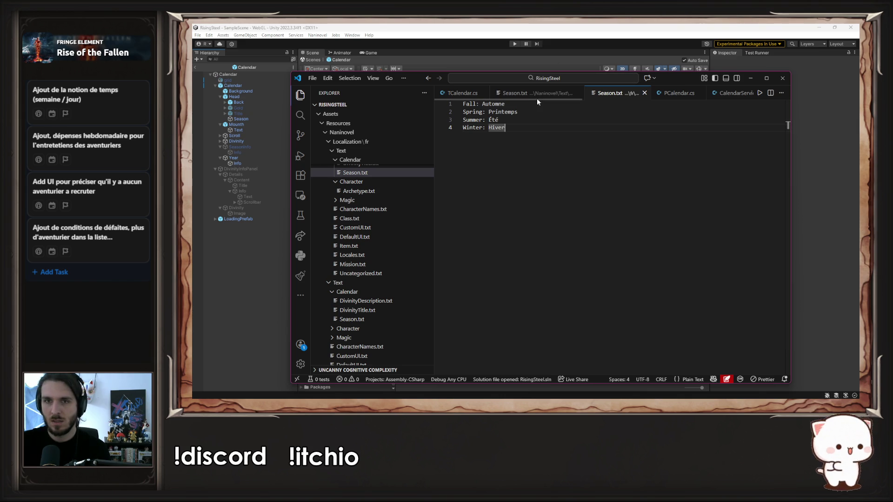
middle_click(587, 96)
Copy the DivinityTitle GetRecordValue call below the Year line and change its key to Season
middle_click(514, 97)
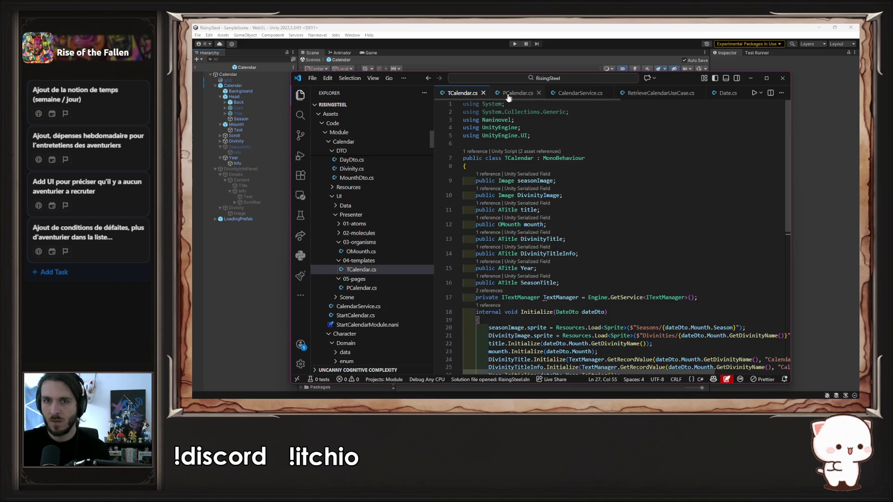
scroll(506, 151, "down", 5)
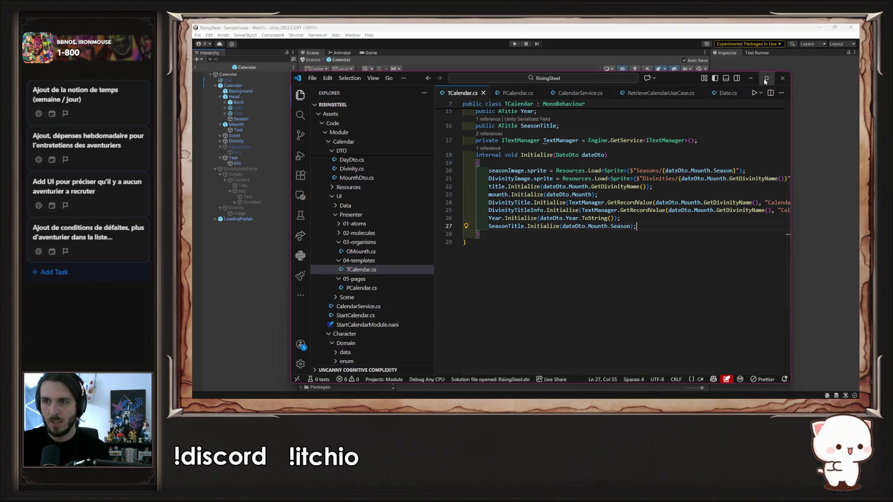
left_click(767, 78)
mouse_move(470, 156)
left_mouse_down()
mouse_move(727, 143)
mouse_move(747, 155)
left_mouse_up()
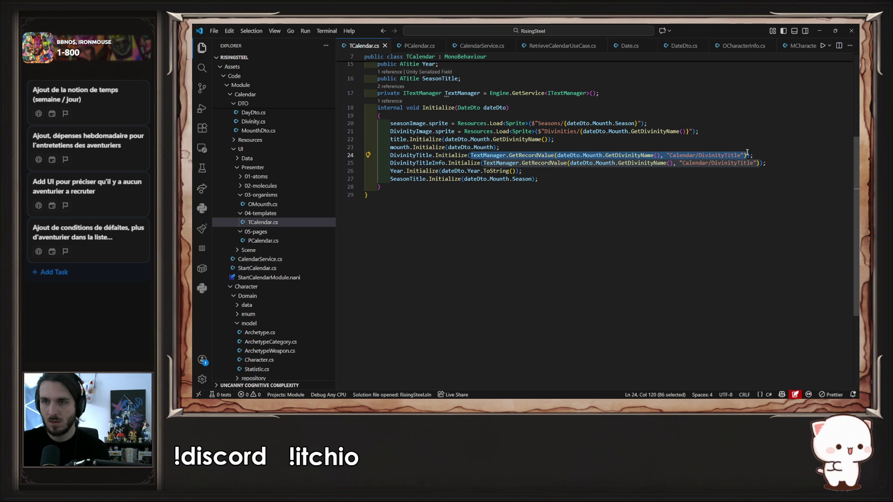
key("ctrl+c")
left_click(528, 171)
key("Return")
key("ctrl+v")
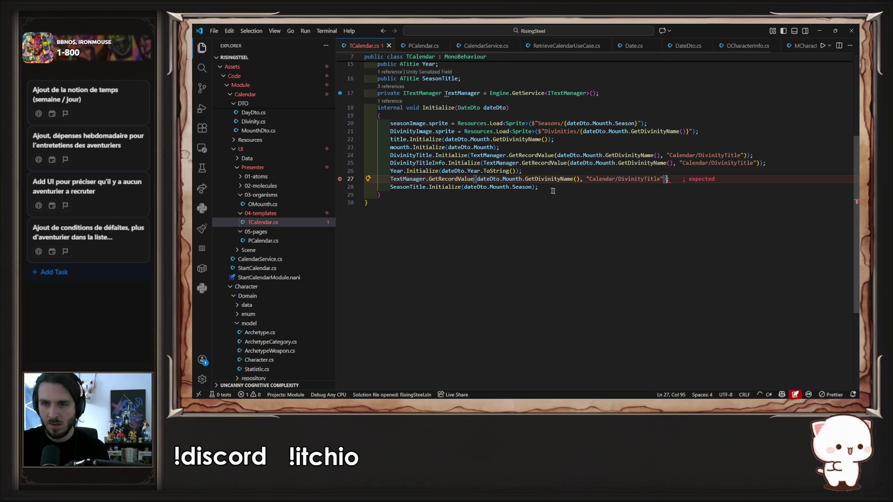
double_click(642, 179)
type("Season")
key("ctrl+s")
Make SeasonTitle use GetRecordValue(dateDto.Mounth.Season, "Calendar/Season"), delete the duplicate line, and save
left_click_drag(463, 187, 532, 188)
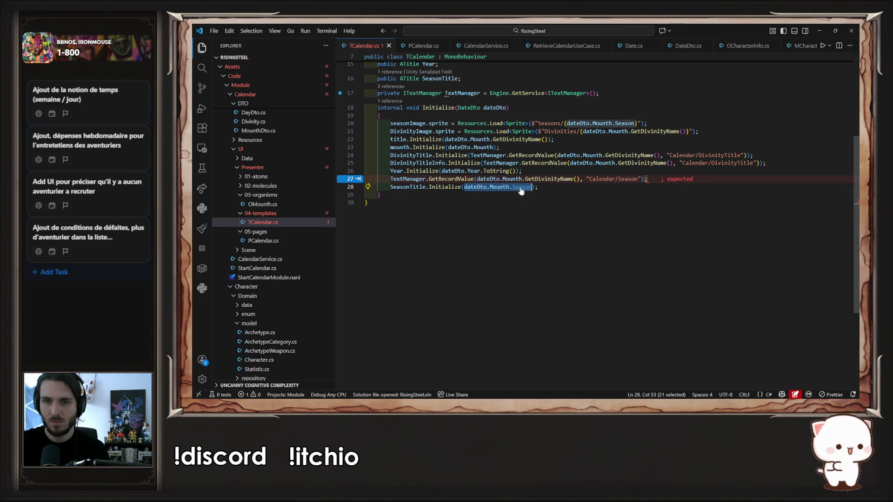
left_click(502, 179)
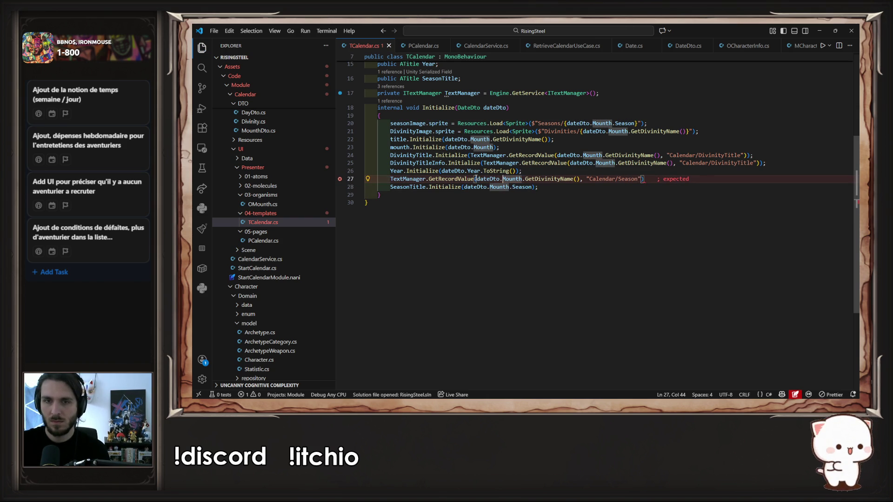
key("Tab")
key("End")
key("BackSpace")
key("BackSpace")
key("BackSpace")
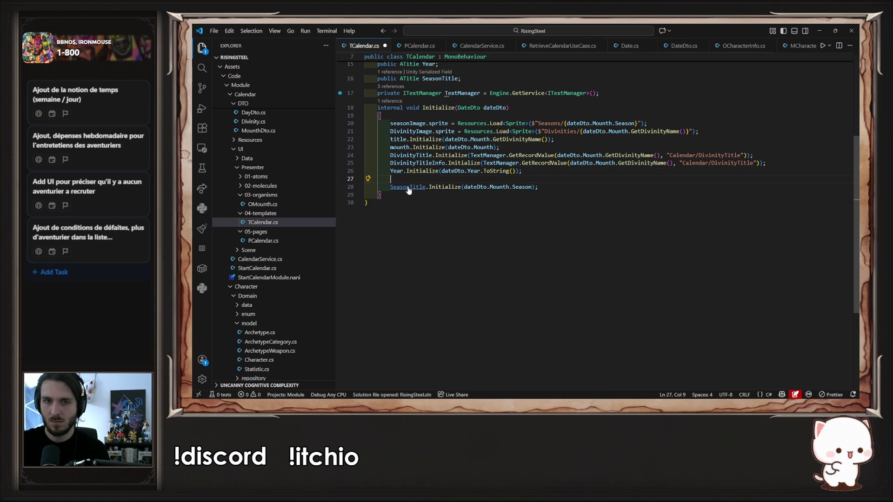
key("ctrl+shift+k")
key("End")
key("Left")
key("Left")
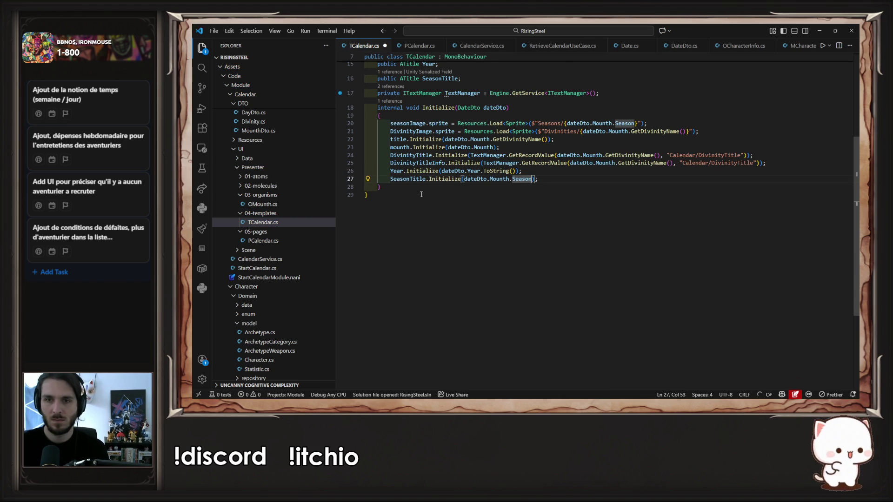
key("ctrl+shift+Left")
key("ctrl+shift+Left")
key("ctrl+shift+Left")
key("ctrl+s")
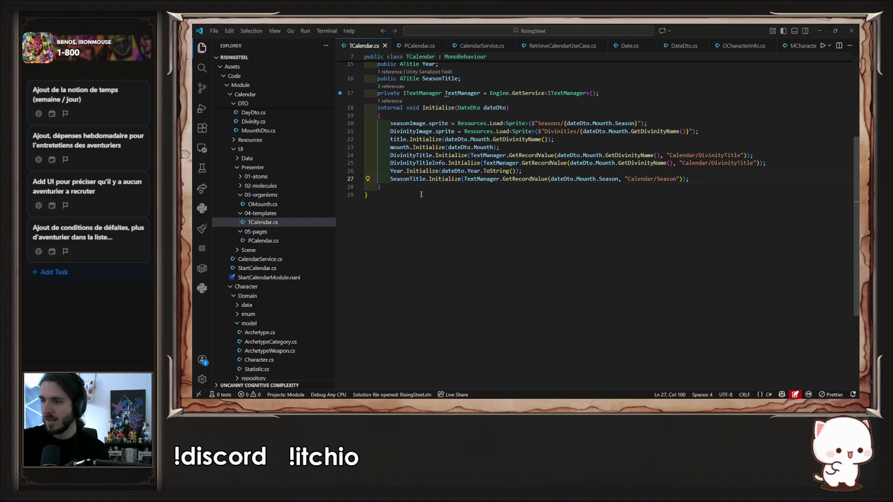
key("alt+Tab")
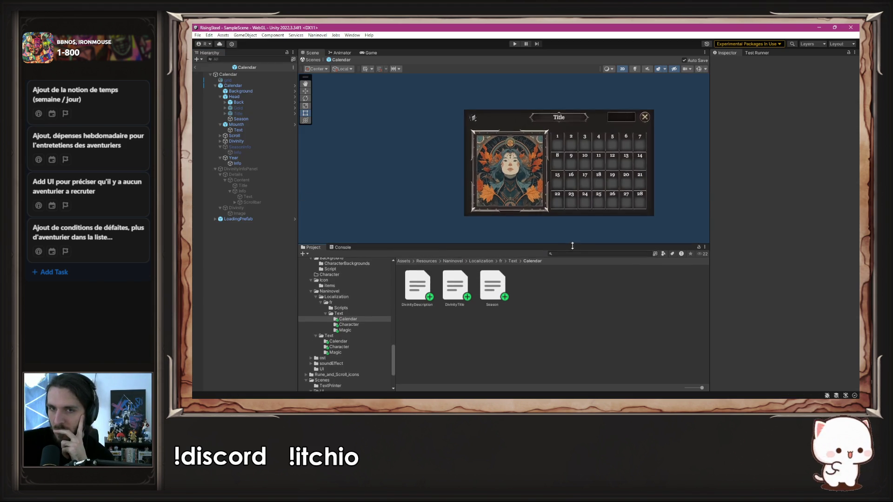
left_click_drag(550, 225, 518, 223)
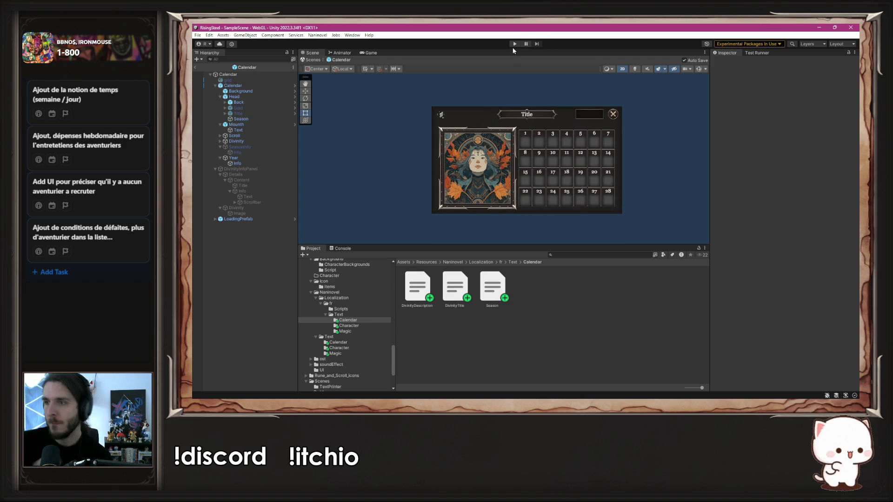
left_click(514, 44)
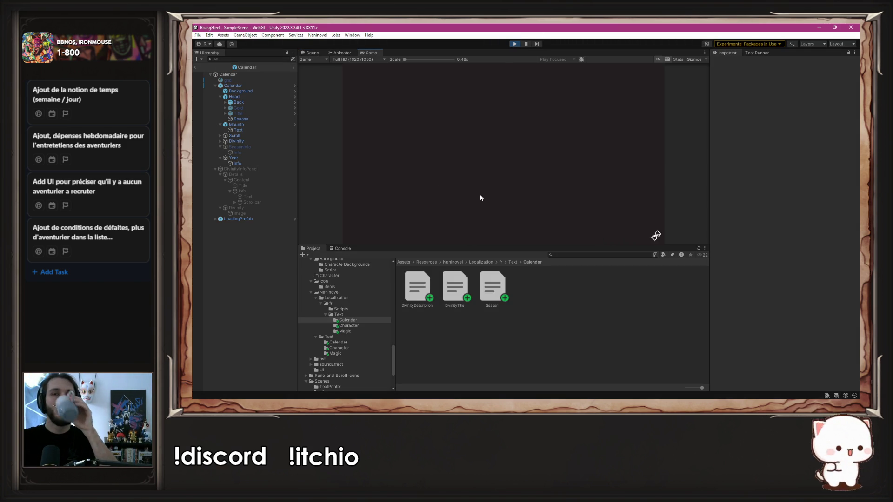
left_click(496, 111)
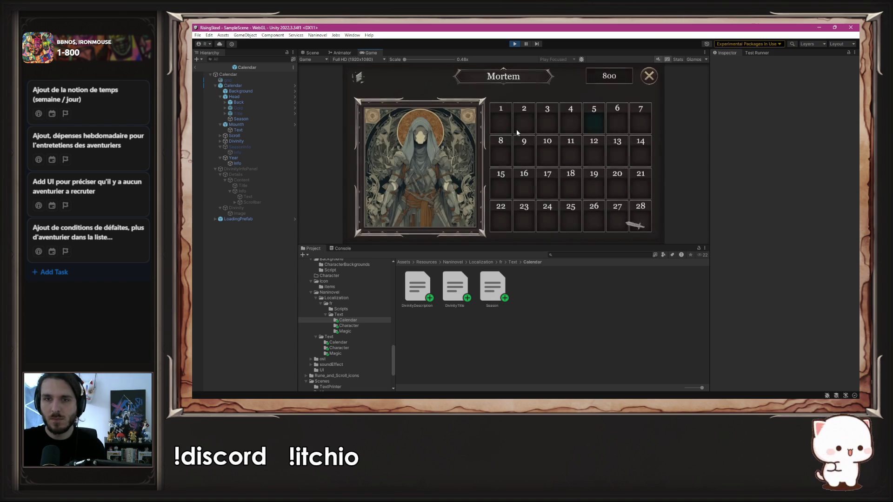
mouse_move(359, 80)
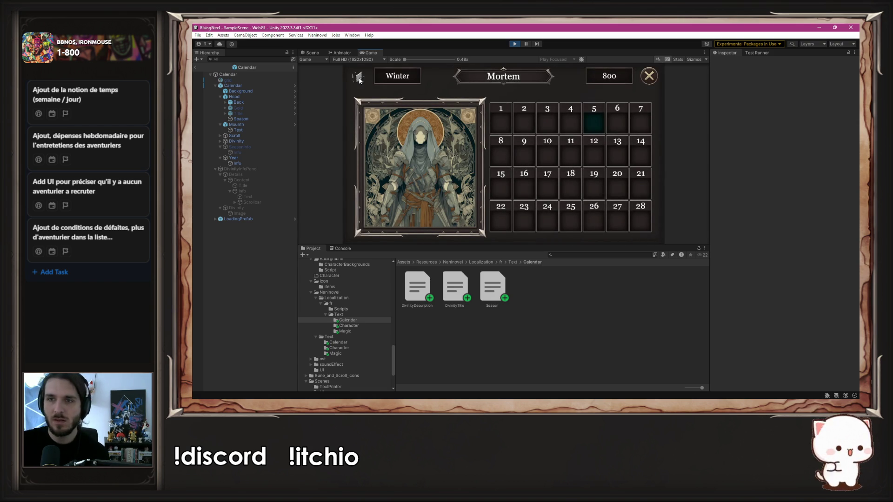
left_click(418, 186)
scroll(567, 176, "down", 2)
scroll(568, 176, "down", 3)
left_click(407, 141)
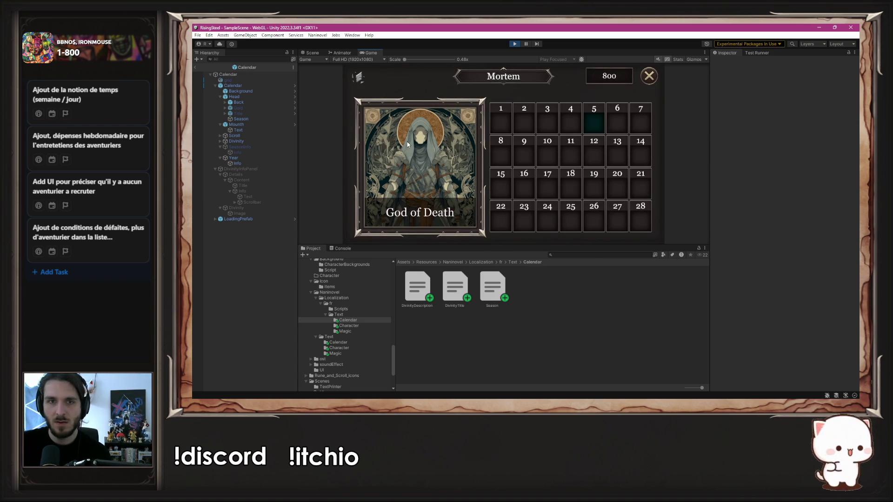
left_click(360, 78)
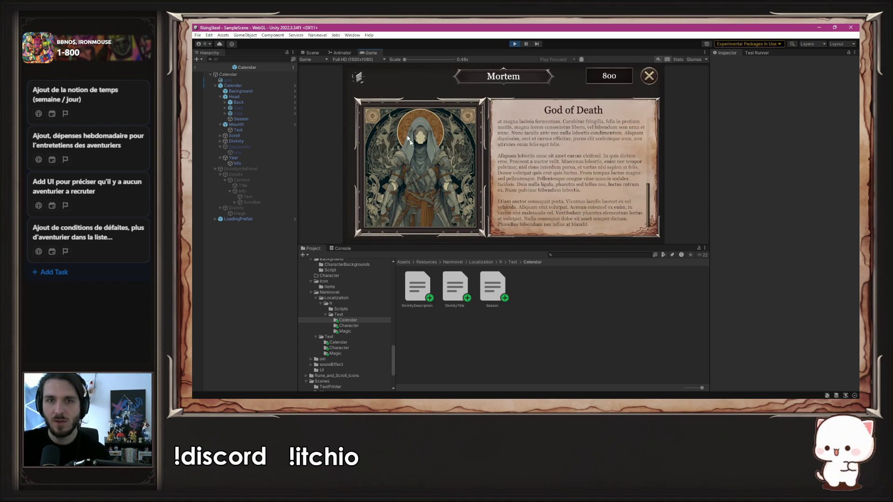
left_click(515, 44)
left_click(515, 44)
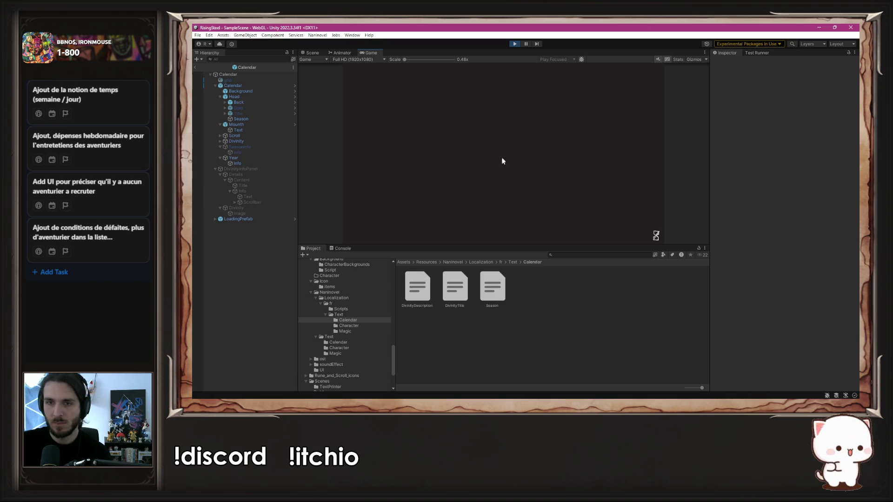
left_click(490, 175)
left_click(510, 154)
left_click(514, 162)
left_click(514, 164)
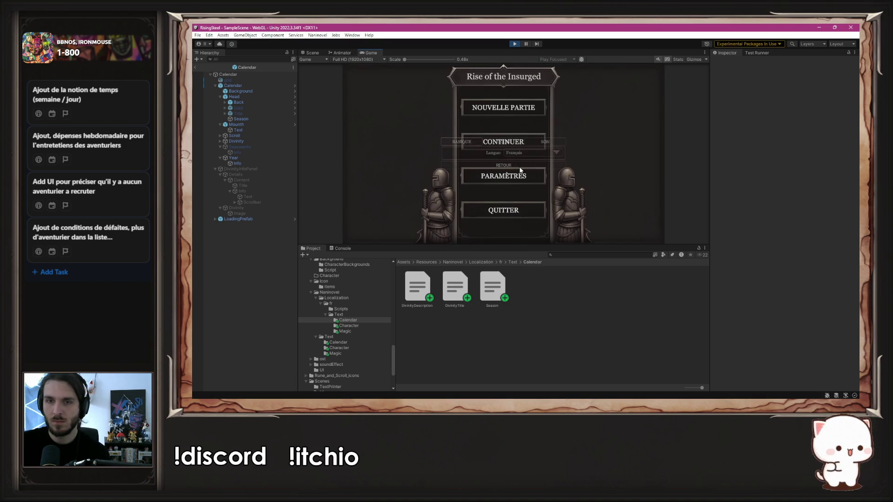
left_click(495, 114)
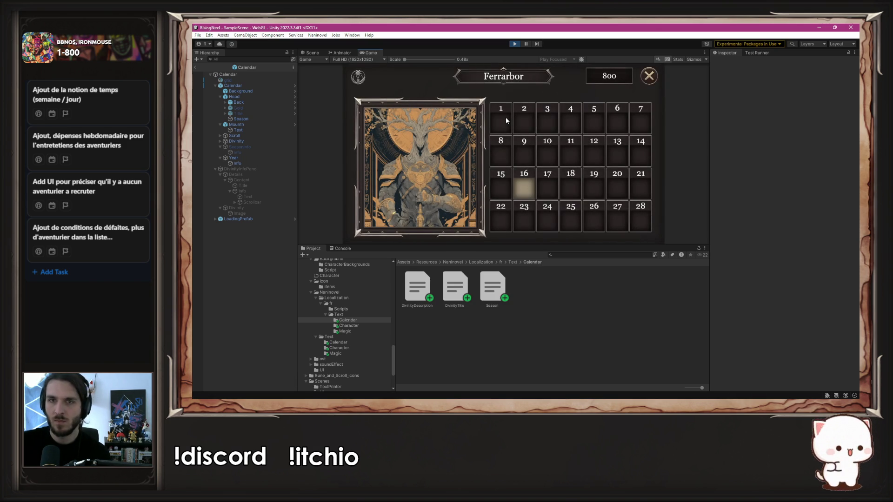
mouse_move(362, 76)
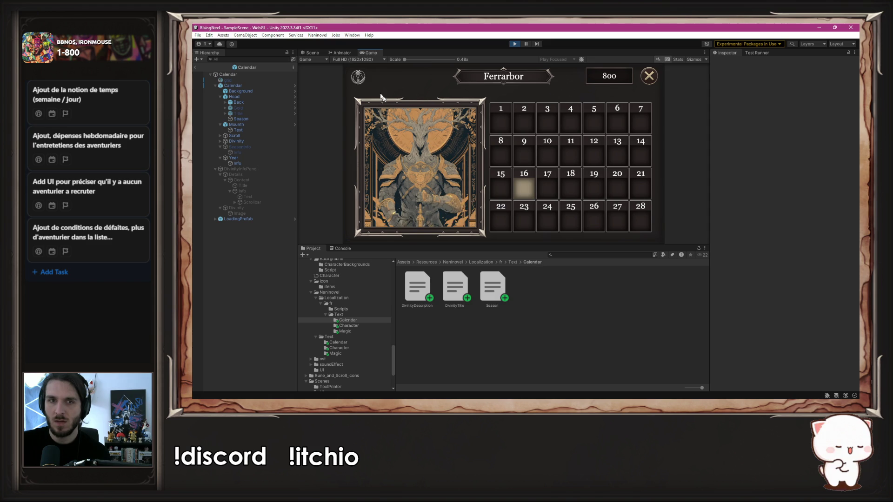
left_click(399, 130)
scroll(566, 155, "down", 3)
scroll(567, 156, "up", 3)
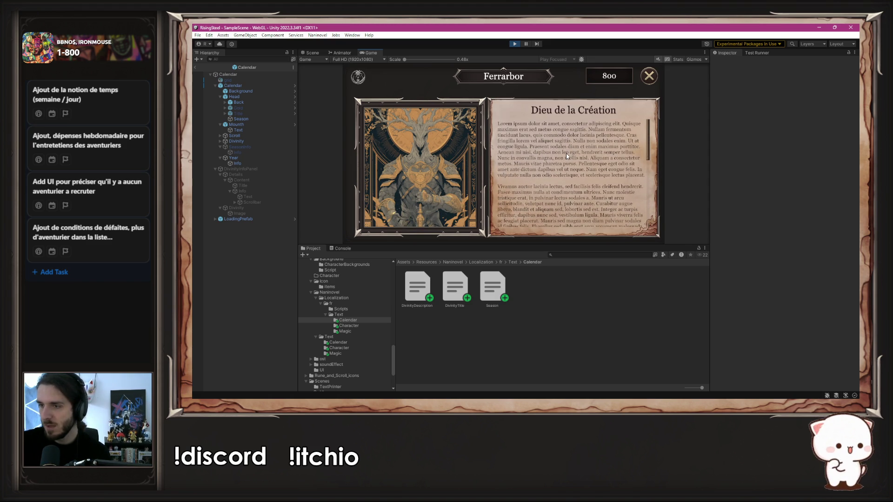
left_click(476, 153)
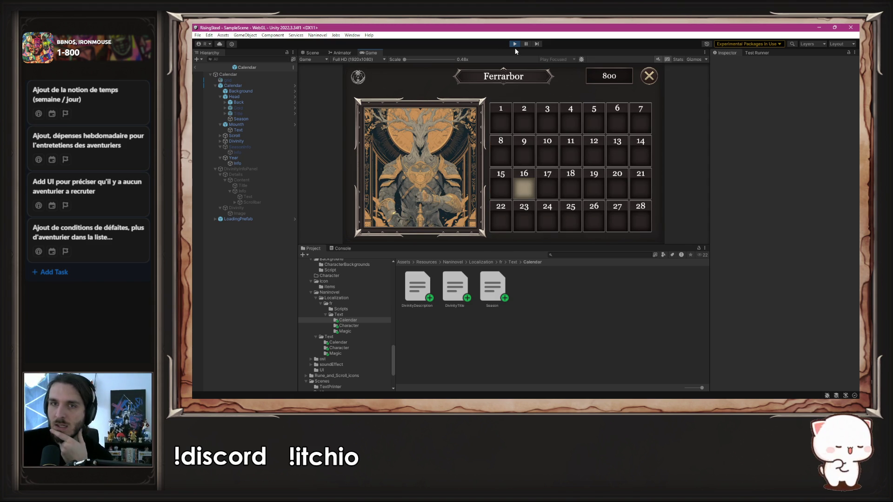
left_click(515, 45)
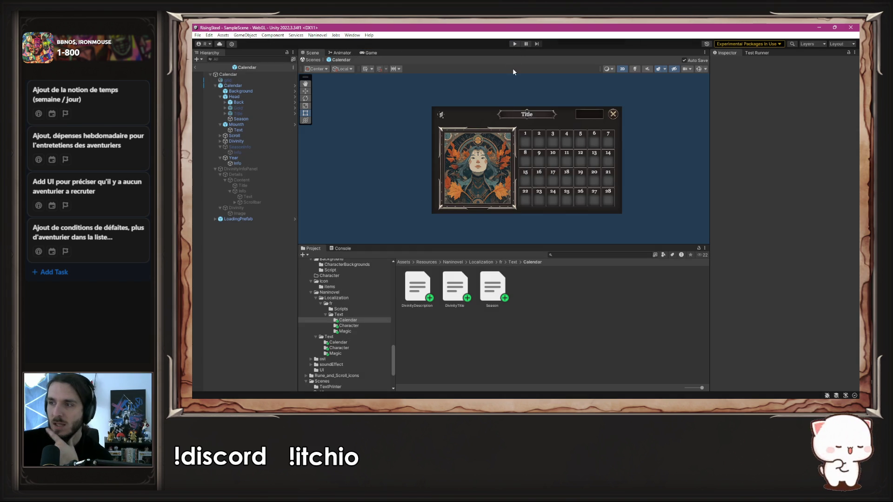
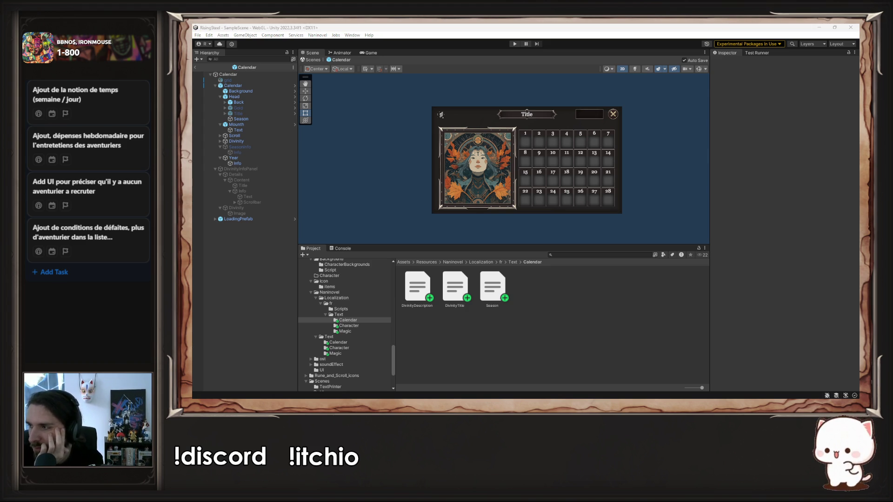
Back in Unity, start play mode and open the game's settings screen
key("alt+Tab")
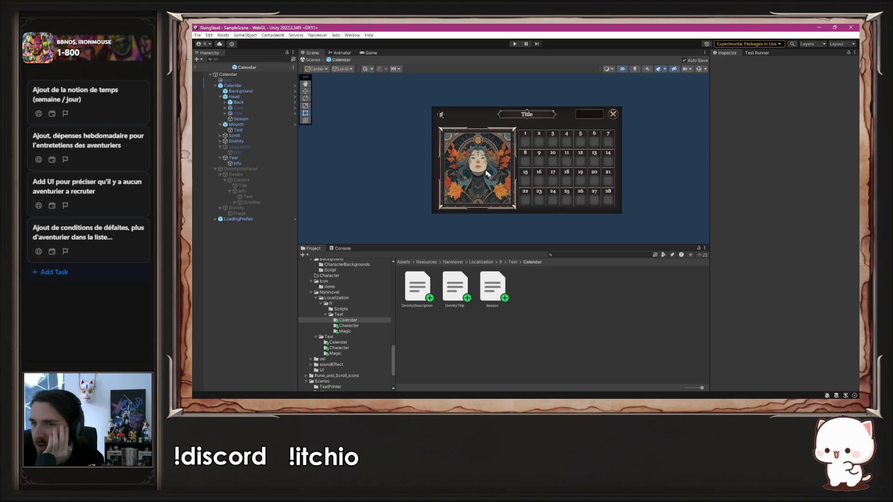
left_click(514, 45)
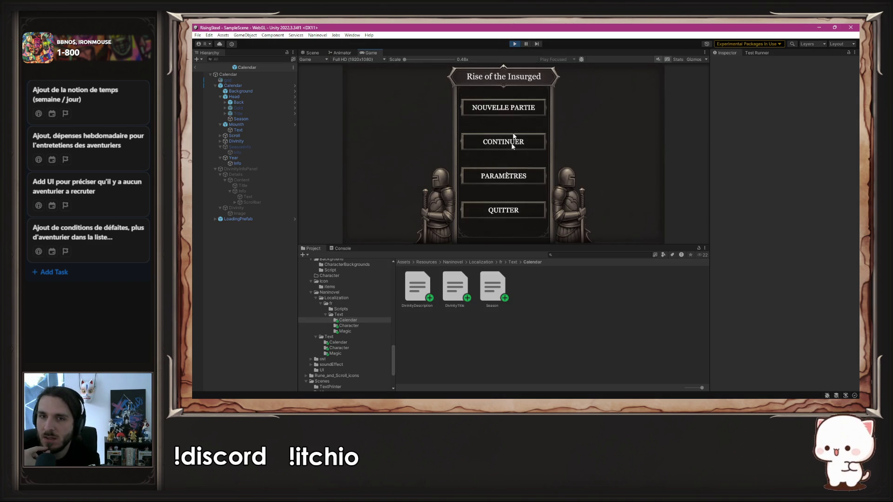
left_click(501, 182)
Switch the game's language, return to the main menu and start NOUVELLE PARTIE
left_click(541, 156)
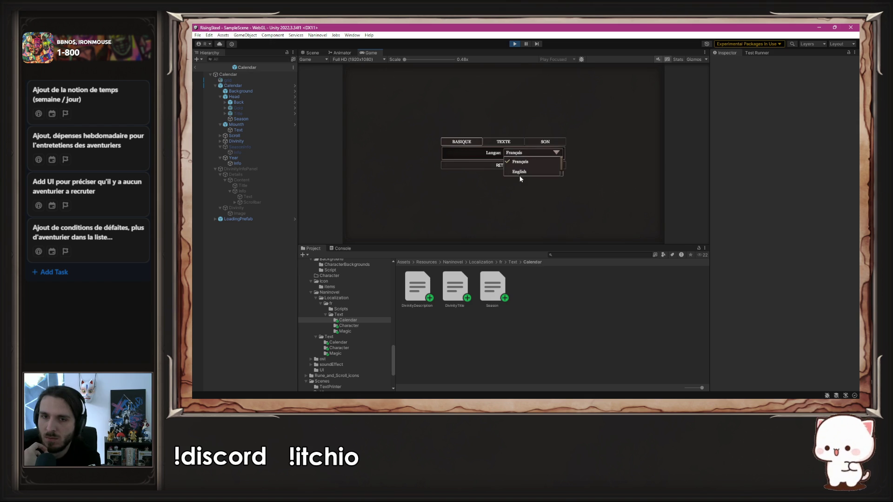
left_click(520, 177)
left_click(515, 166)
left_click(509, 114)
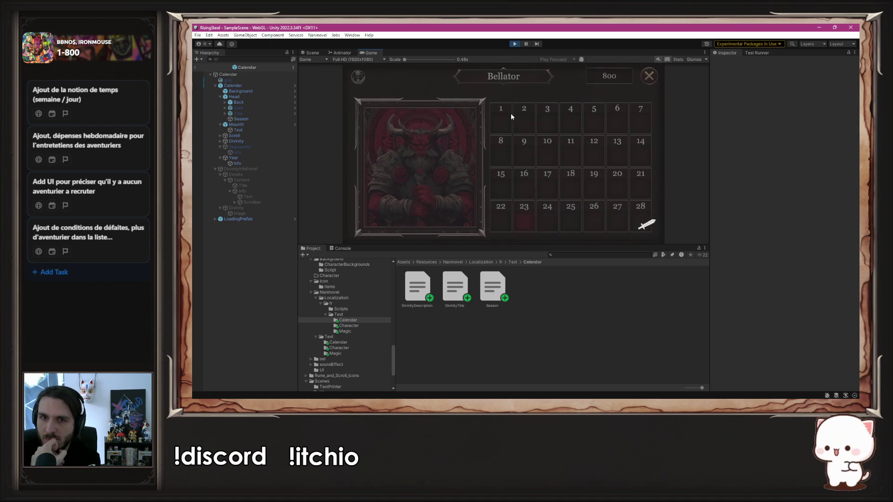
Show the Bellator portrait's God of War description, close the calendar, and stop play mode
mouse_move(434, 203)
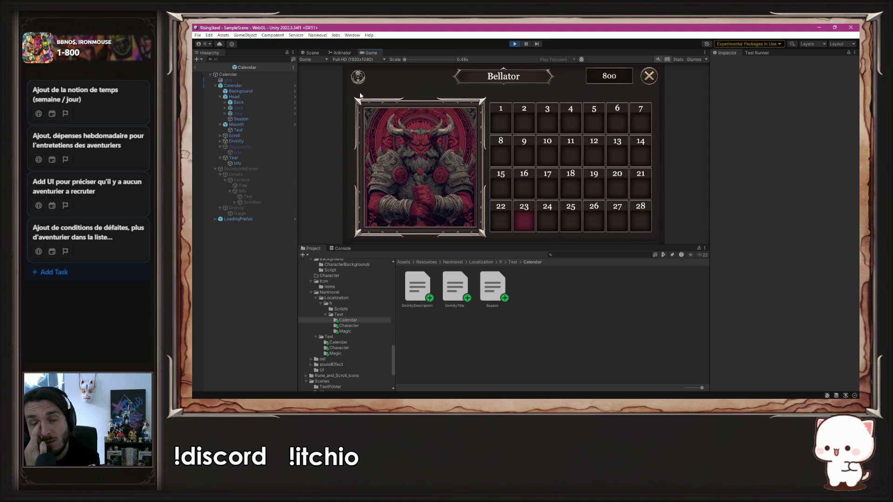
mouse_move(361, 87)
left_click(432, 159)
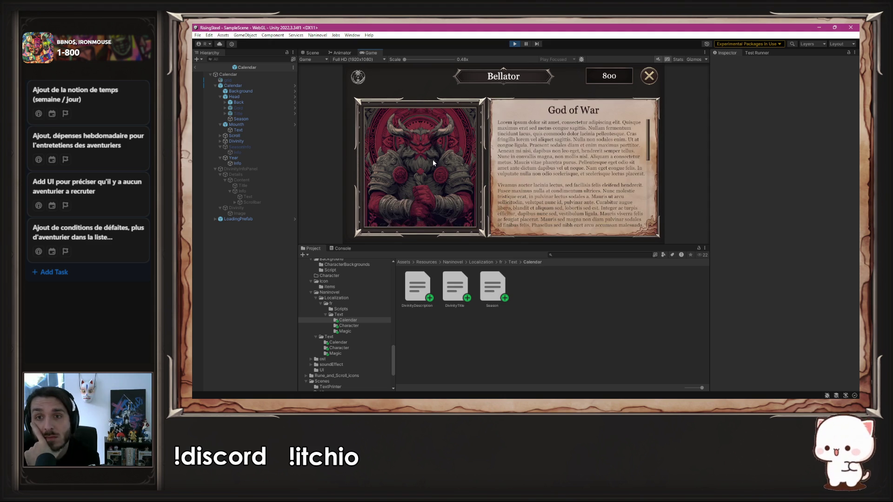
scroll(588, 177, "down", 5)
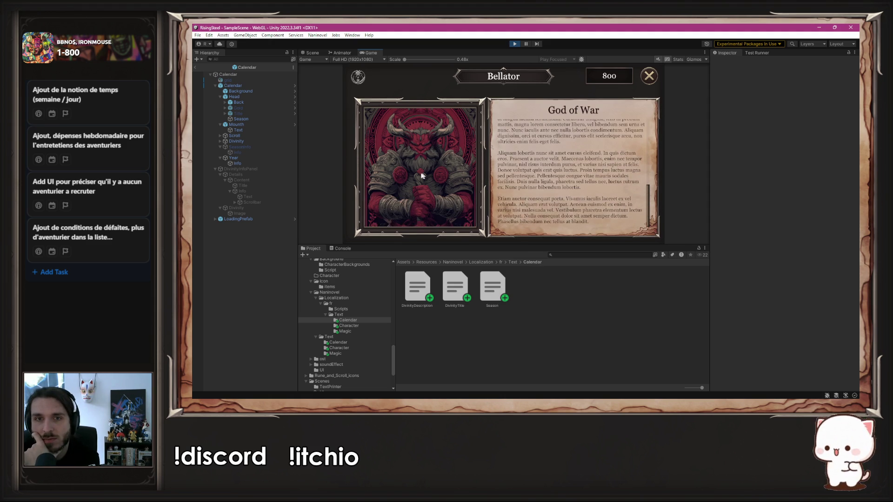
left_click(403, 172)
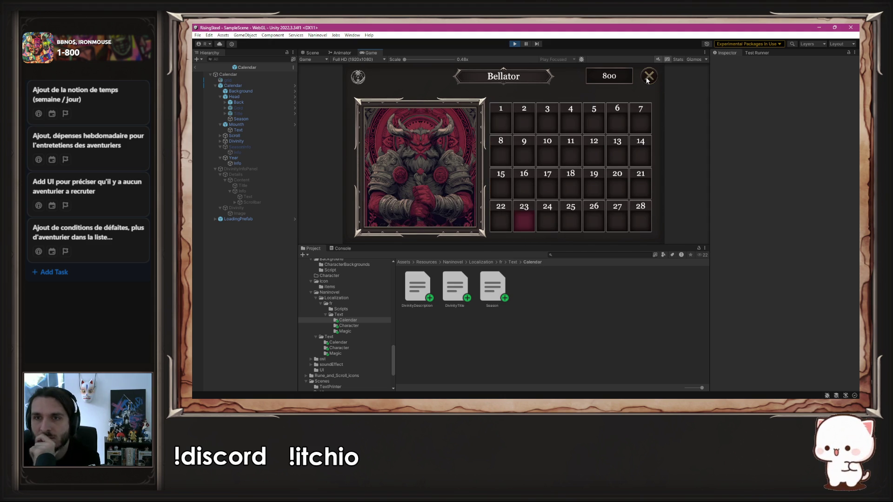
left_click(648, 78)
left_click(514, 44)
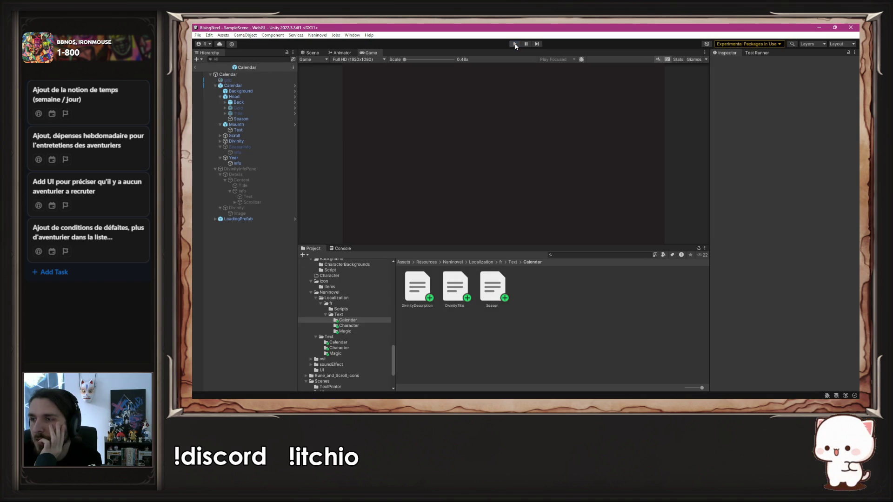
Browse the ClassicRPGUI2 folders (UIElementsPNG, AnimationsUI, EffectsUI, Fonts) to IconsUI
scroll(327, 303, "up", 10)
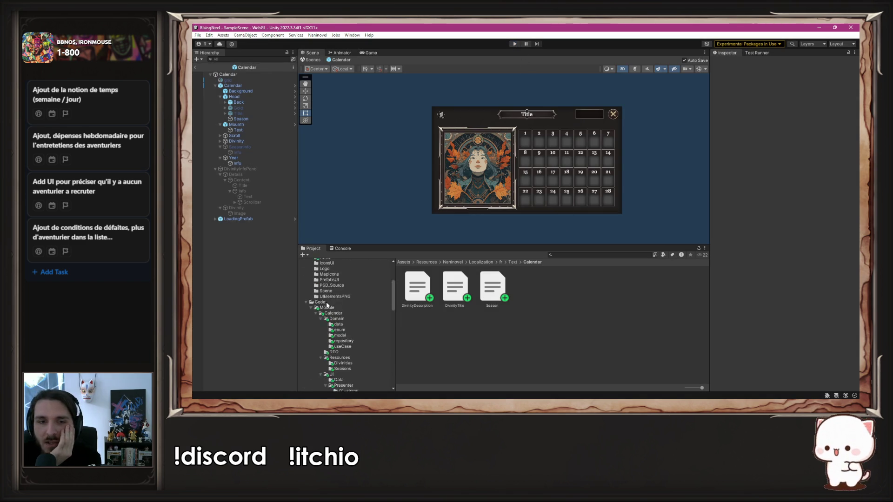
left_click(349, 278)
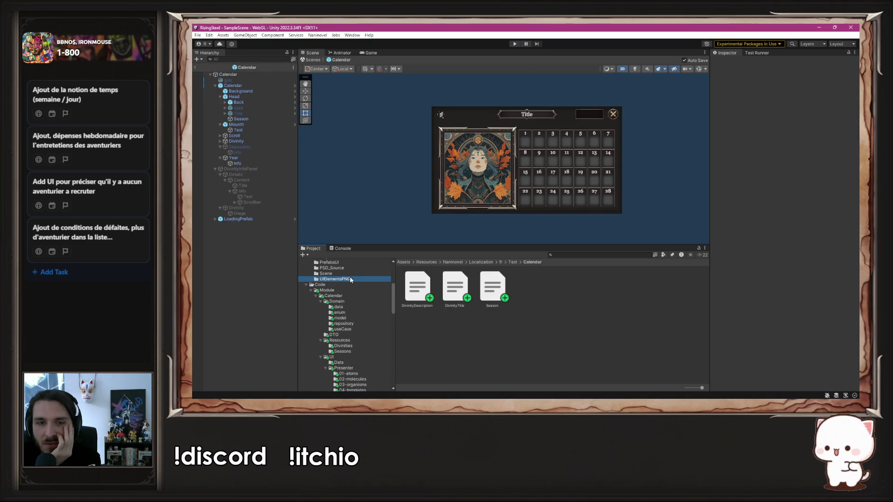
scroll(558, 310, "down", 10)
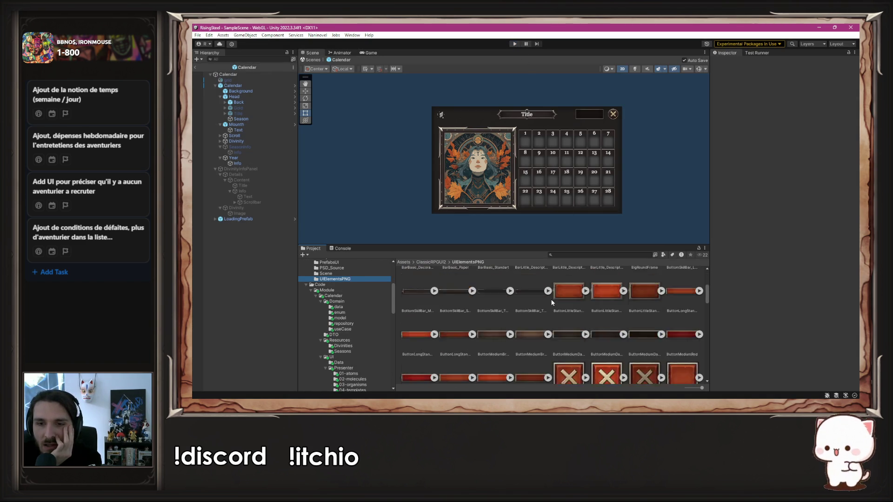
scroll(552, 303, "down", 10)
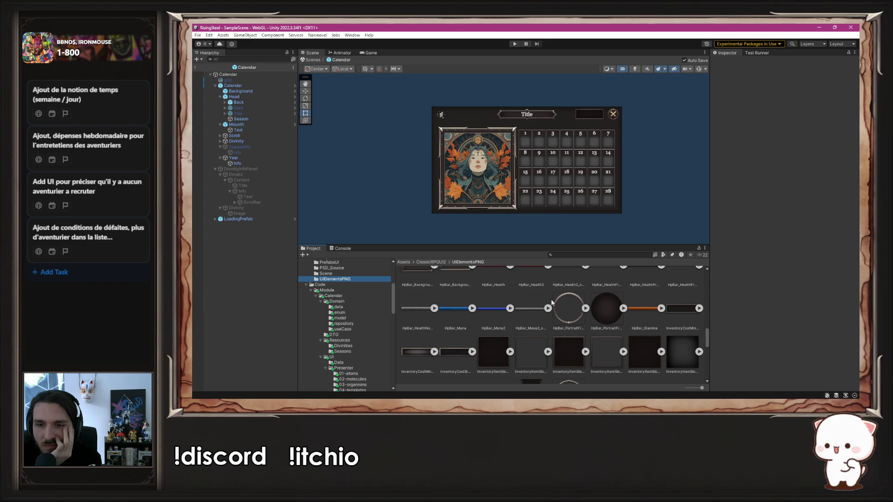
scroll(340, 292, "up", 5)
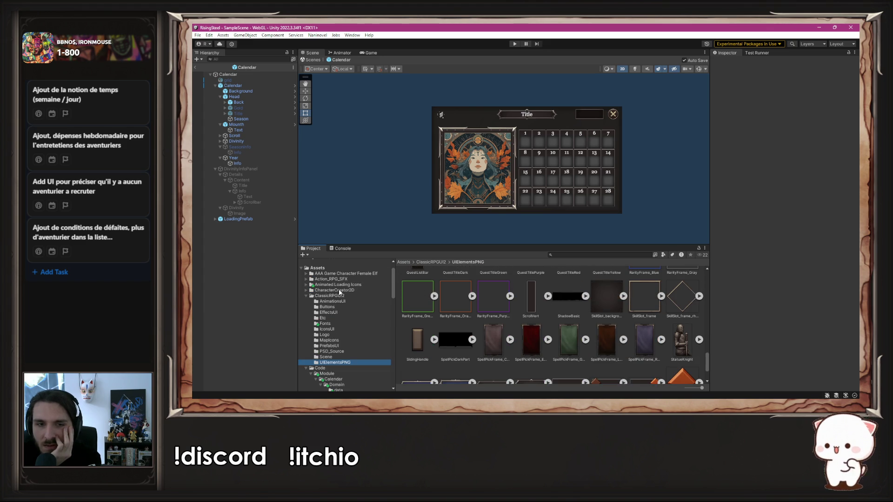
left_click(344, 301)
left_click(341, 307)
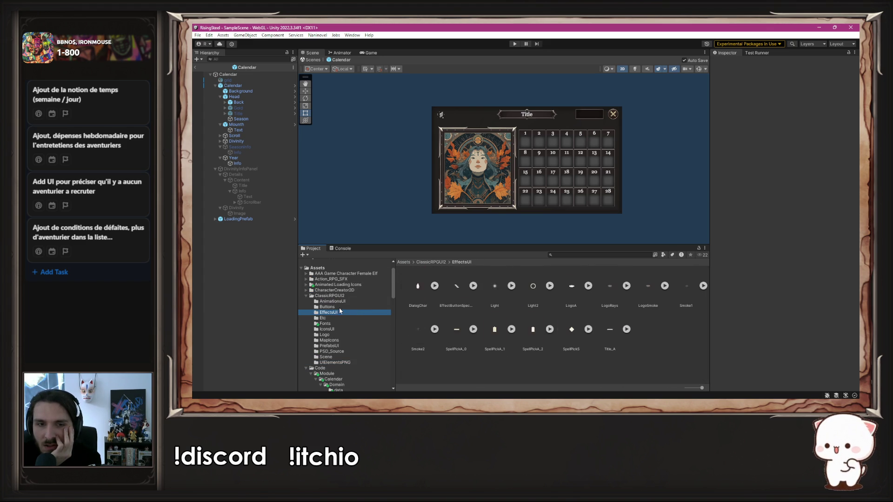
left_click(361, 321)
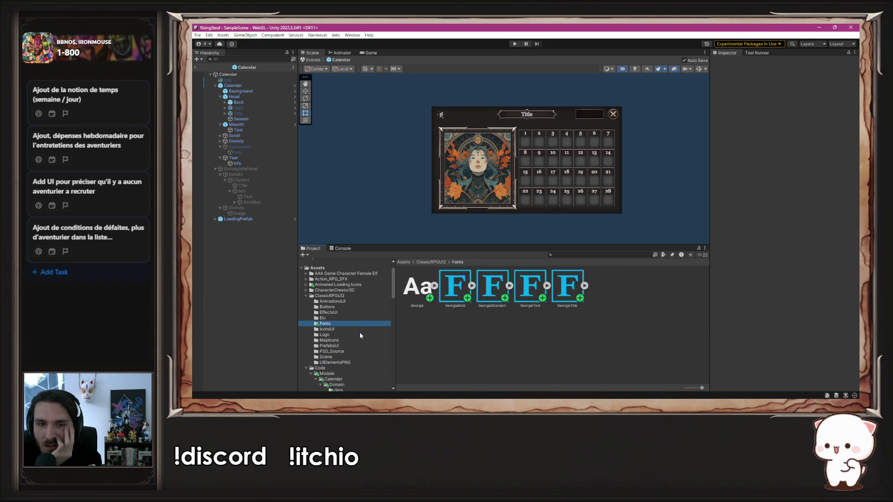
left_click(346, 330)
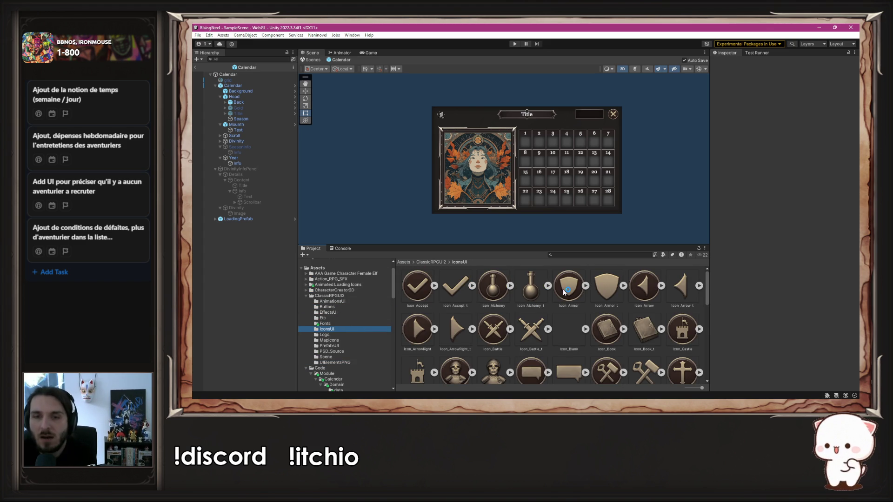
Enlarge the Project panel, scroll the icons and inspect Icon_Map_t's import settings
left_click_drag(563, 245, 534, 144)
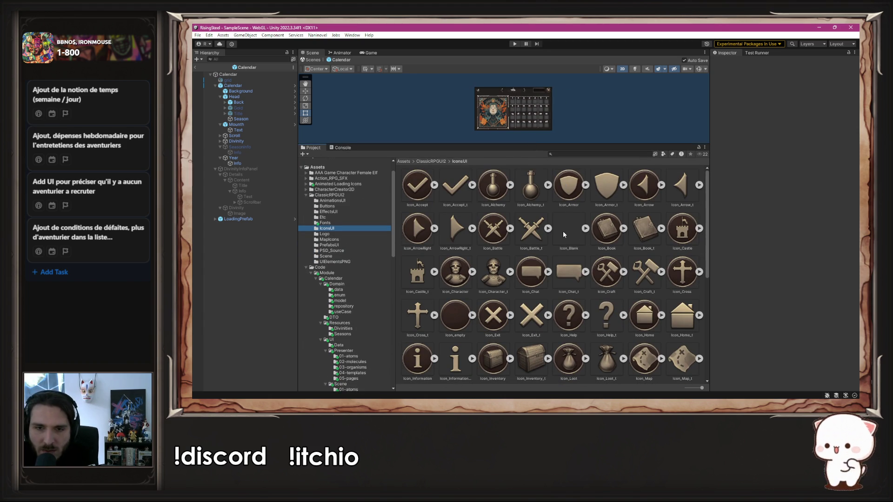
scroll(563, 234, "down", 3)
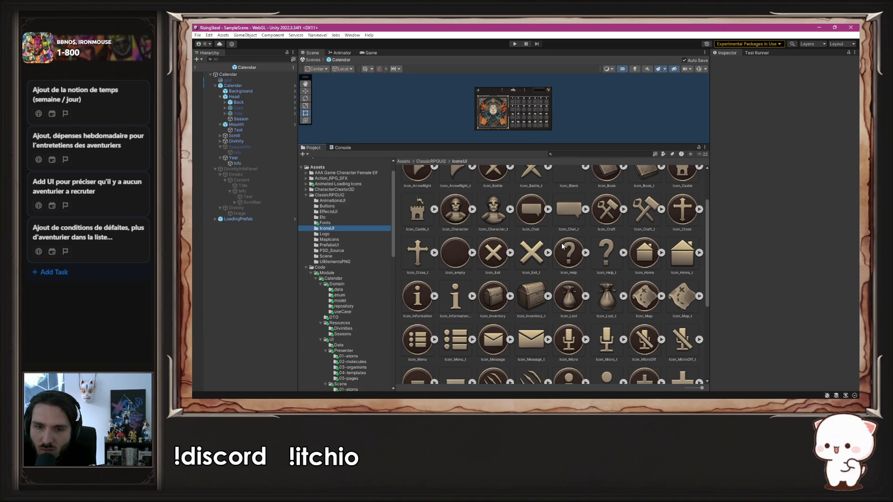
scroll(561, 242, "down", 1)
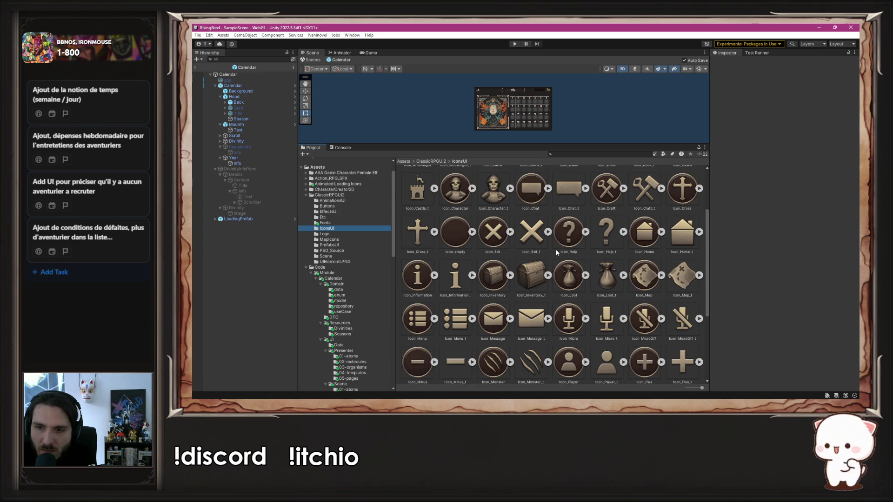
scroll(555, 249, "down", 1)
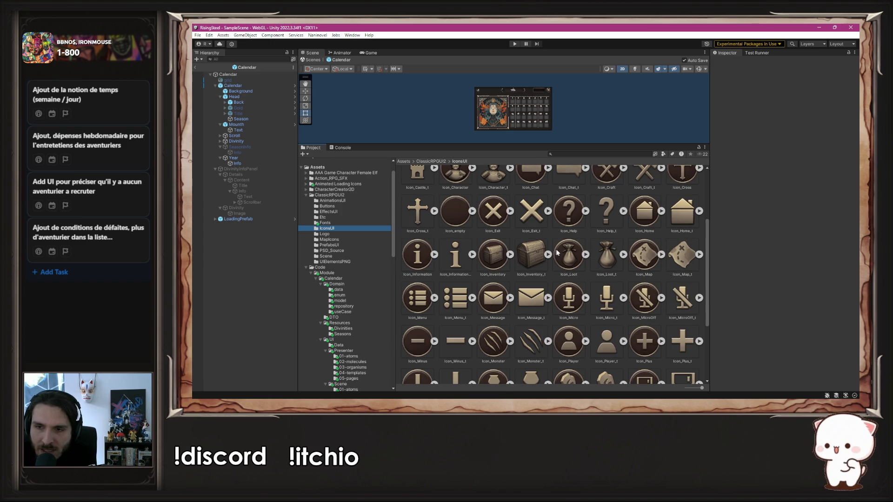
left_click(678, 250)
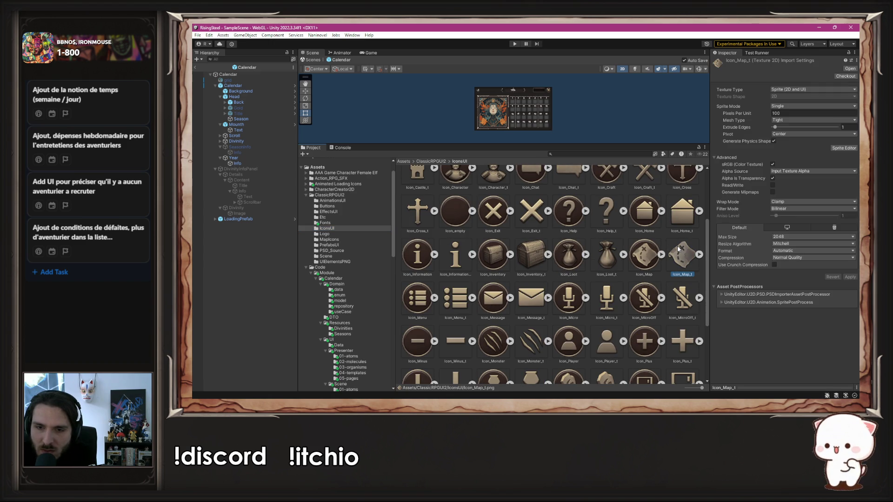
scroll(678, 250, "down", 4)
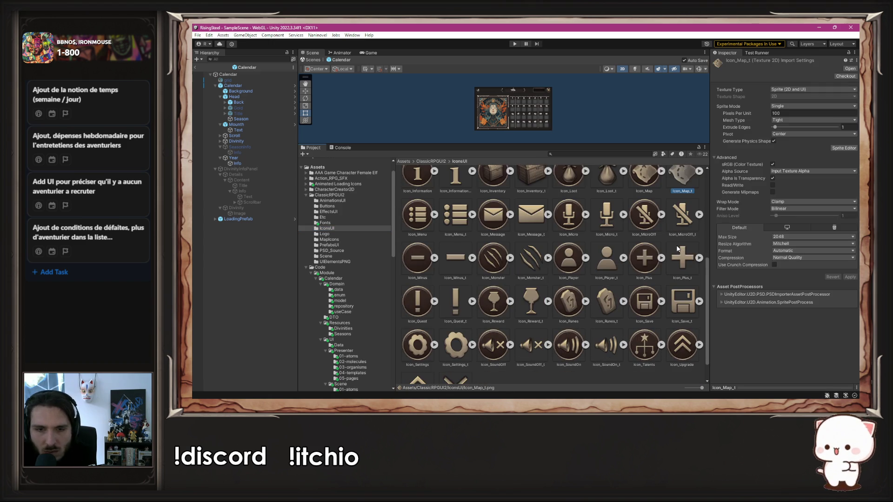
scroll(678, 249, "down", 2)
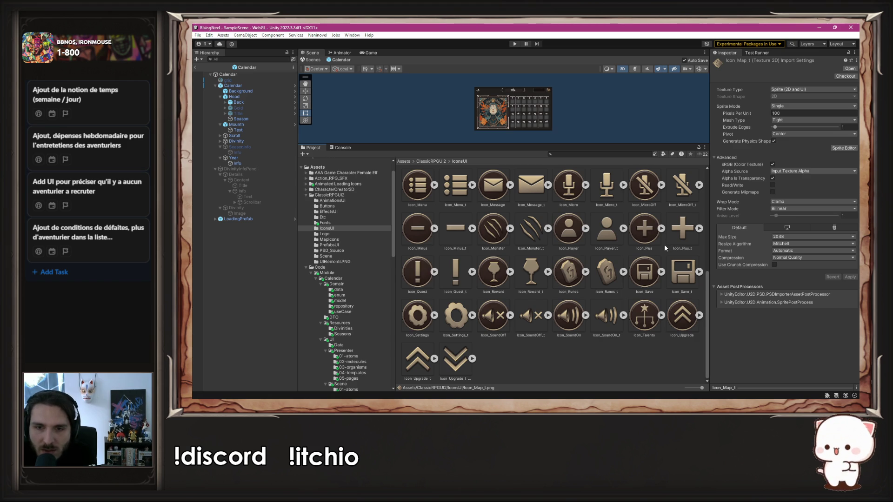
scroll(664, 248, "up", 2)
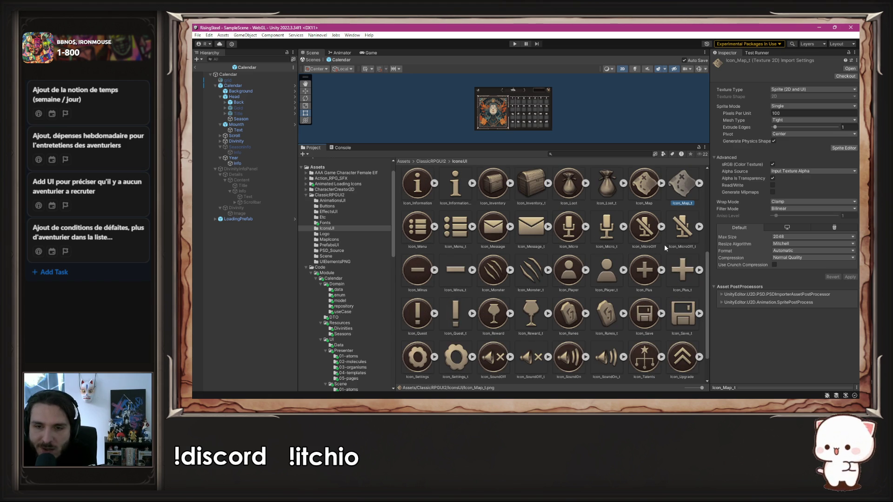
scroll(563, 286, "up", 4)
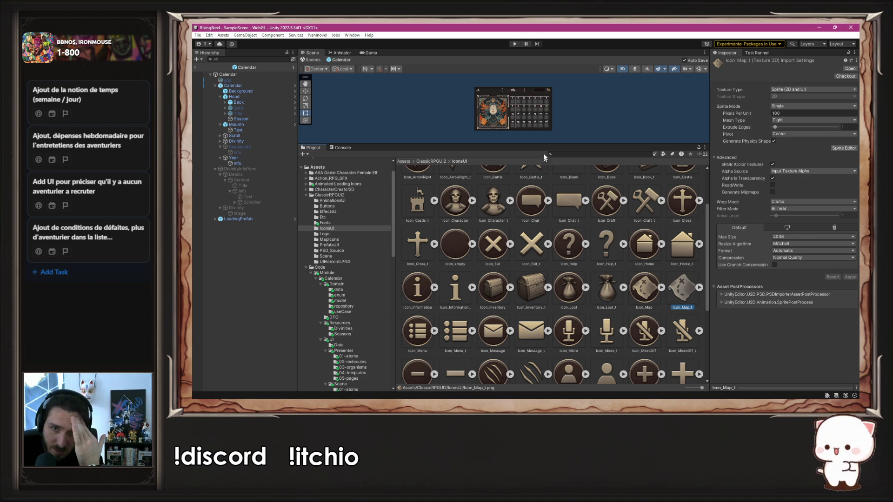
Shrink the Project panel back and switch to the TCalendar.cs code in VS Code
left_click_drag(548, 144, 533, 280)
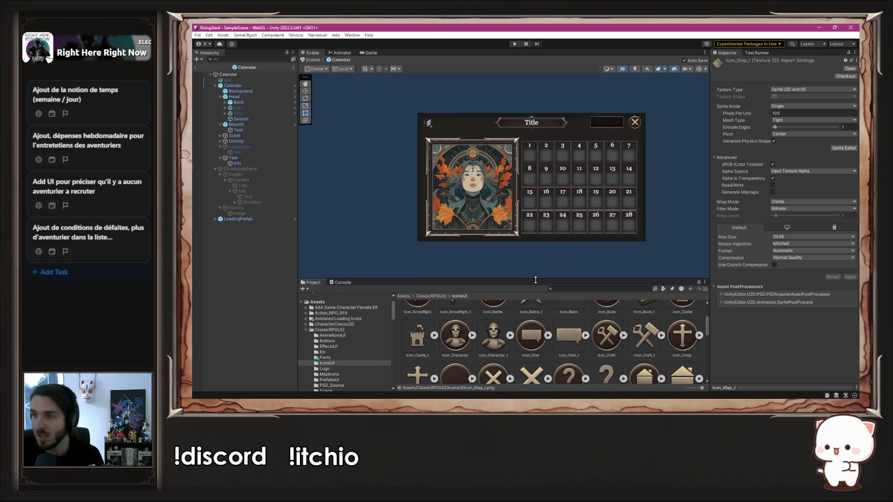
key("alt+Tab")
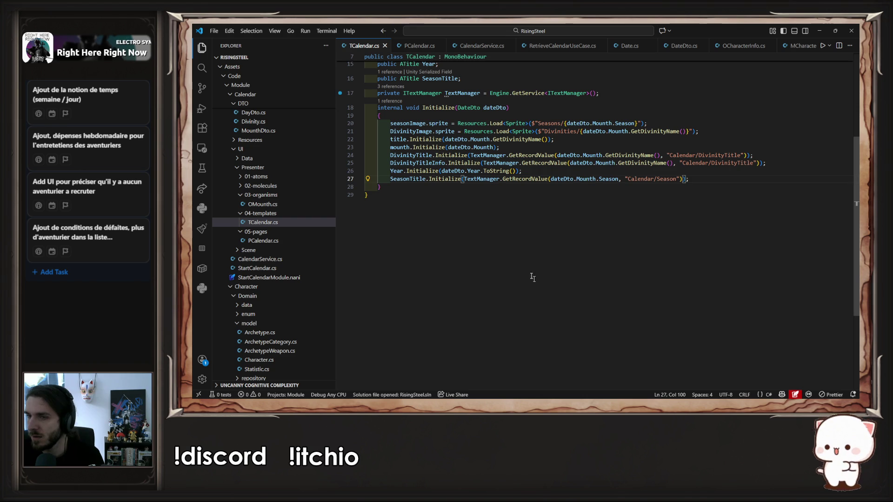
left_click(523, 253)
Close the open code file and collapse the UI, Calendar, Core and User folders in Explorer
key("ctrl+w")
key("ctrl+w")
key("ctrl+w")
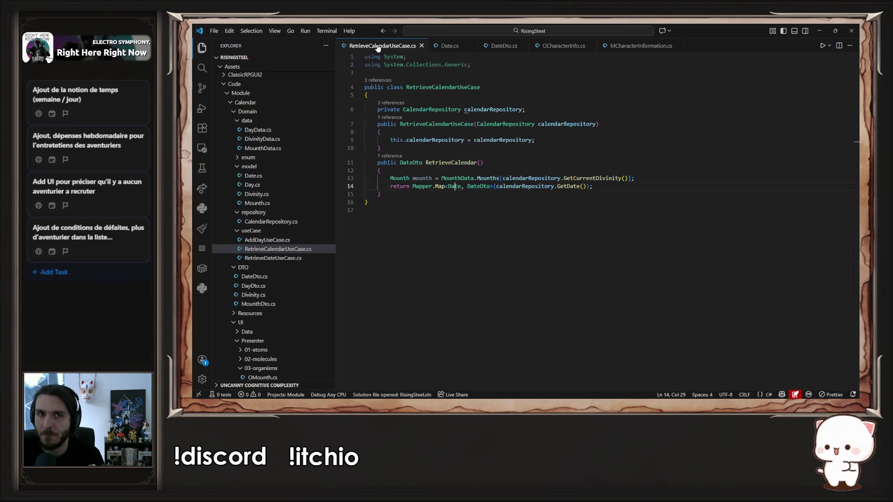
scroll(312, 154, "up", 10)
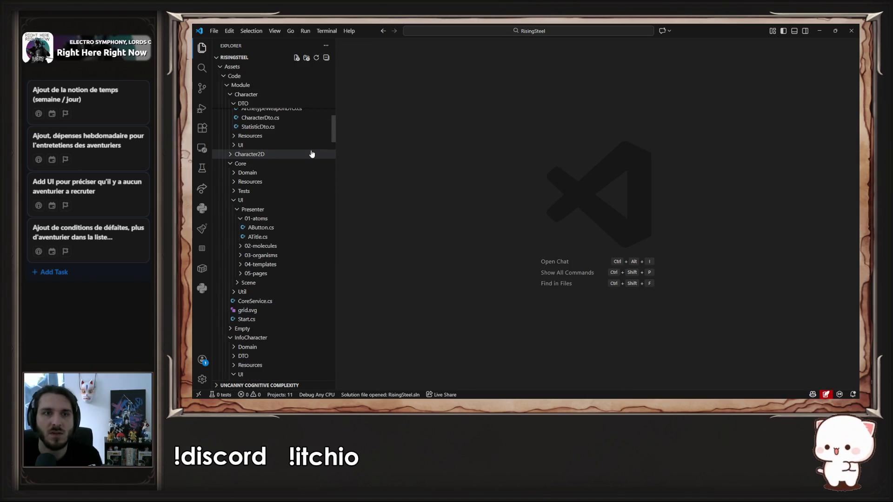
scroll(312, 153, "down", 3)
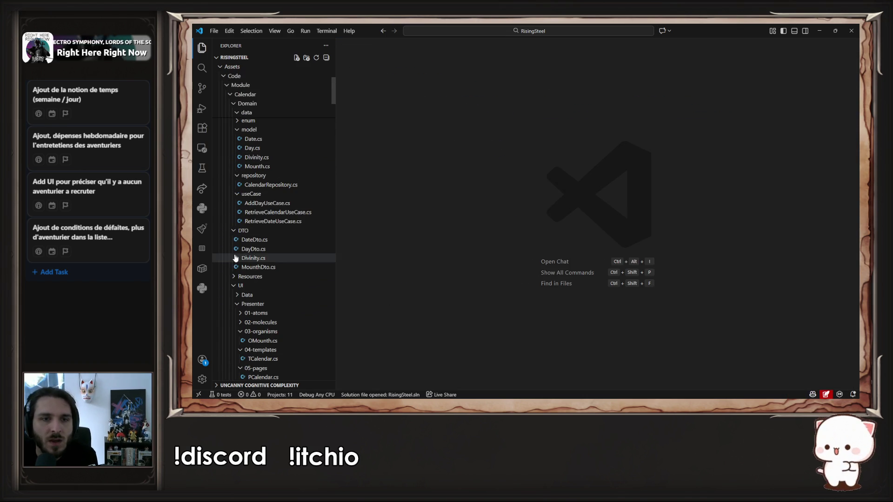
left_click(233, 285)
scroll(231, 219, "up", 3)
left_click(228, 153)
double_click(231, 162)
left_click(231, 181)
left_click(233, 208)
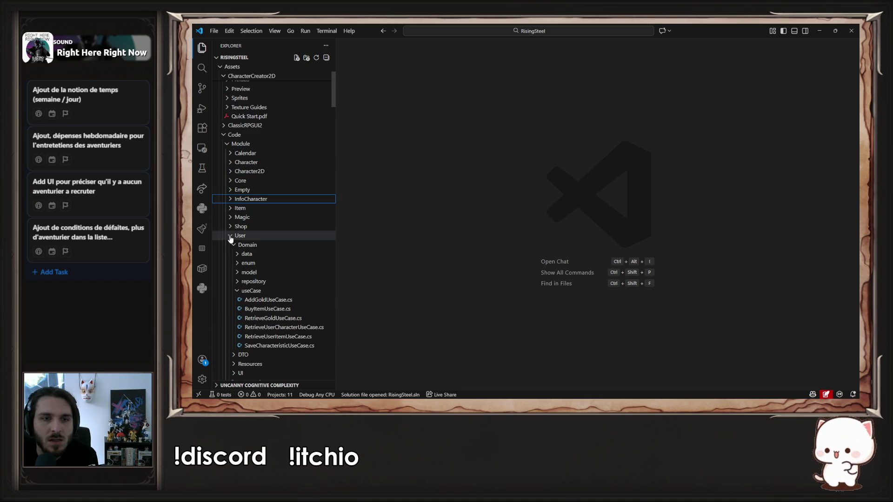
left_click(229, 237)
Expand Calendar > Domain > data and open DayData.cs
left_click(231, 153)
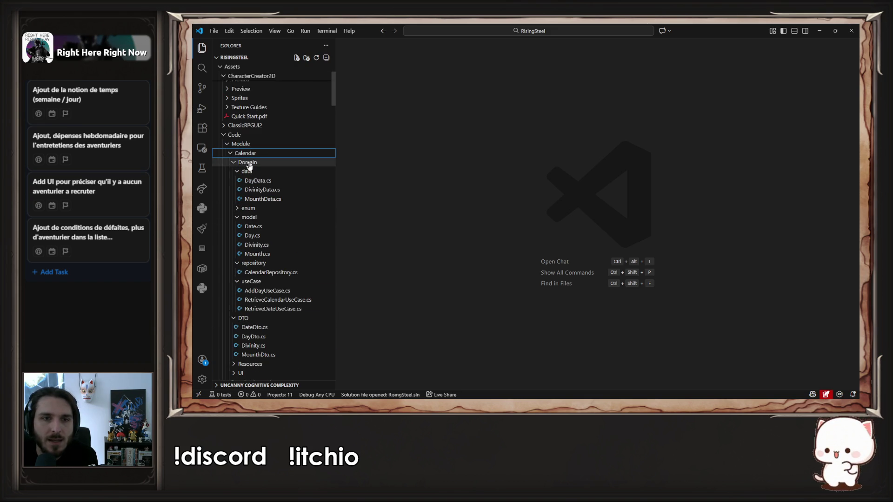
left_click(238, 172)
left_click(238, 190)
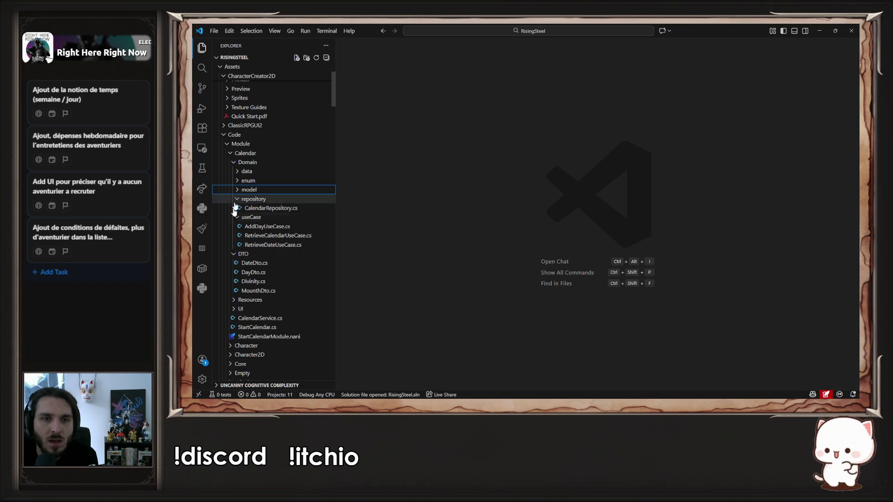
left_click(237, 199)
left_click(238, 208)
left_click(234, 217)
left_click(233, 162)
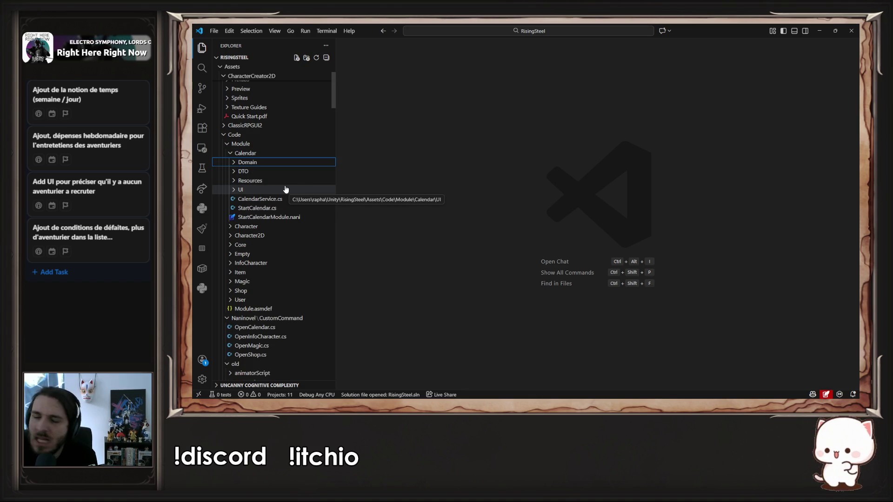
left_click(280, 164)
left_click(281, 171)
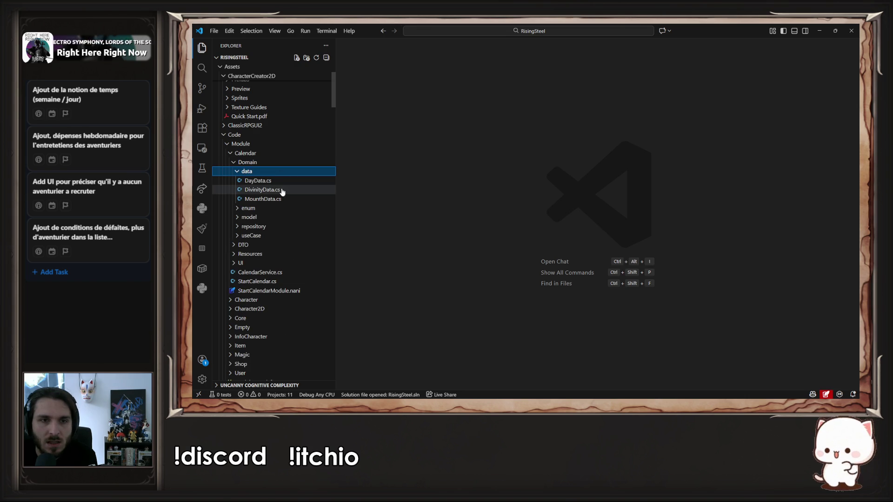
left_click(281, 182)
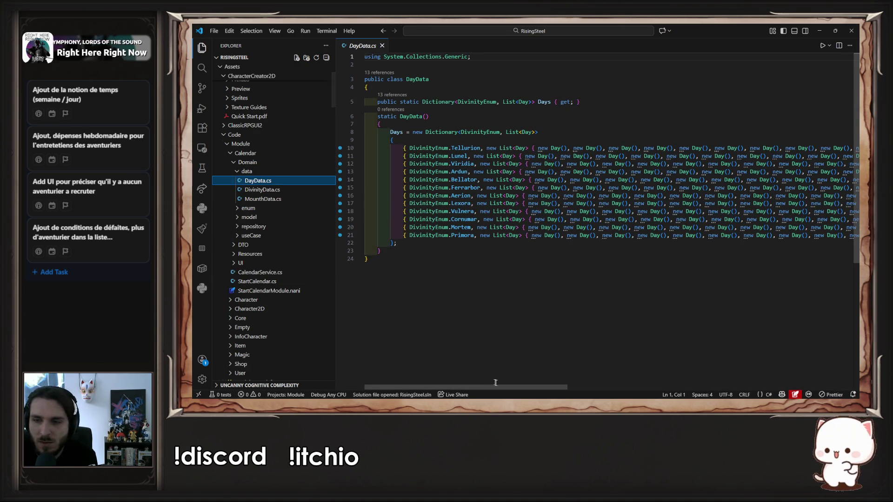
Wrap Tellurion's day list into rows of seven and add a blank line after it
mouse_move(465, 387)
left_mouse_down()
mouse_move(669, 369)
mouse_move(752, 386)
left_mouse_up()
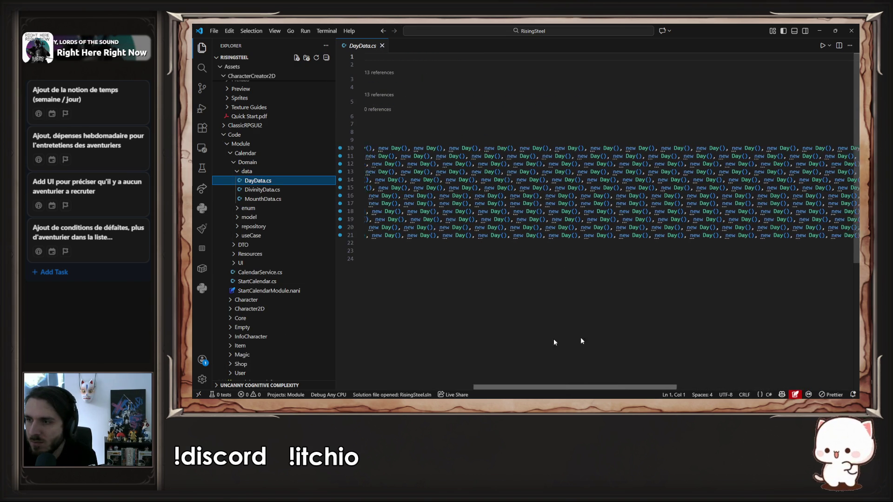
scroll(635, 336, "left", 10)
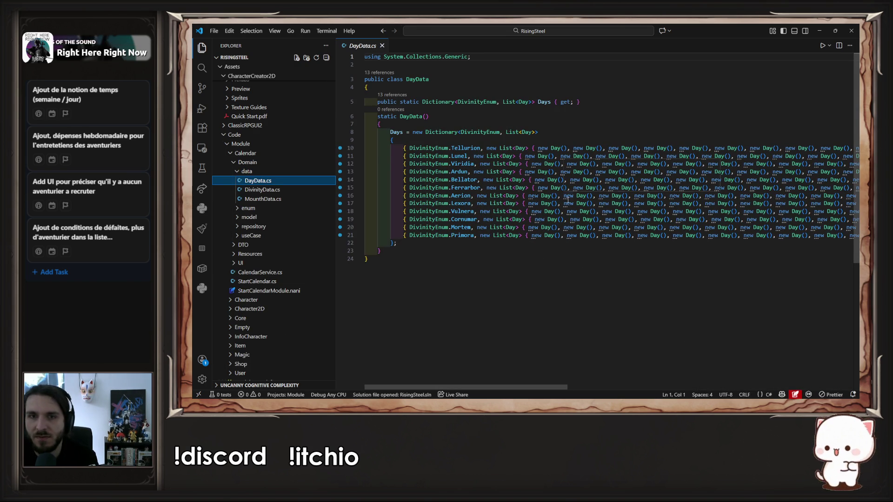
left_click(535, 148)
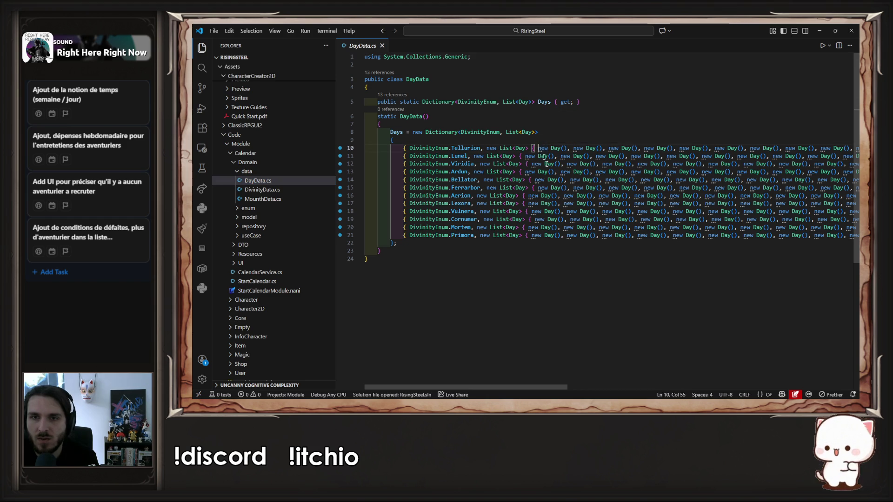
key("Return")
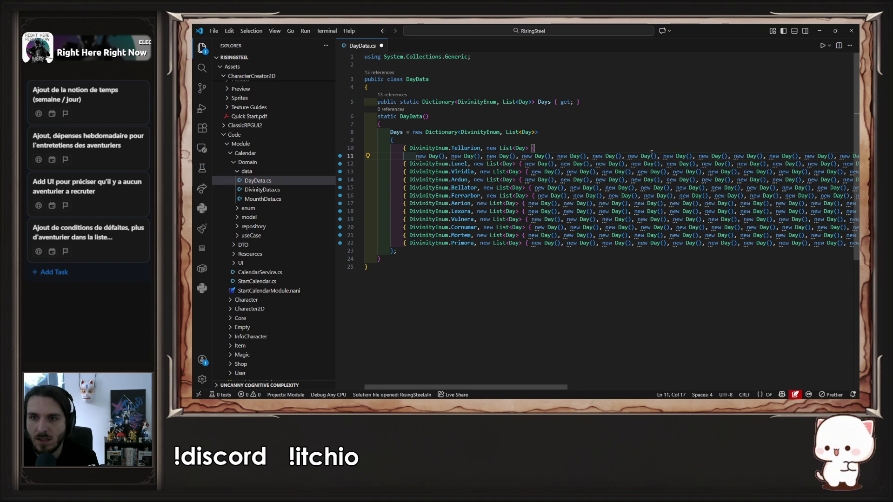
key("Return")
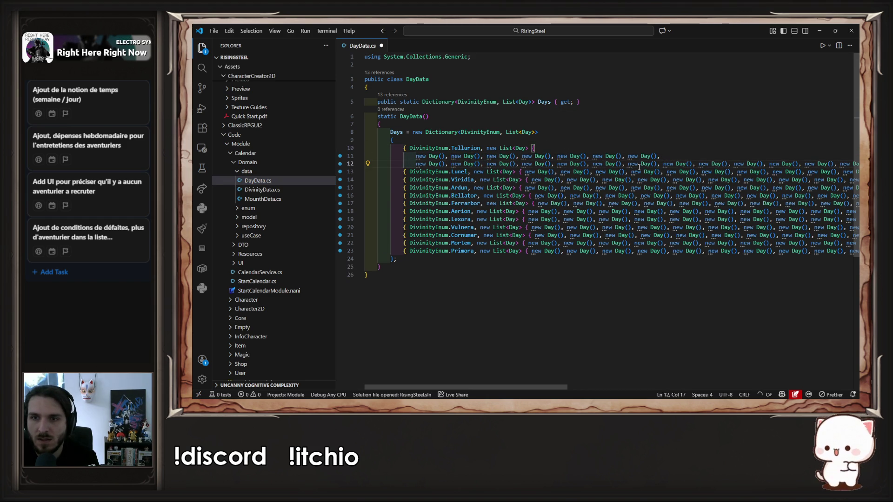
left_click(660, 165)
key("Return")
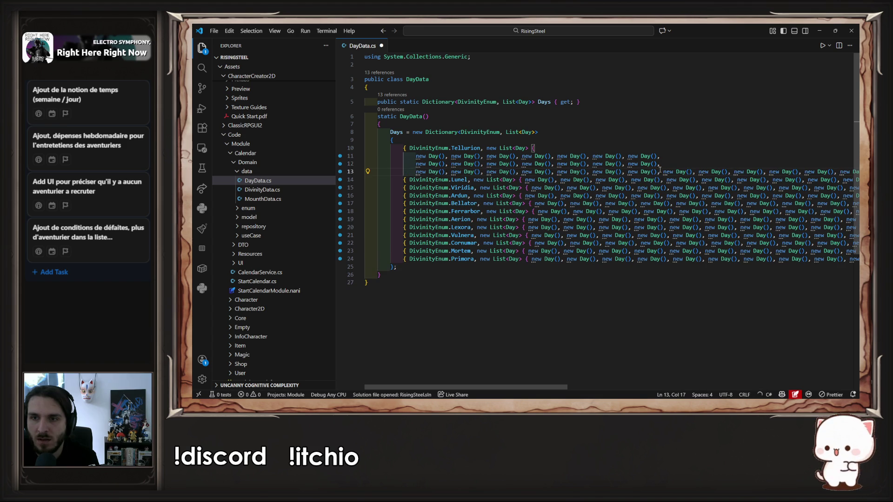
key("Return")
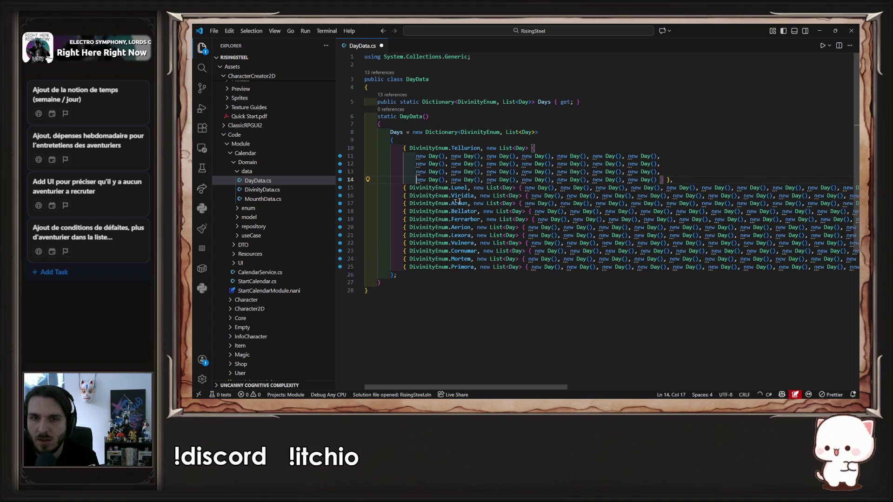
left_click(524, 187)
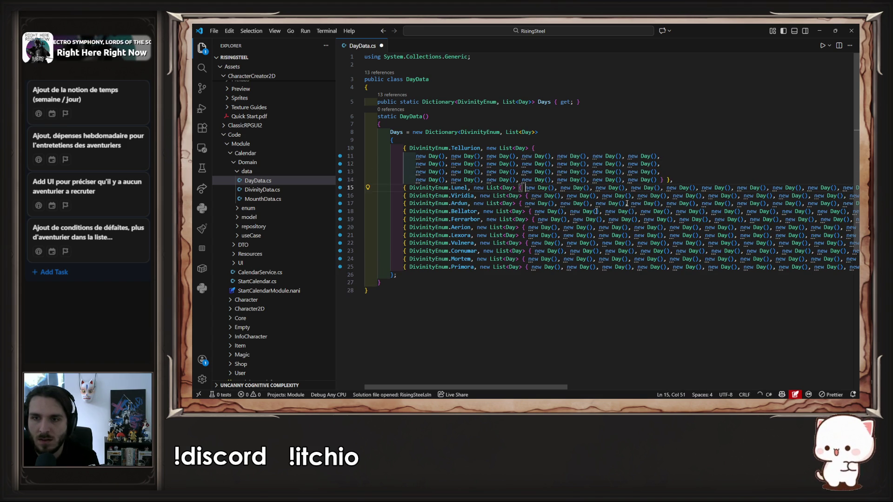
left_click(682, 182)
key("Return")
Wrap Lunel's day list into four rows of seven, followed by a blank line
left_click(525, 196)
key("Return")
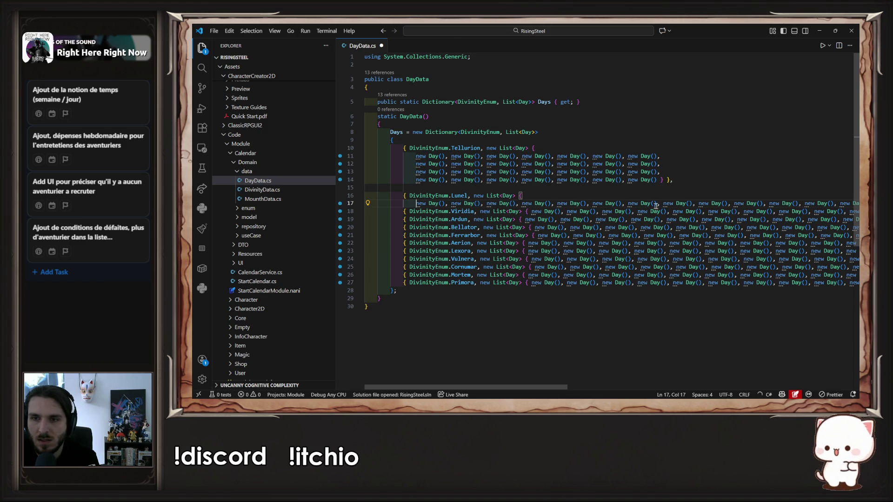
key("Return")
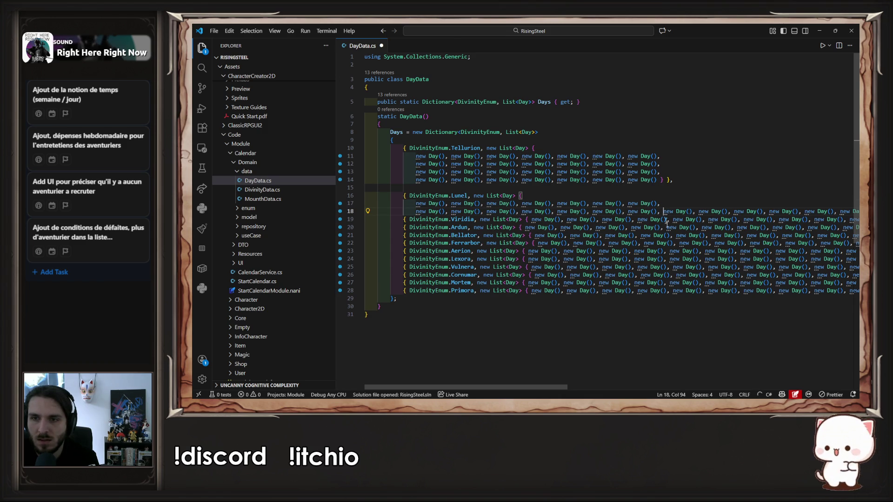
key("Return")
left_click(665, 219)
key("Return")
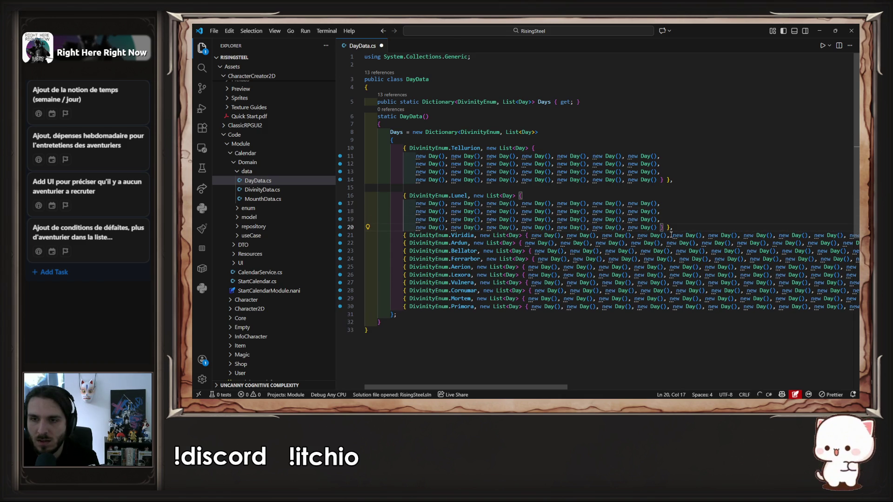
left_click(679, 225)
key("Return")
scroll(498, 180, "down", 2)
Wrap Viridia's day list into four rows of seven, followed by a blank line
left_click(535, 208)
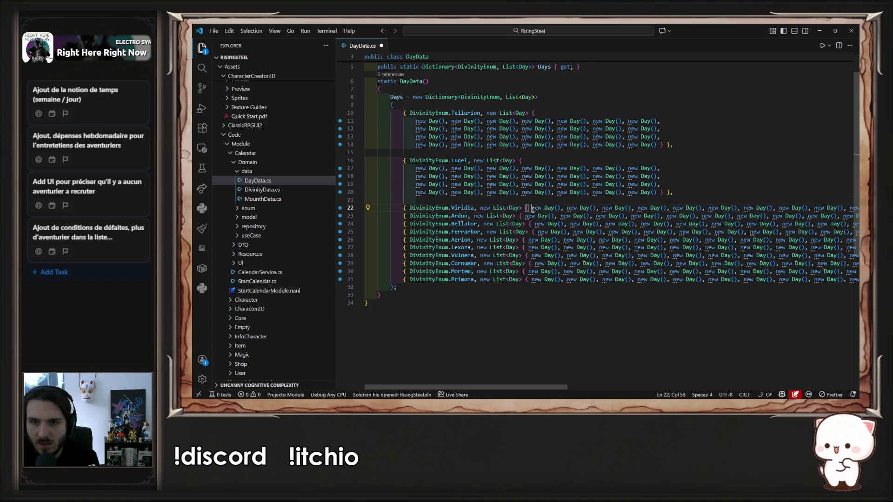
key("Return")
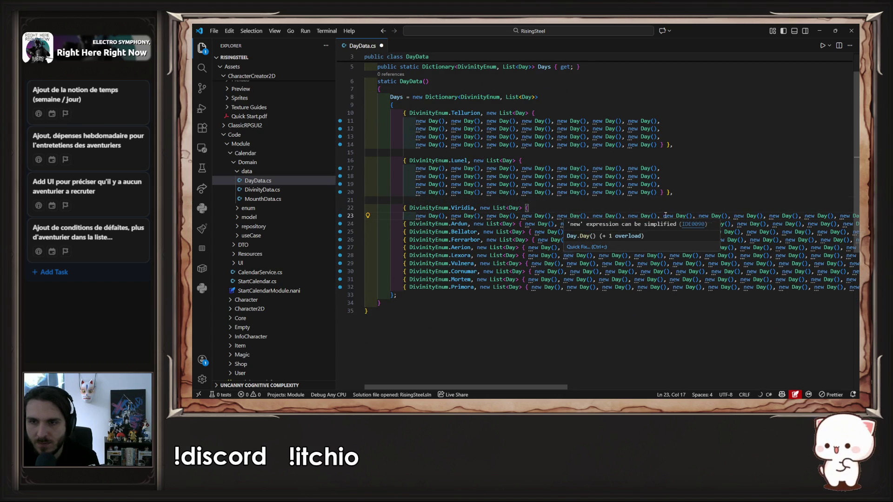
left_click(664, 215)
key("Return")
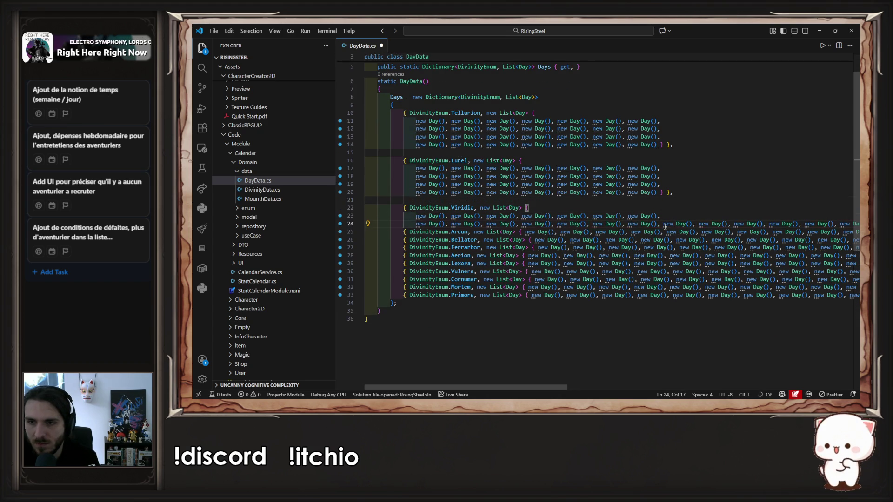
left_click(665, 224)
key("Return")
left_click(664, 232)
key("Return")
left_click(668, 240)
key("Return")
scroll(528, 224, "down", 2)
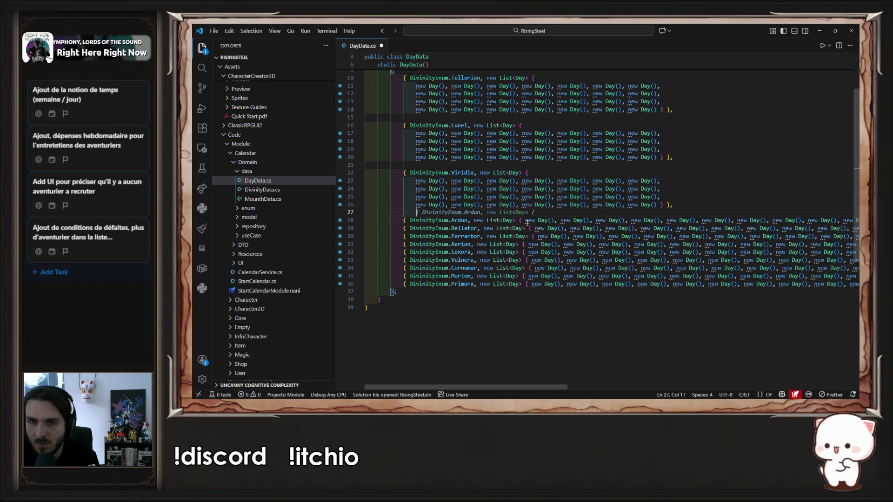
Wrap Ardun's day list into four rows and undo the accidental Bellator split
left_click(524, 221)
key("Return")
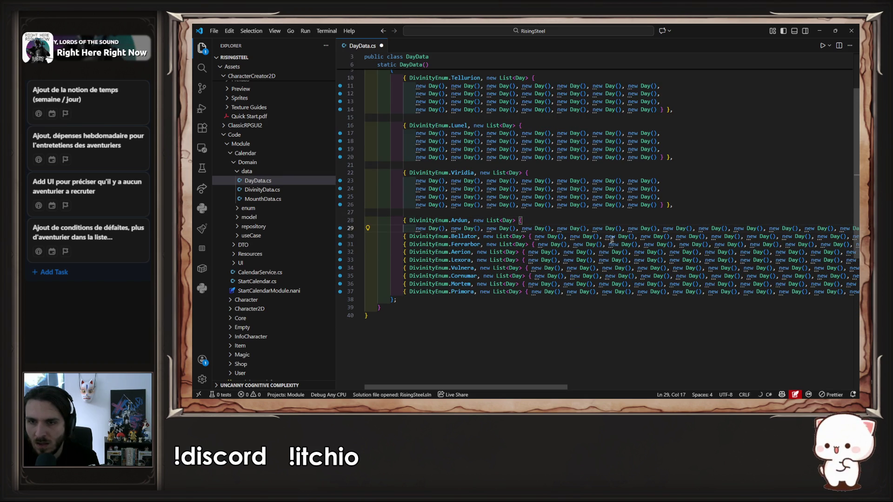
key("Return")
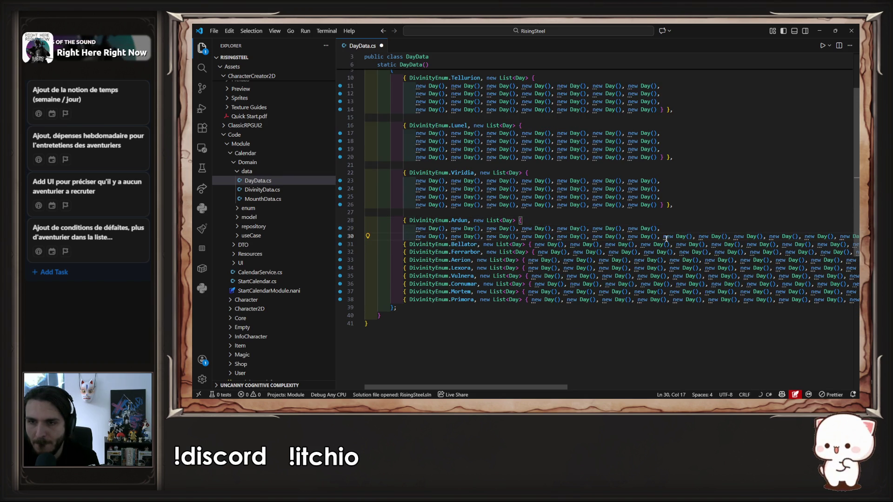
key("Return")
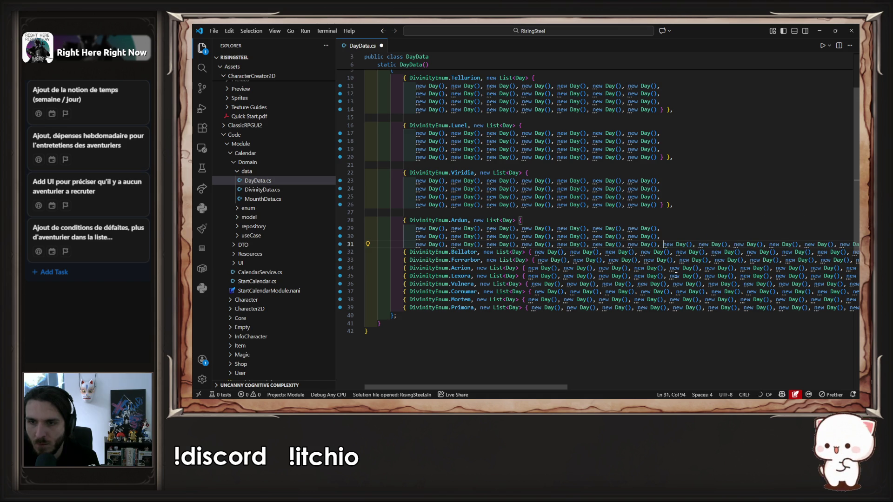
key("Return")
key("Return")
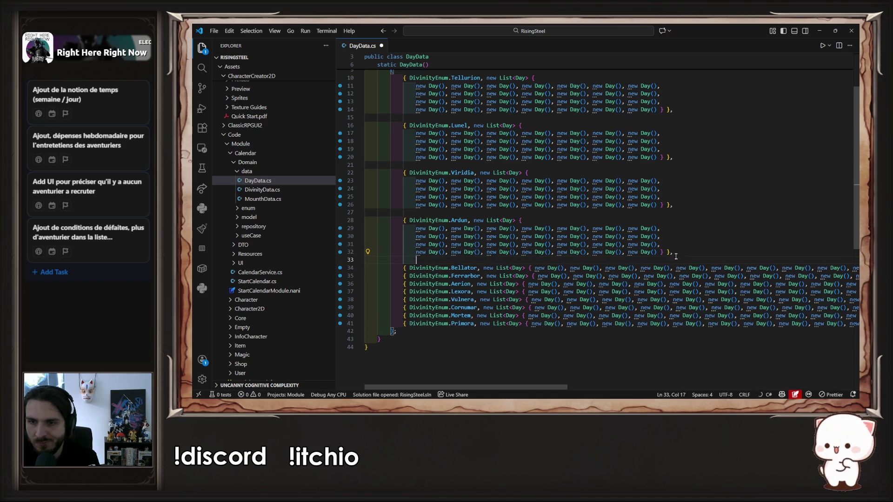
left_click(674, 268)
key("Return")
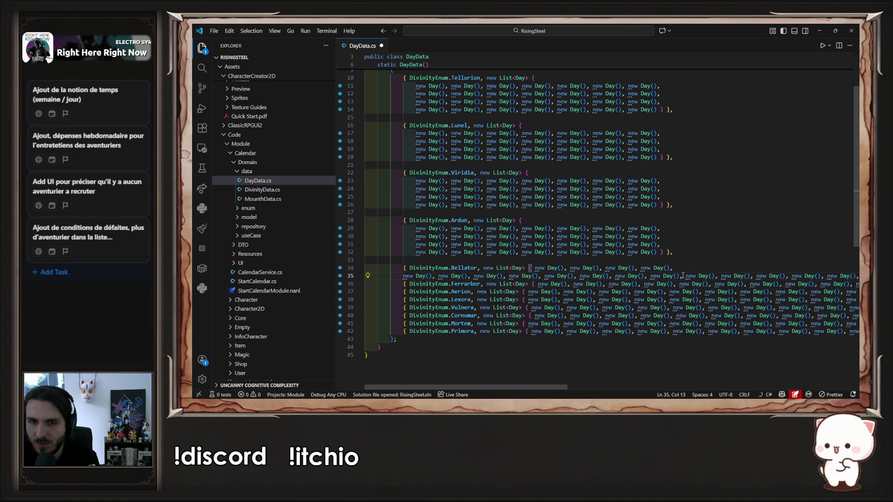
key("ctrl+z")
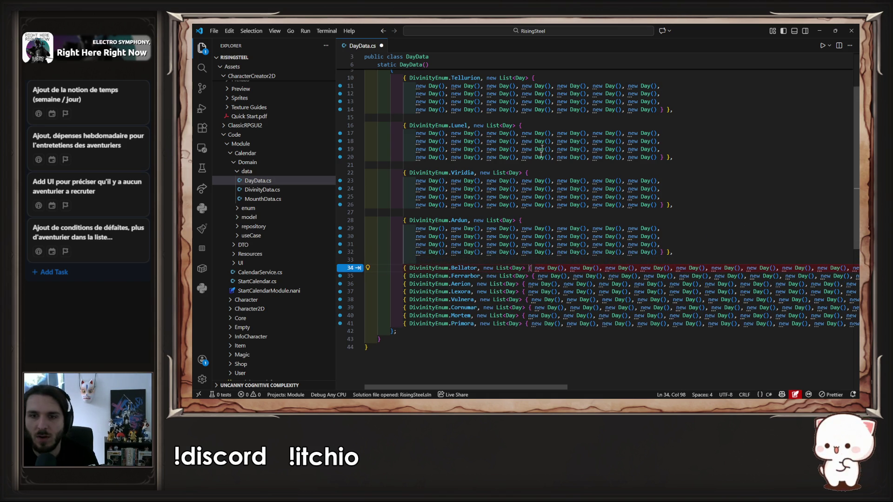
scroll(505, 172, "up", 3)
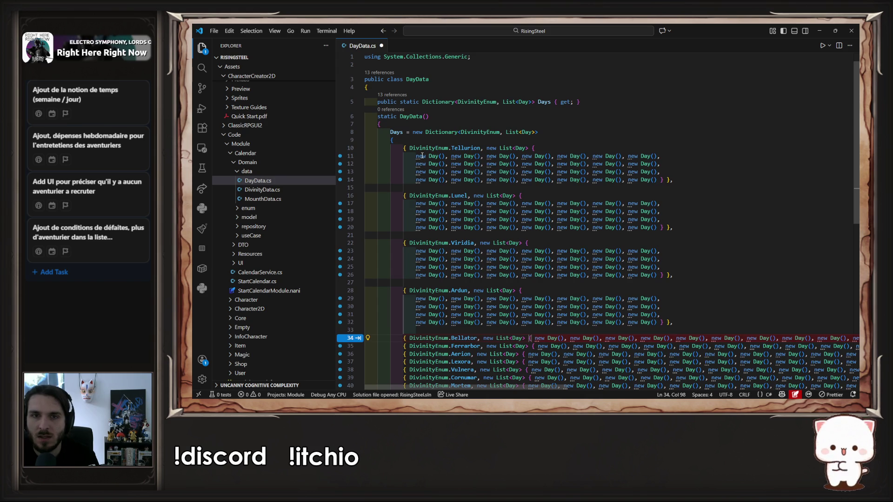
Manually shorten the first new Day() calls on line 11 to new()
left_click(439, 147)
left_click(456, 170)
mouse_move(448, 154)
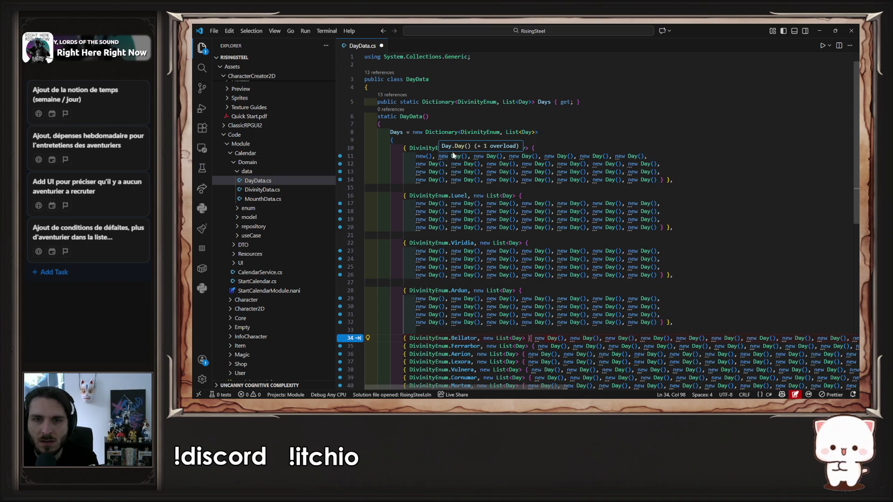
left_click_drag(416, 156, 428, 157)
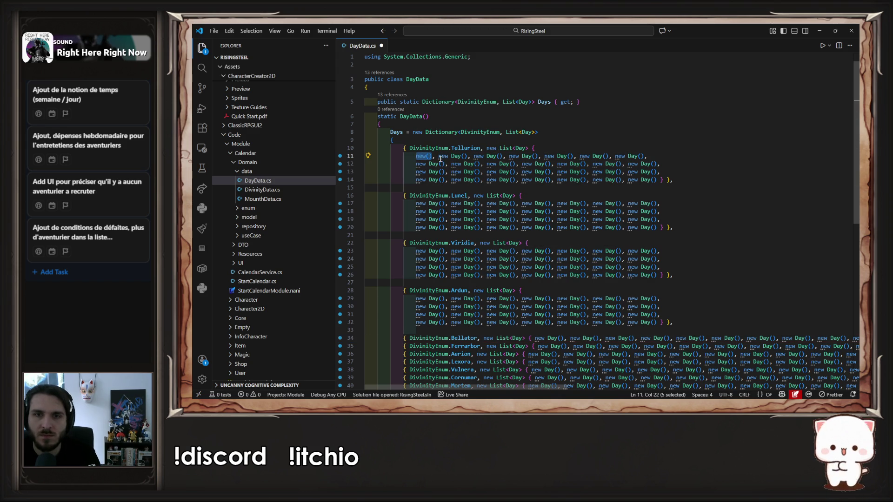
key("ctrl+c")
left_click_drag(438, 156, 488, 156)
key("ctrl+v")
key("ctrl+v")
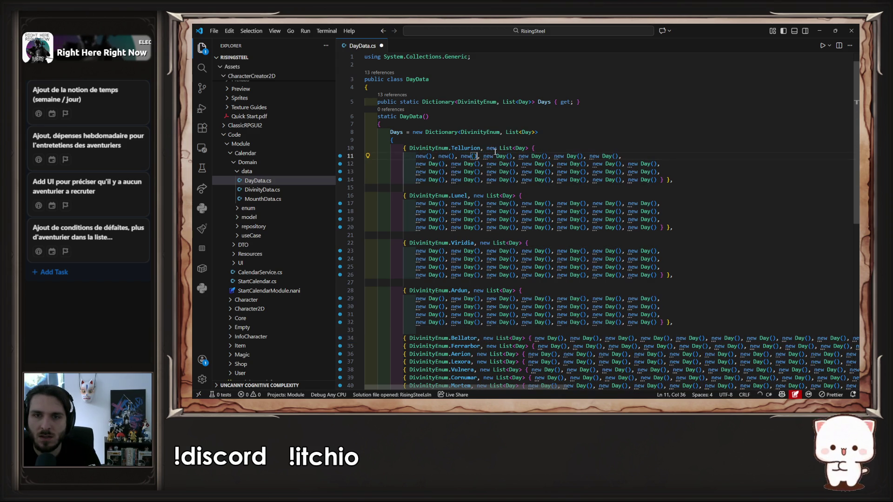
left_click_drag(487, 157, 492, 156)
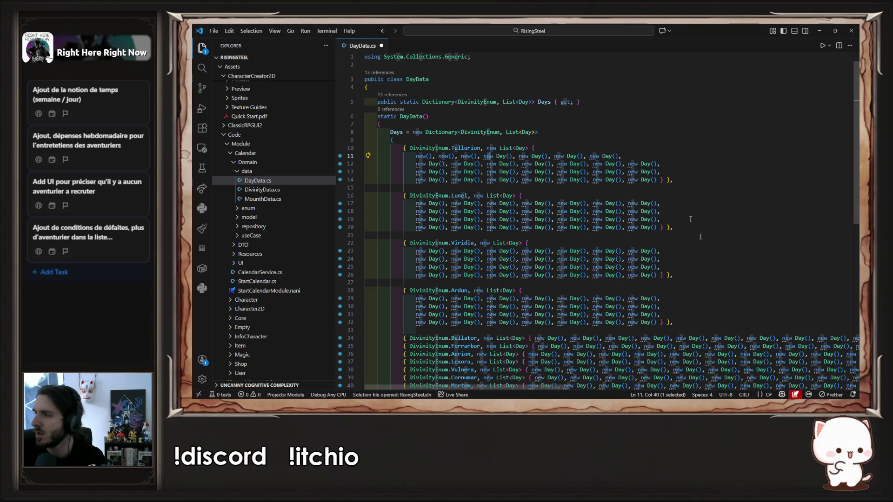
Save the partly edited DayData.cs after a look at the project-wide search
left_click(657, 148)
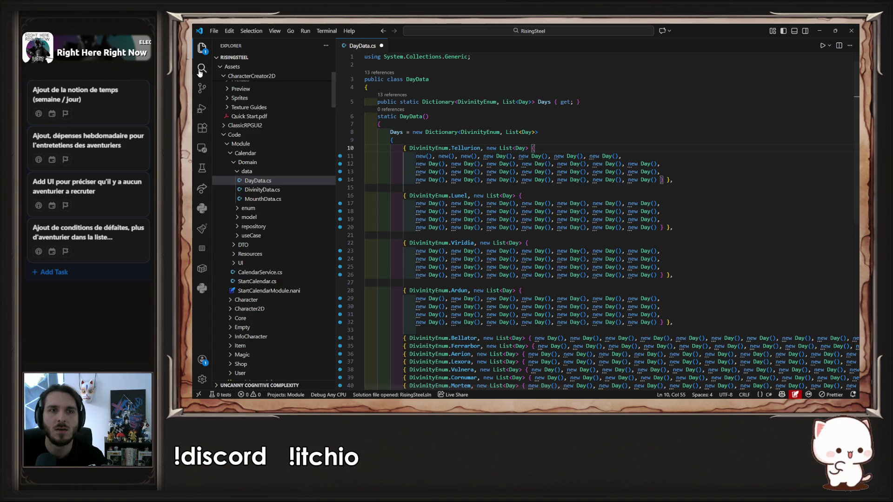
left_click(203, 69)
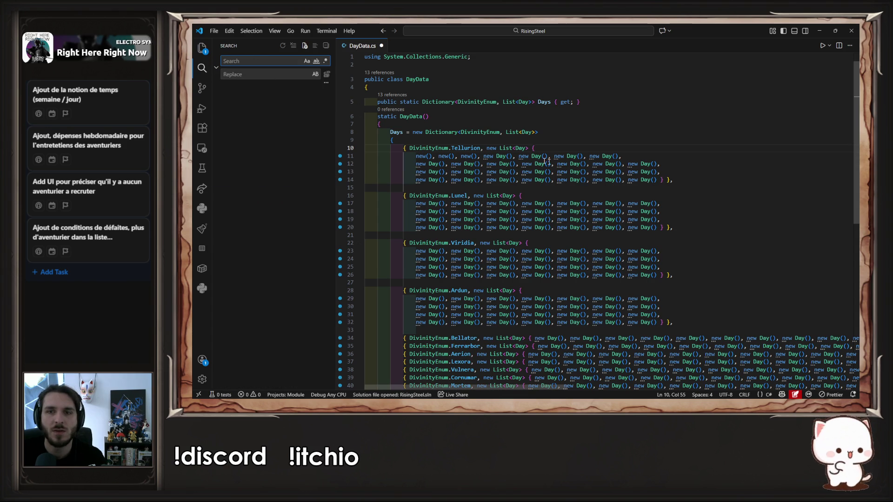
key("ctrl+s")
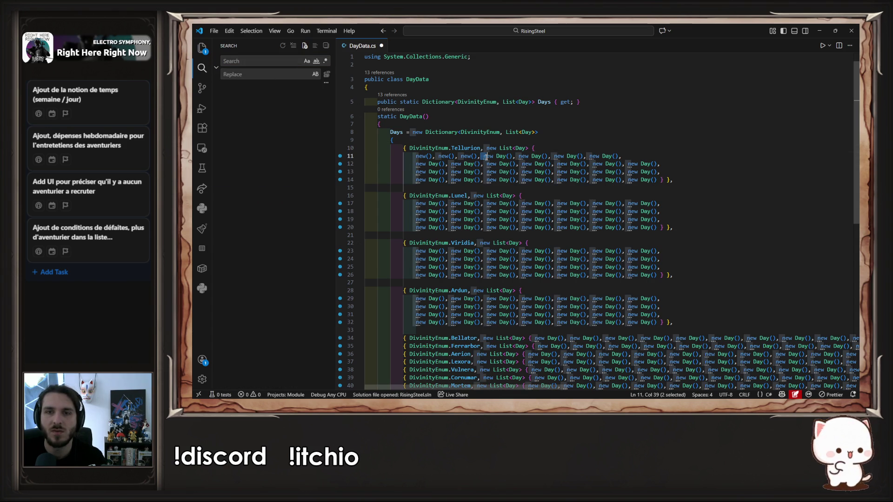
left_click(584, 131)
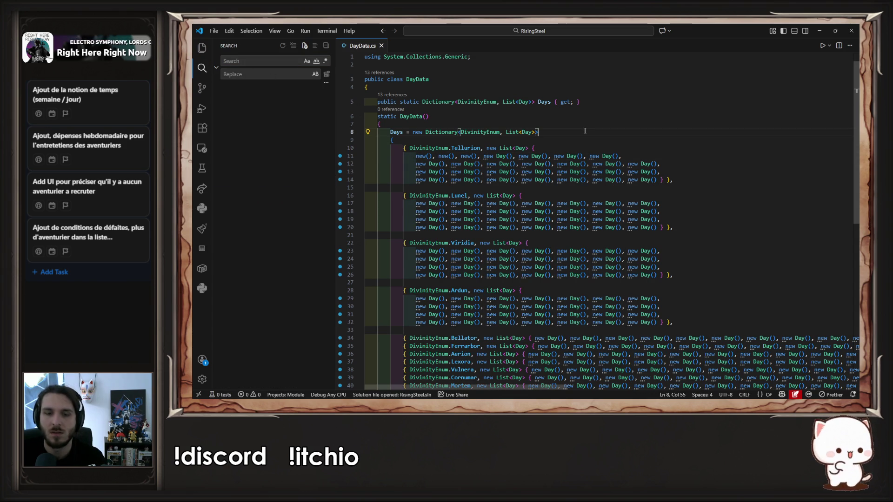
key("ctrl+f")
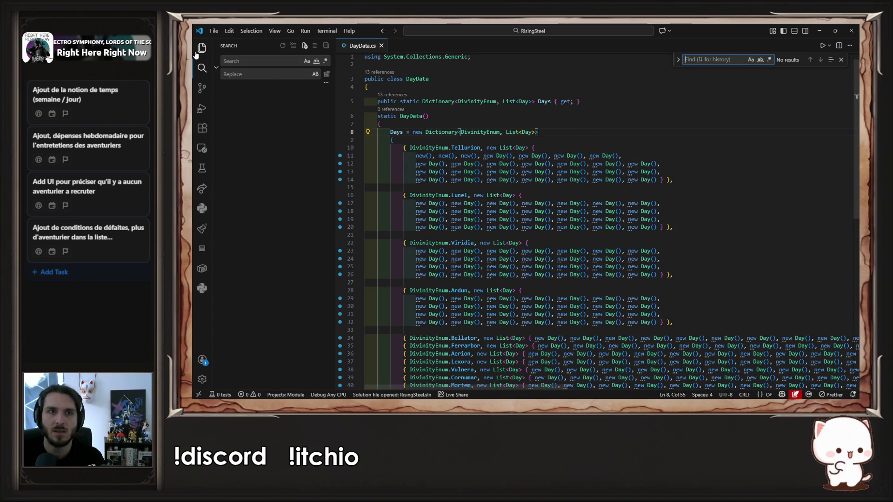
left_click(200, 52)
Use Find/Replace to change every 'new Day()' to 'new()' with Replace All
left_click(678, 66)
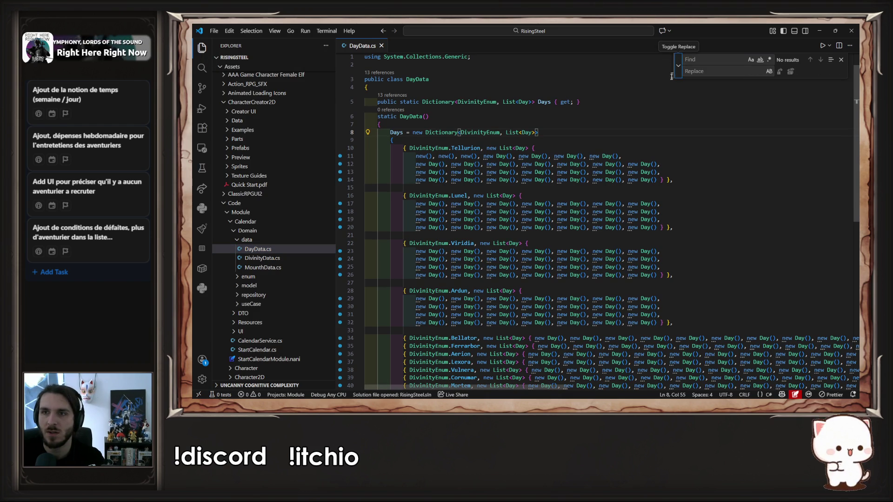
left_click_drag(484, 156, 512, 156)
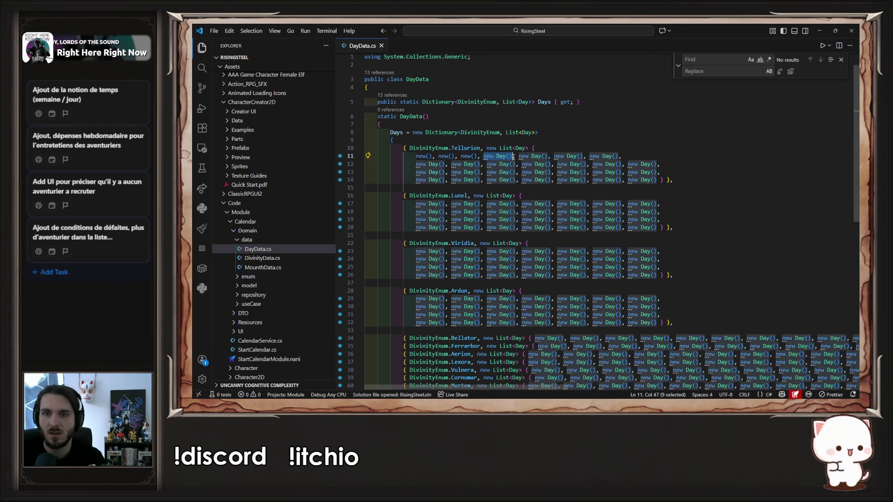
key("ctrl+f")
key("Return")
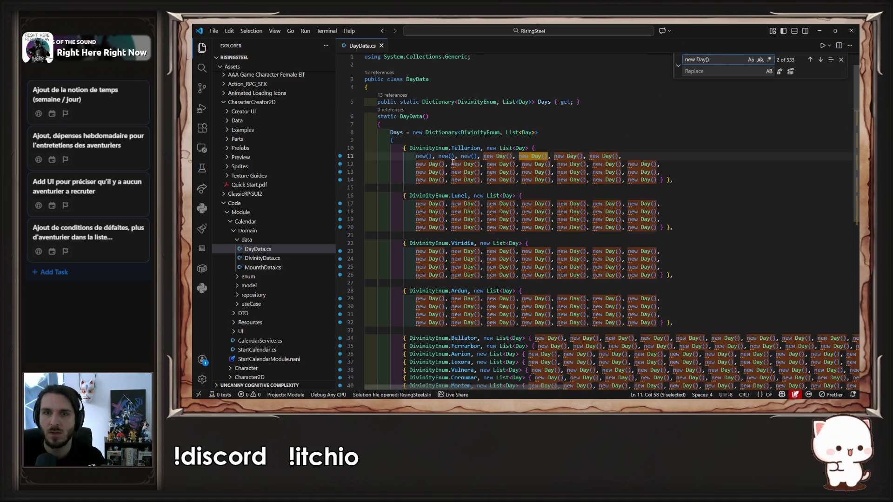
left_click_drag(460, 157, 479, 157)
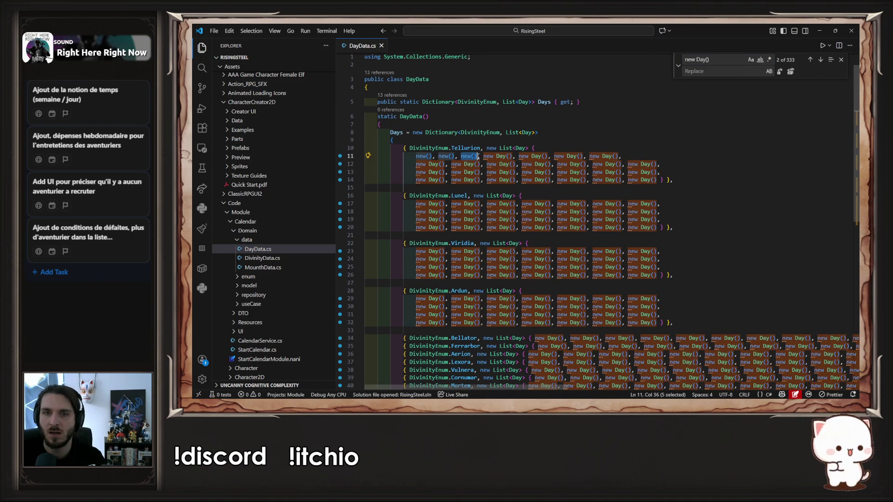
left_click(725, 71)
type("new()")
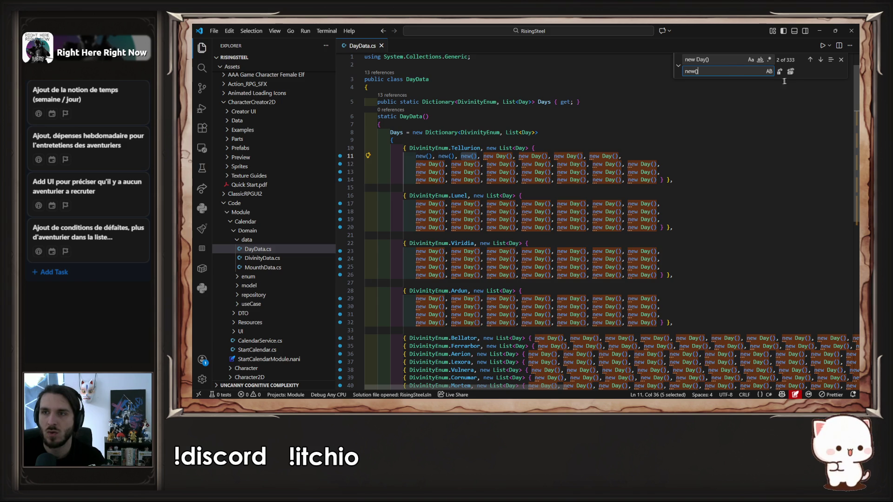
left_click(790, 72)
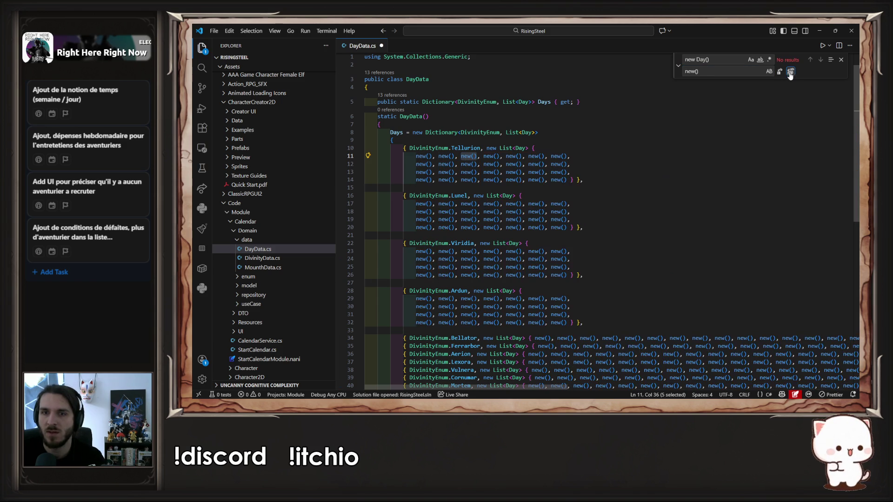
scroll(707, 186, "down", 2)
key("Escape")
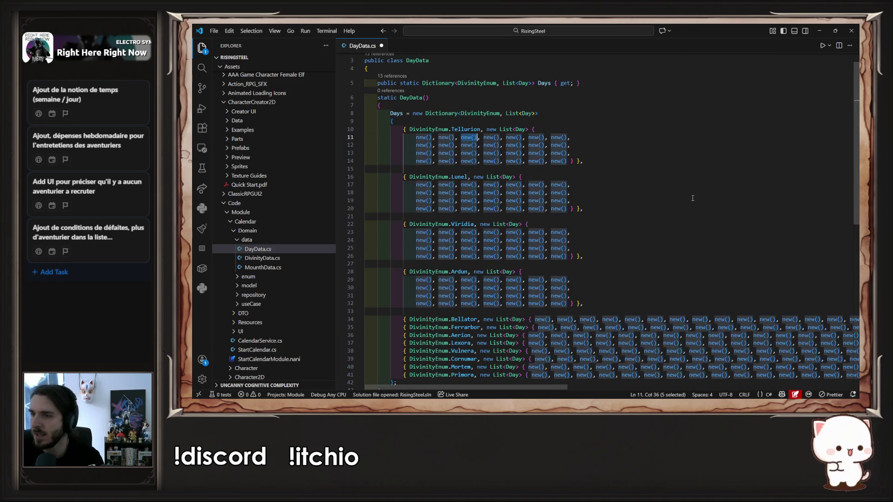
Search DayData.cs for the long single-line run of new() calls from line 34
scroll(692, 198, "down", 3)
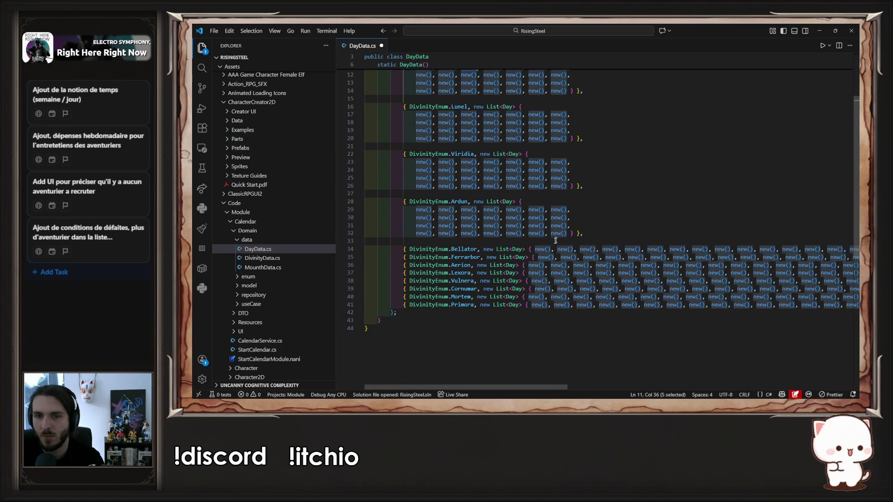
left_click(538, 246)
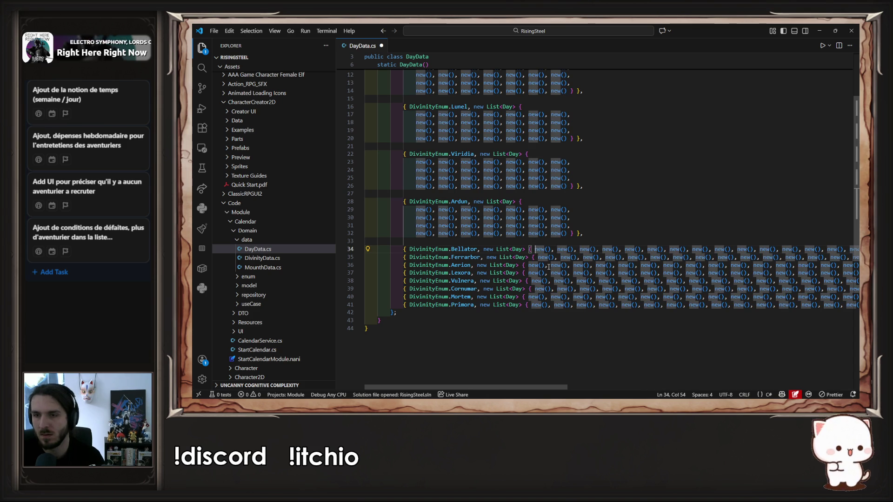
key("shift+End")
key("shift+Left")
key("shift+Left")
key("shift+Left")
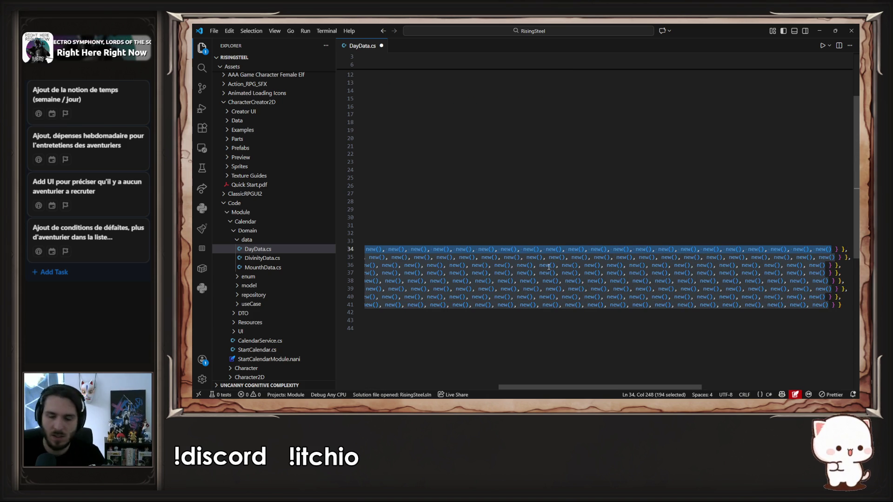
scroll(599, 387, "left", 5)
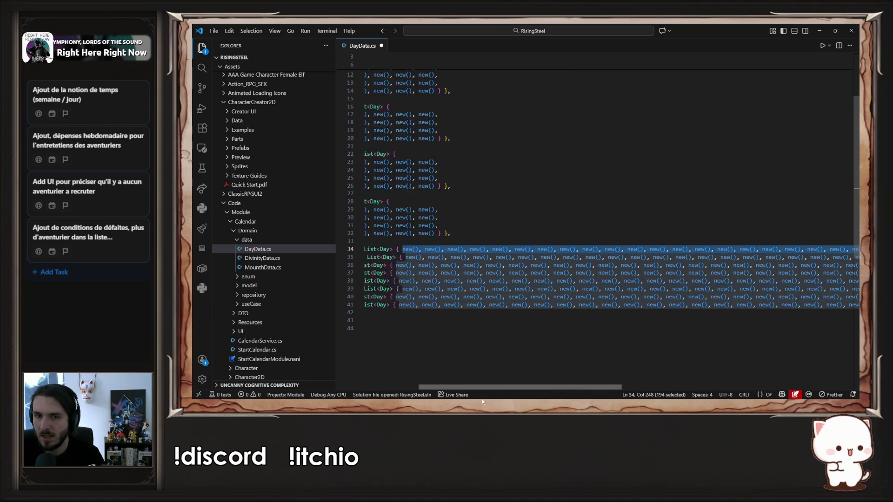
left_click(749, 97)
key("ctrl+f")
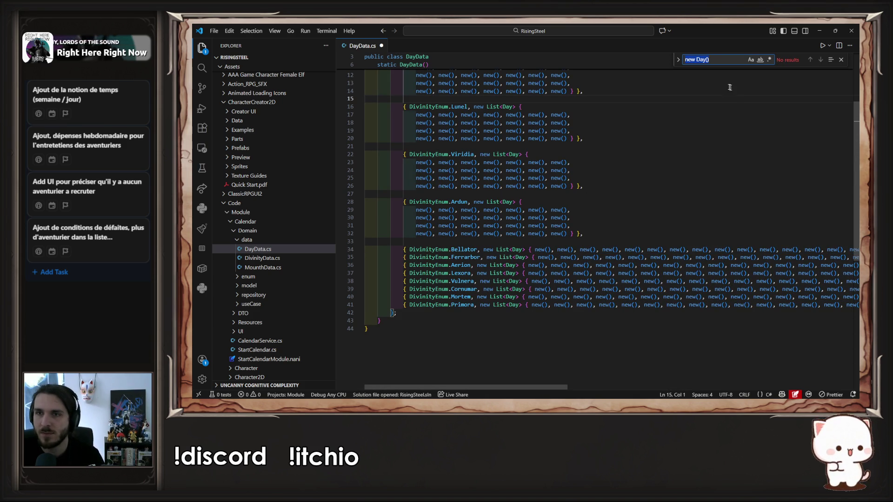
key("ctrl+b")
key("ctrl+b")
key("ctrl+v")
key("ctrl+z")
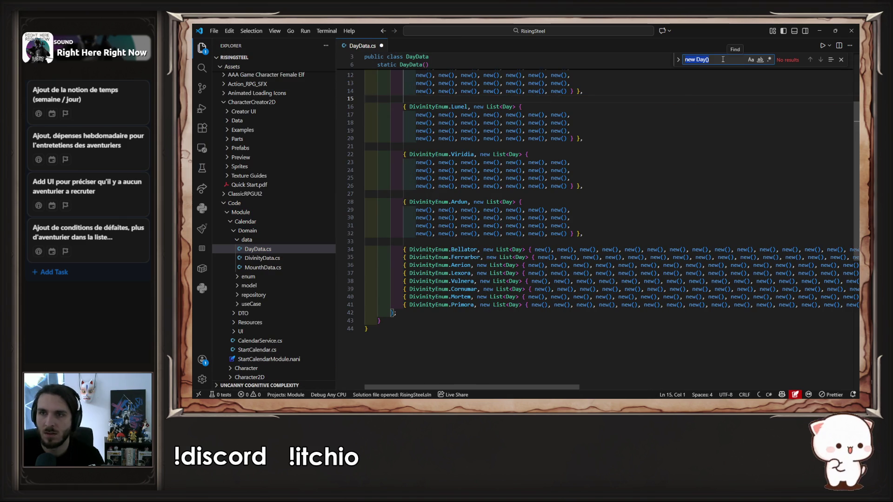
key("ctrl+v")
Replace every long new() row with the multi-line layout of the Ardun block
left_click(678, 65)
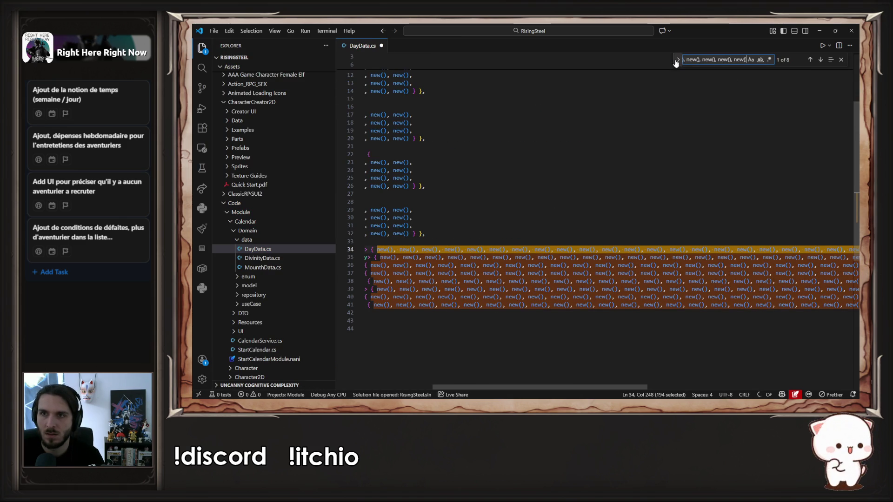
scroll(477, 194, "left", 5)
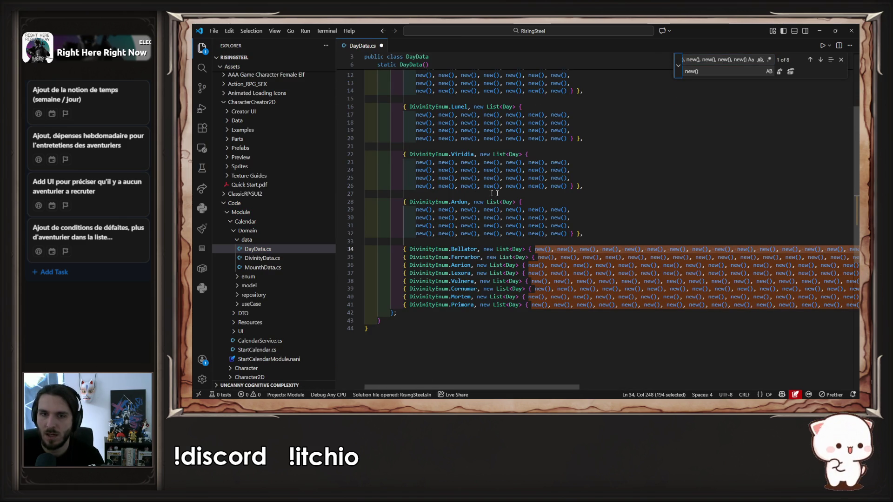
left_click_drag(523, 201, 571, 234)
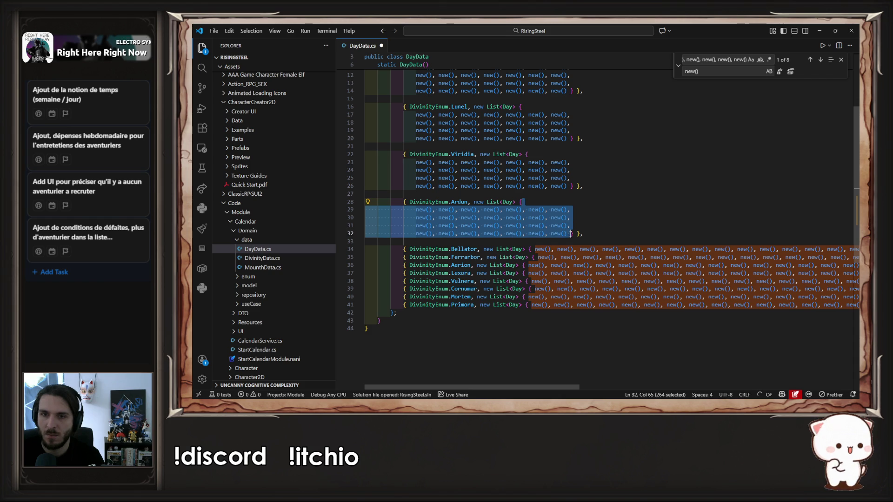
left_click(711, 73)
key("ctrl+v")
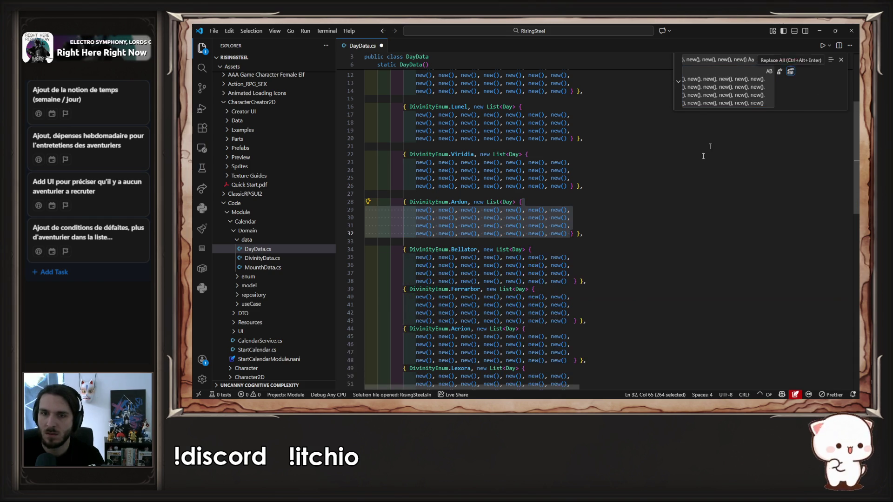
left_click(790, 72)
left_click(620, 227)
Insert blank lines after the Bellator and Ferrarbor blocks
key("Return")
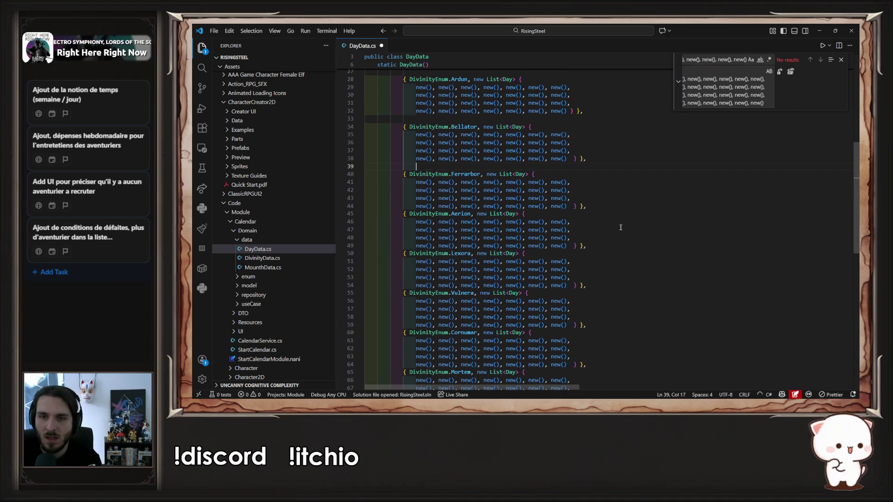
left_click(586, 276)
key("Return")
scroll(596, 188, "down", 5)
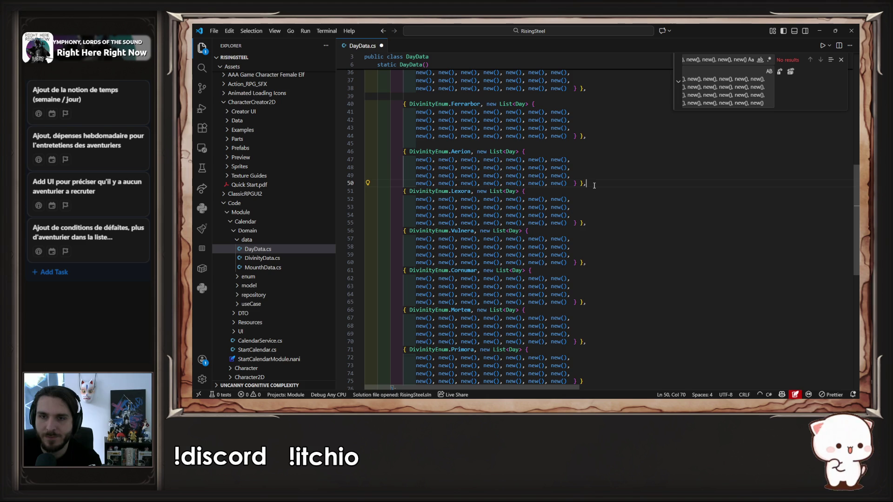
Put a divinity's multi-line block of days into the search field
left_click_drag(522, 152, 600, 183)
left_click(702, 59)
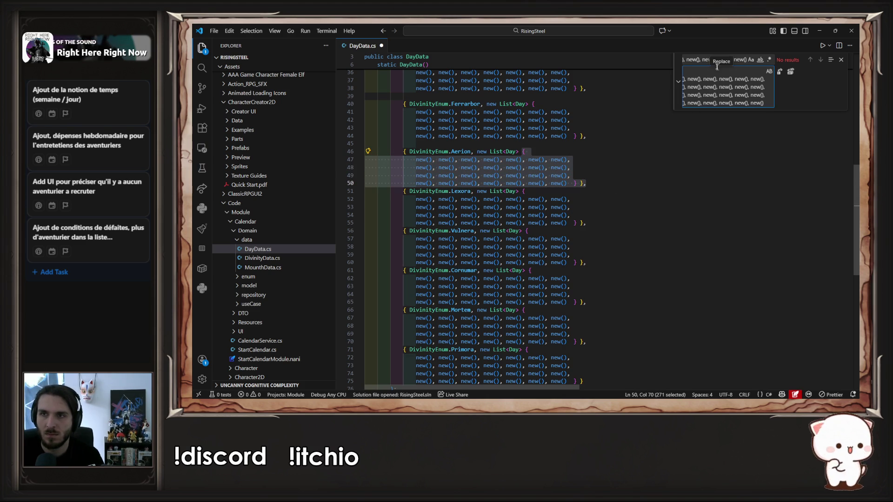
key("ctrl+a")
key("ctrl+v")
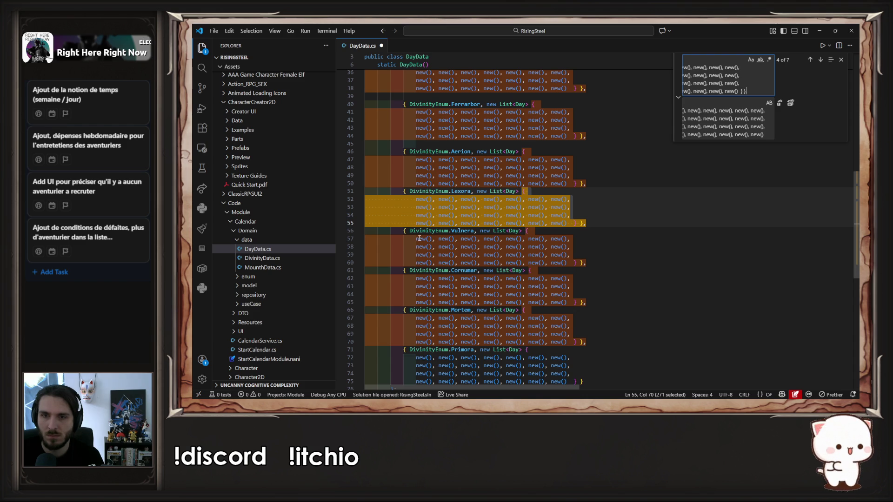
left_click(594, 206)
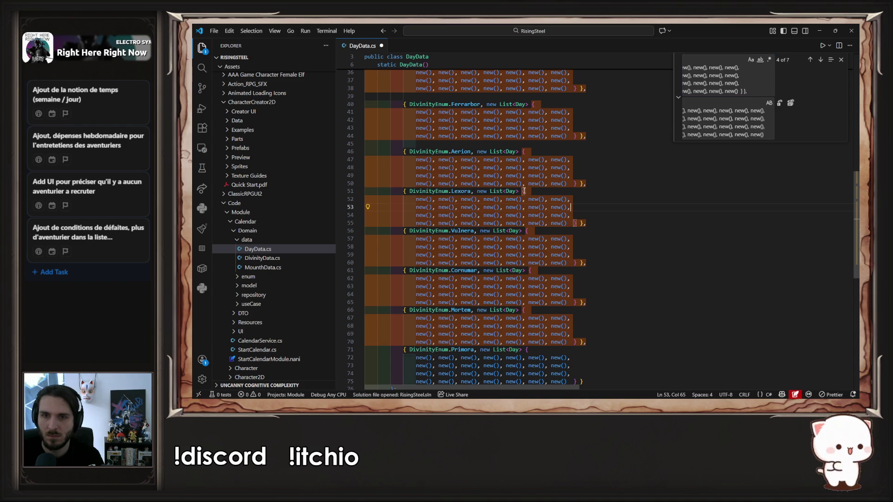
mouse_move(522, 191)
left_mouse_down()
mouse_move(466, 223)
mouse_move(414, 231)
left_mouse_up()
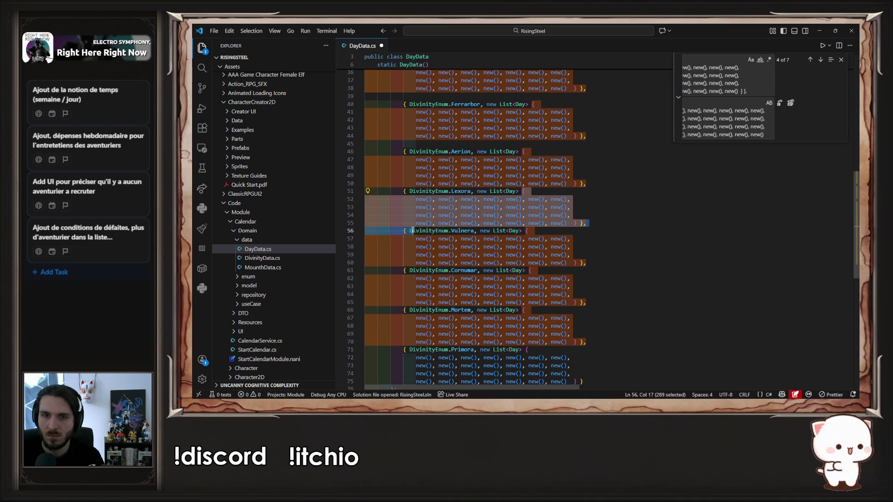
key("ctrl+f")
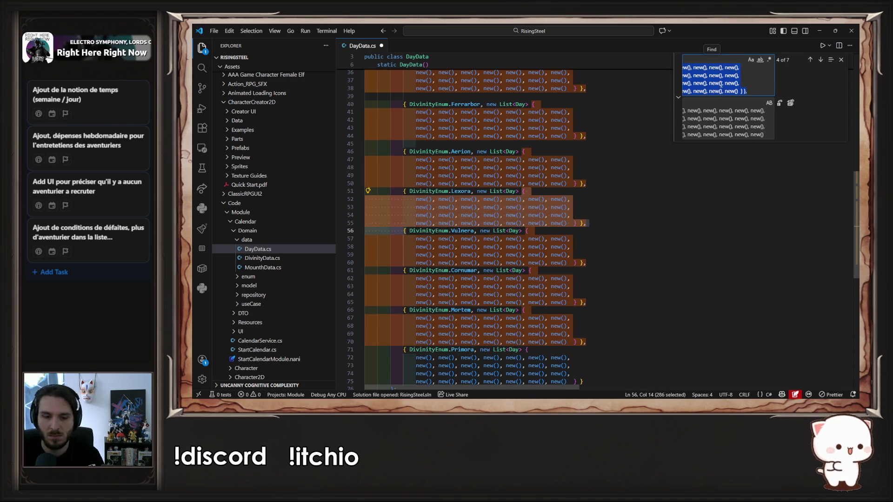
key("Return")
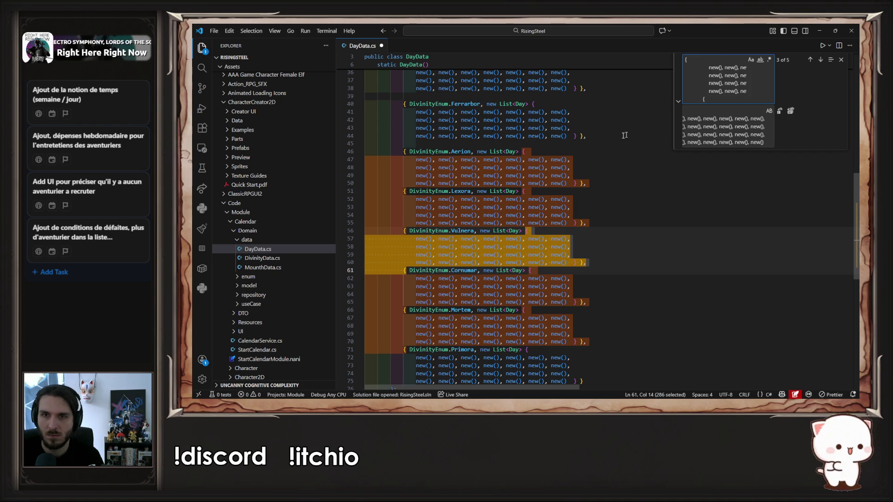
Try replacing all blocks with the copied Ferrarbor block, then undo the faulty result
left_click_drag(405, 103, 404, 149)
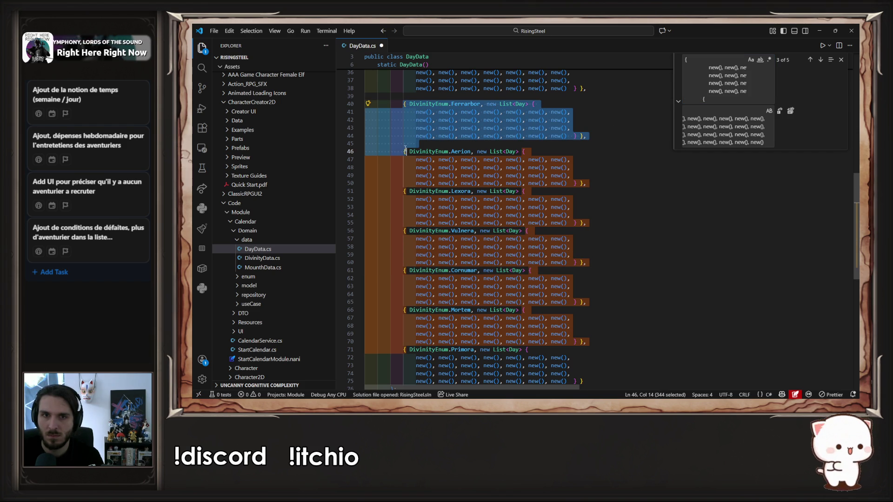
key("ctrl+c")
left_click(735, 131)
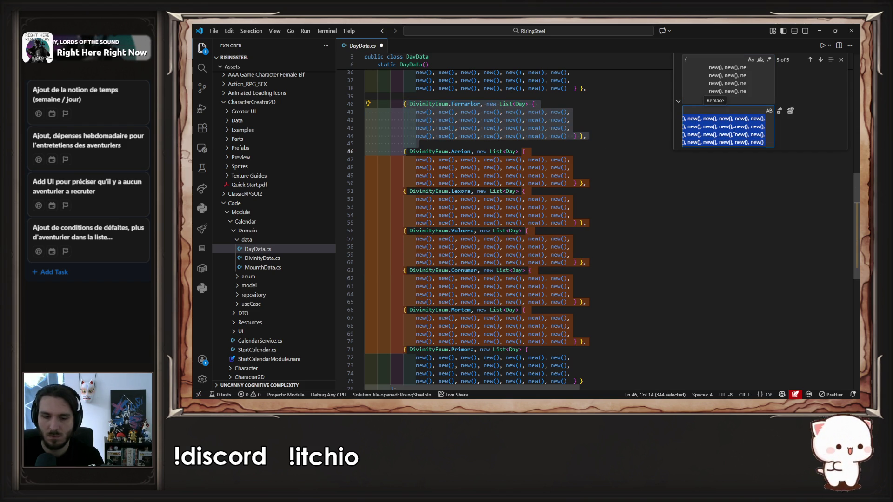
key("ctrl+v")
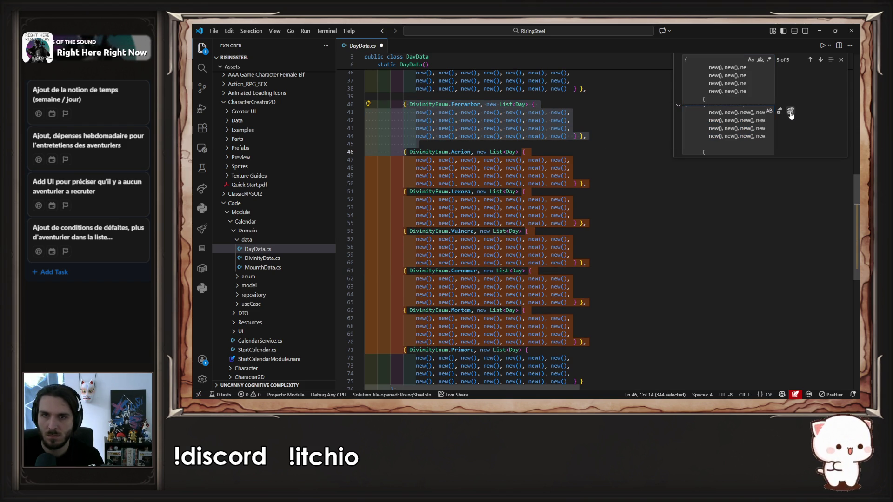
left_click(790, 111)
key("ctrl+z")
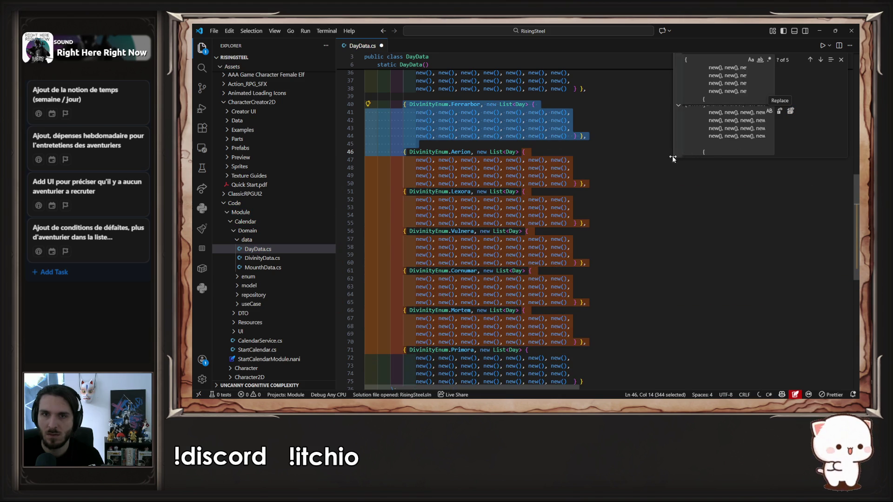
Replace every divinity block with a blank-line-separated version, then close the replace panel
left_click_drag(534, 105, 404, 151)
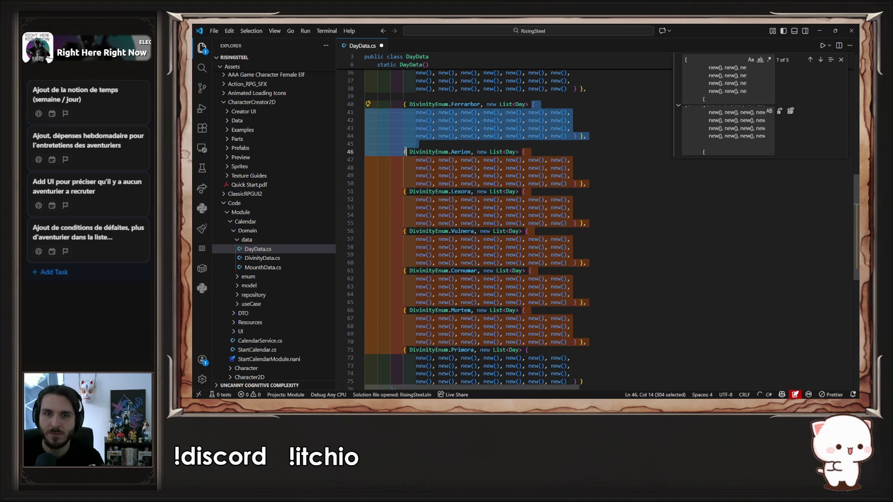
key("shift+Right")
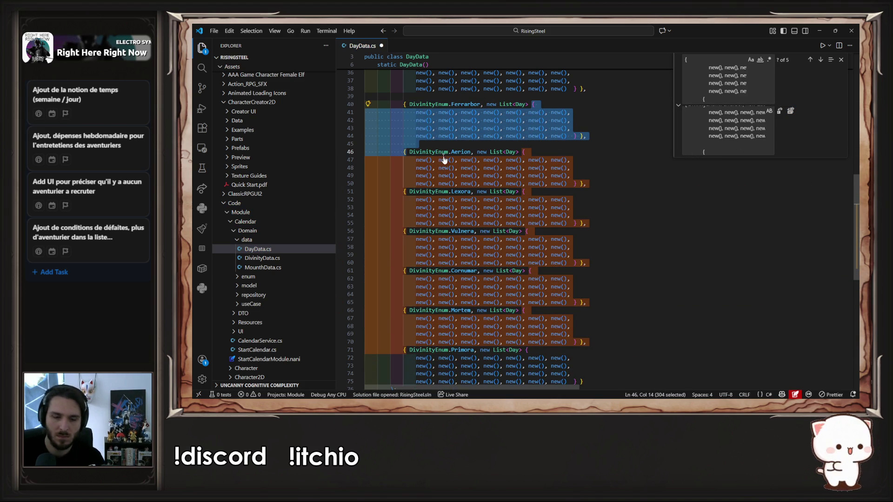
key("ctrl+h")
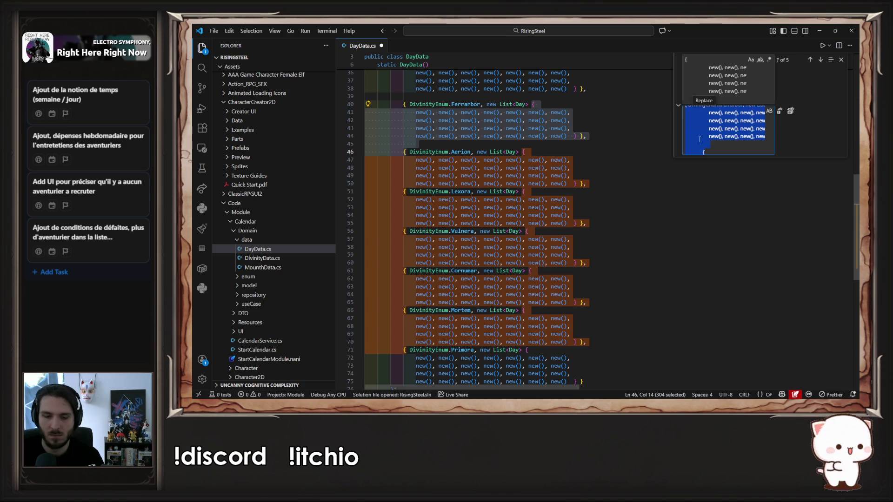
left_click(790, 111)
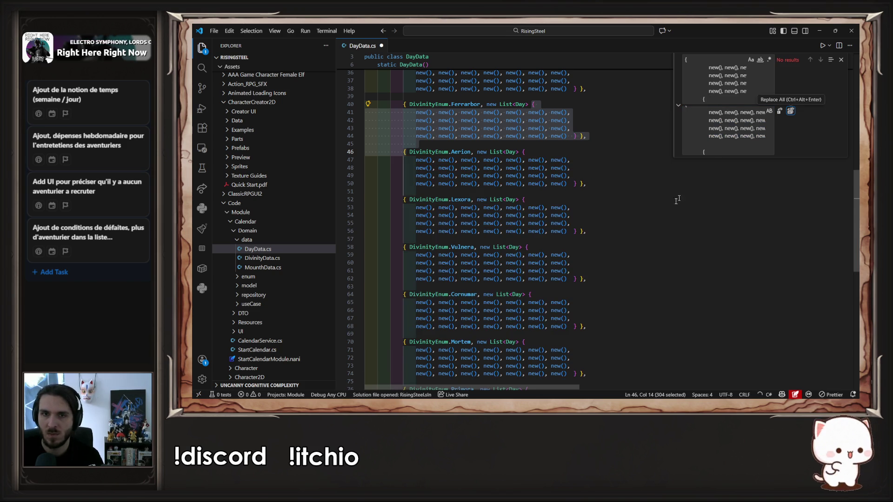
left_click(672, 207)
key("Escape")
scroll(671, 205, "down", 4)
scroll(671, 206, "up", 10)
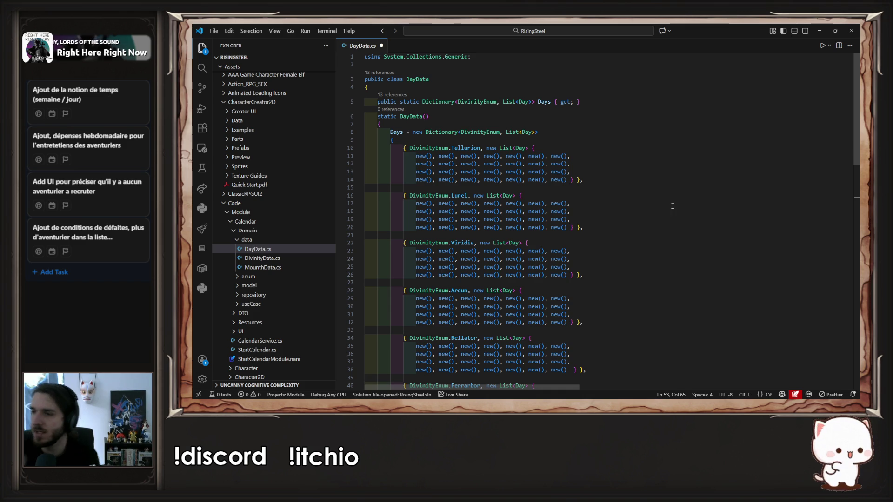
Inspect the Day class and its isToday constructor, then return to DayData.cs
left_click(521, 149, "ctrl")
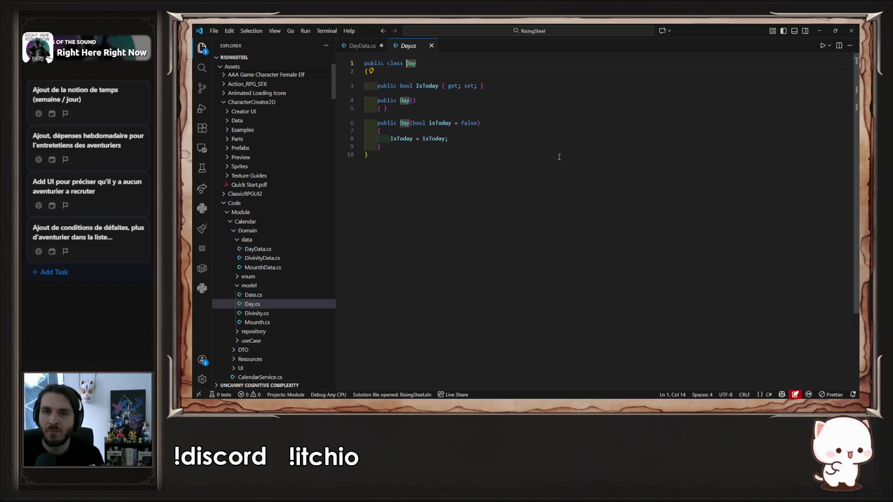
left_click(477, 123)
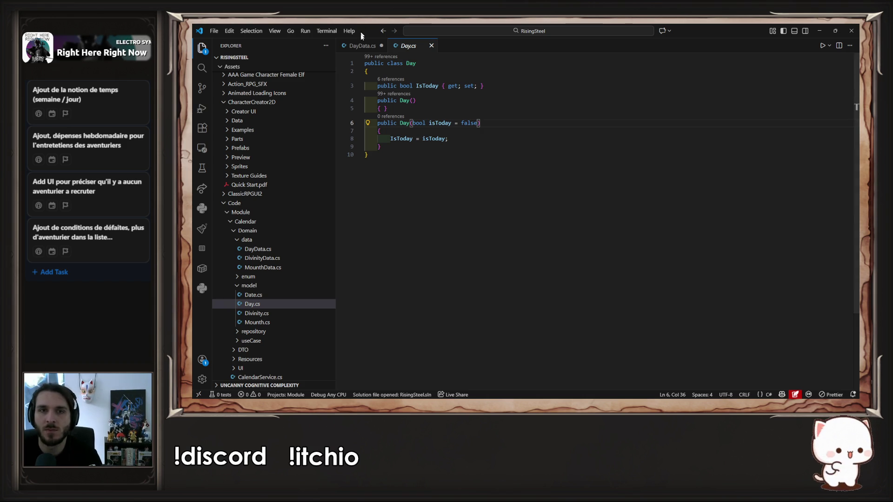
key("alt+Left")
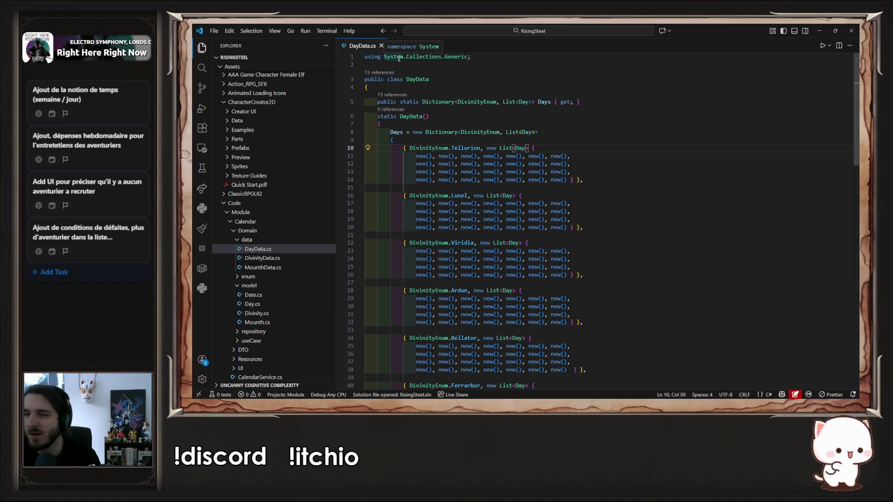
scroll(272, 274, "down", 2)
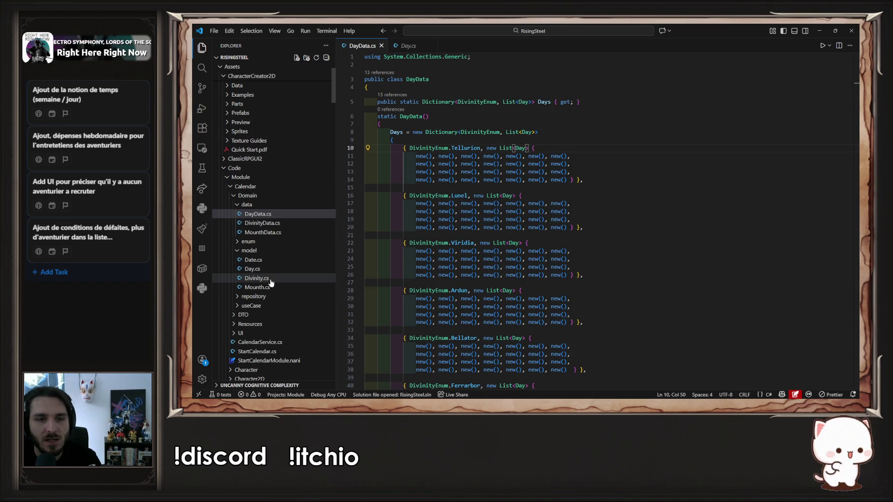
Duplicate Day.cs in the model folder and name the copy DailyEvent.cs
left_click(275, 272)
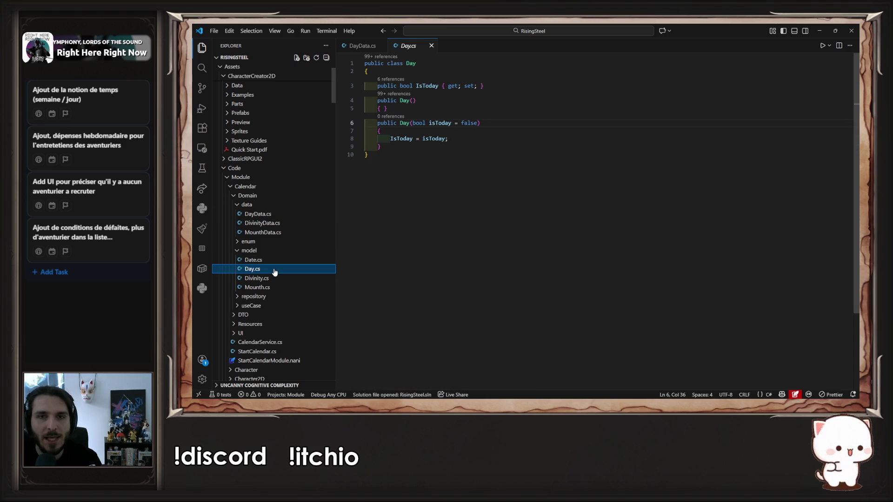
key("ctrl+c")
key("ctrl+v")
right_click(278, 269)
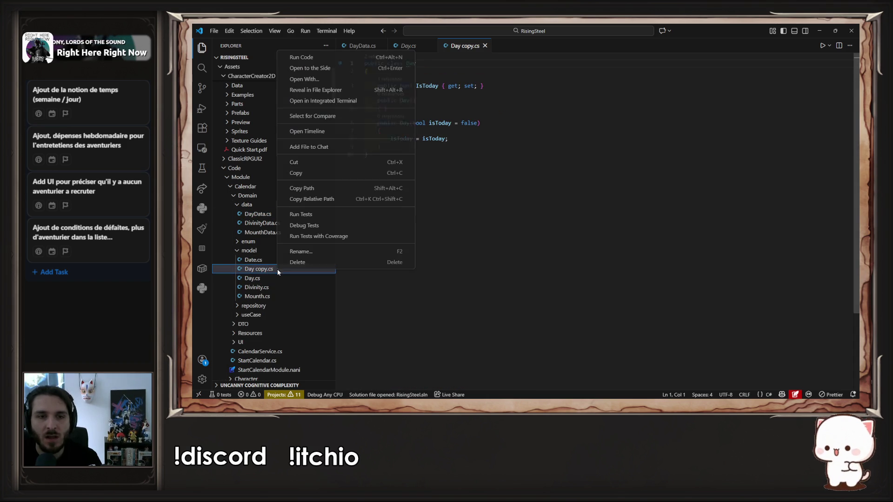
left_click(302, 252)
type("Da")
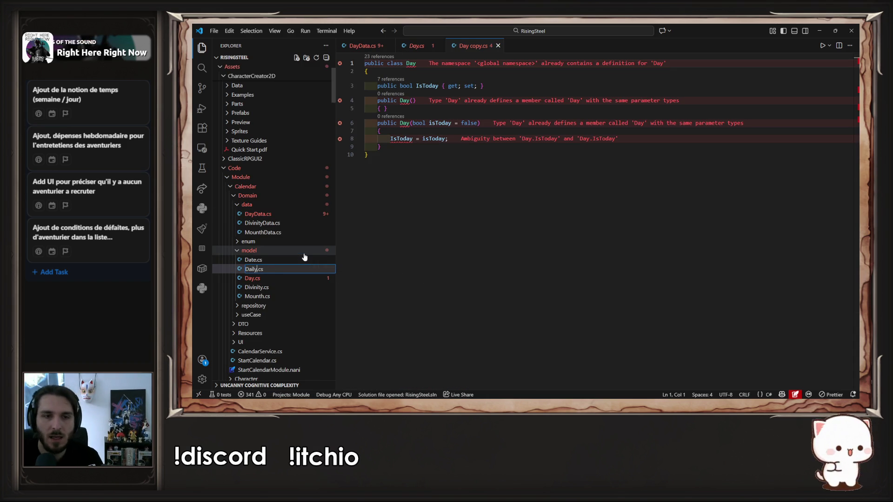
type("Event")
key("Return")
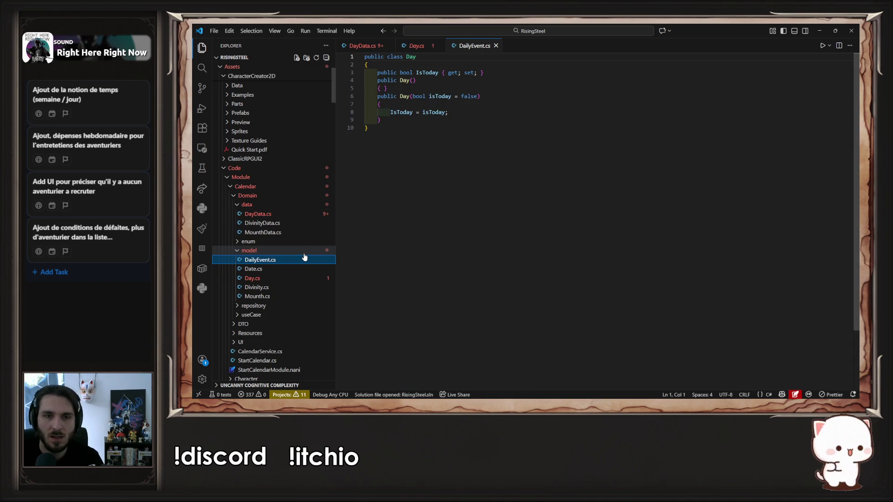
Rename the class on line 1 from Day to DailyEvent
right_click(274, 259)
left_click(462, 229)
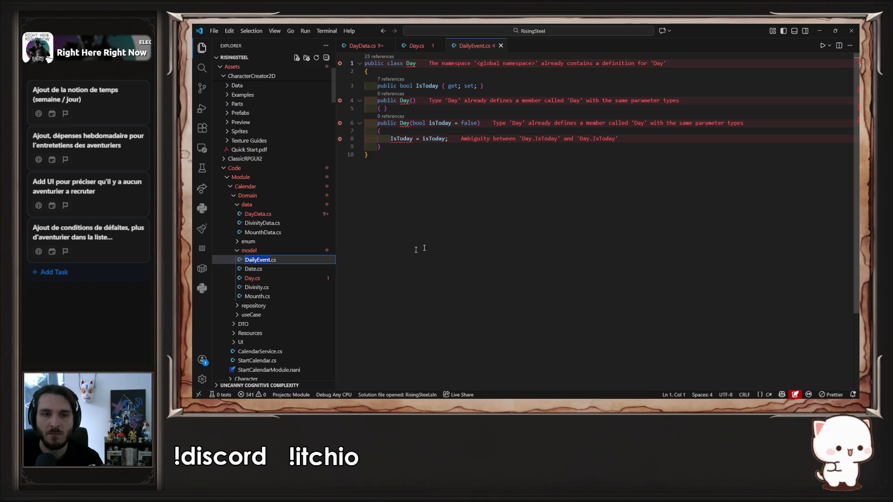
double_click(410, 63)
type("DailyEvent")
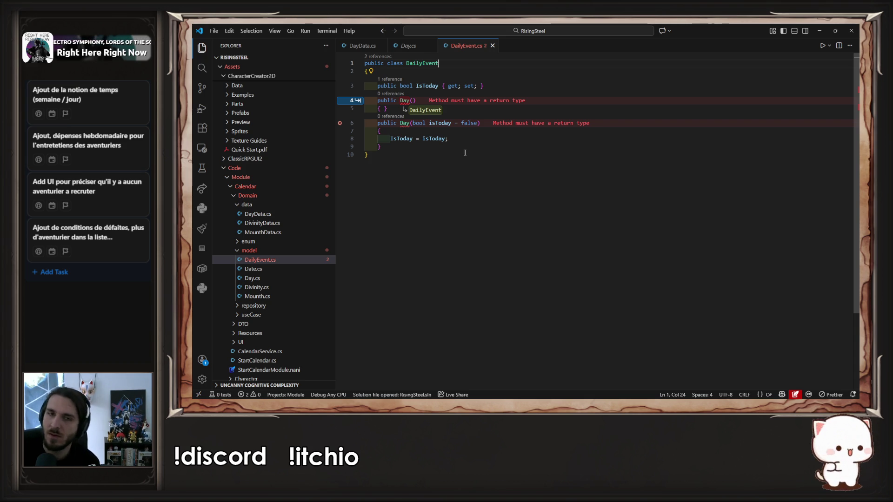
Accept the inline renames so both constructors become DailyEvent, and expand the enum folder
key("Tab")
key("Tab")
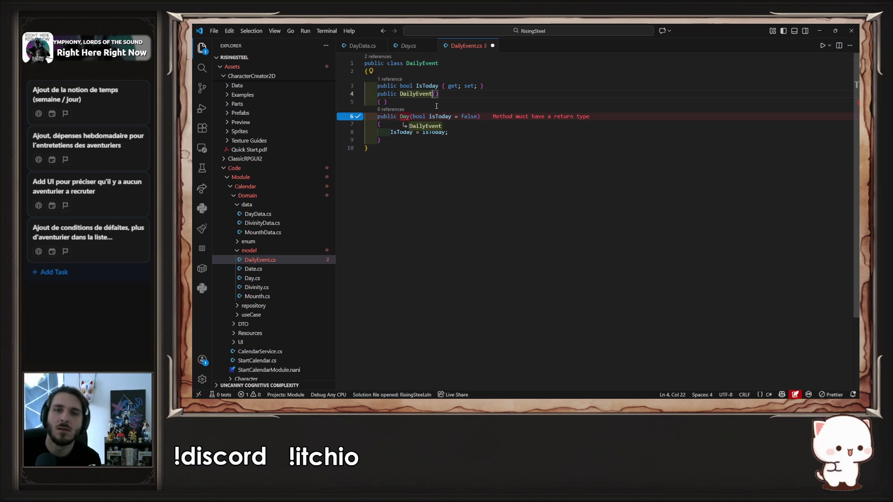
key("Tab")
key("Tab")
mouse_move(430, 123)
left_mouse_down()
mouse_move(496, 131)
mouse_move(502, 123)
left_mouse_up()
mouse_move(486, 86)
left_mouse_down()
mouse_move(442, 101)
mouse_move(216, 85)
left_mouse_up()
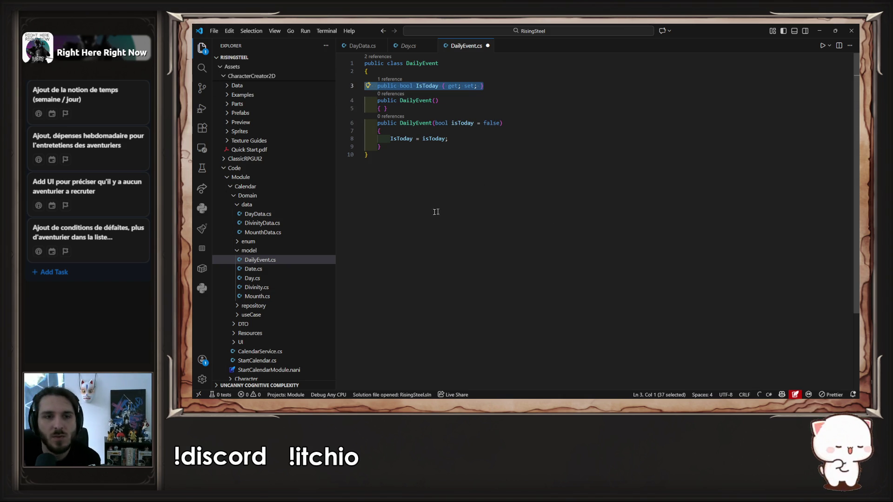
left_click(302, 241)
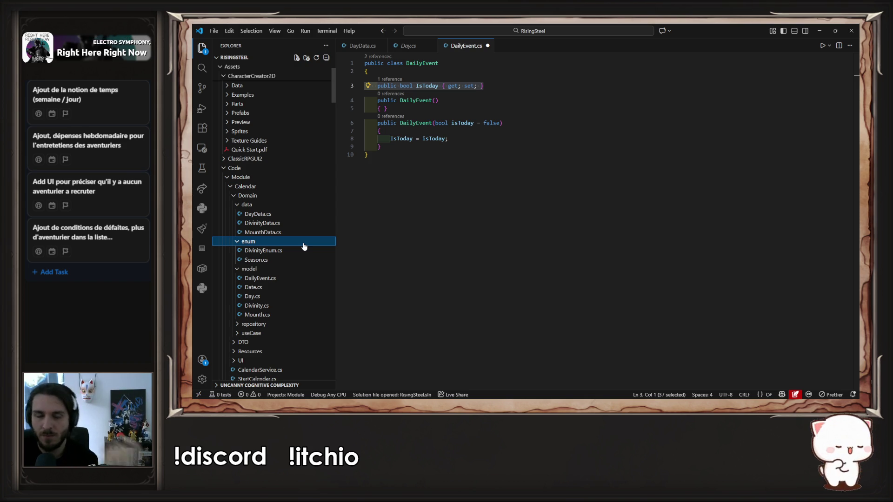
Create a new file DailyEventEnum.cs in the enum folder
right_click(303, 242)
left_click(349, 192)
type("Da")
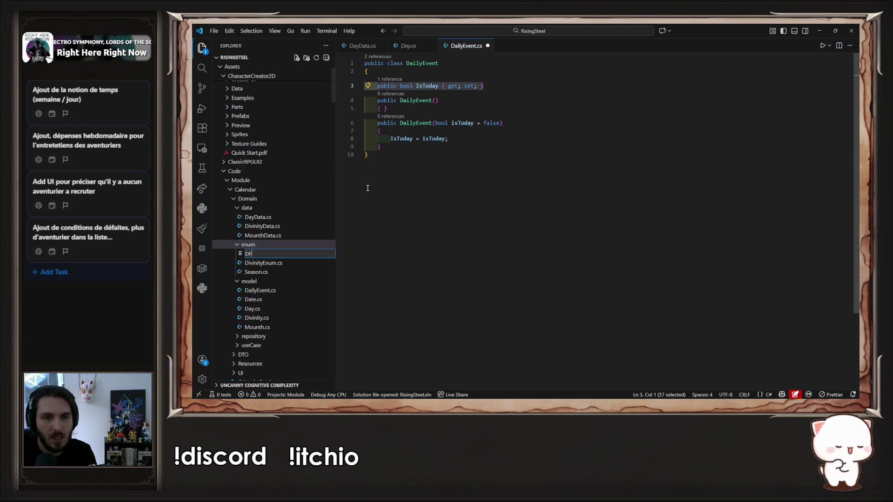
type("ilyE")
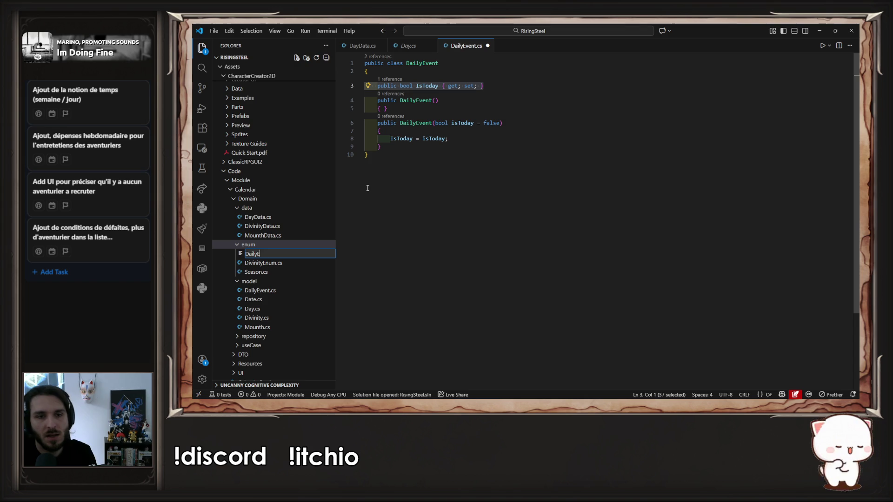
type("ventEnum.cs")
key("Return")
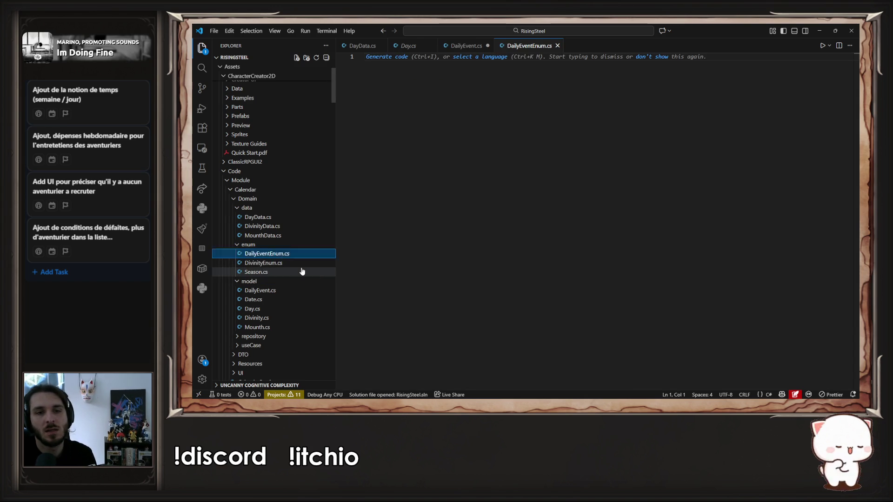
Fill DailyEventEnum.cs with the Season enum code and rename the enum to DailyEventEnum
left_click(301, 272)
left_click(478, 175)
key("ctrl+a")
key("ctrl+c")
left_click(476, 46)
key("ctrl+v")
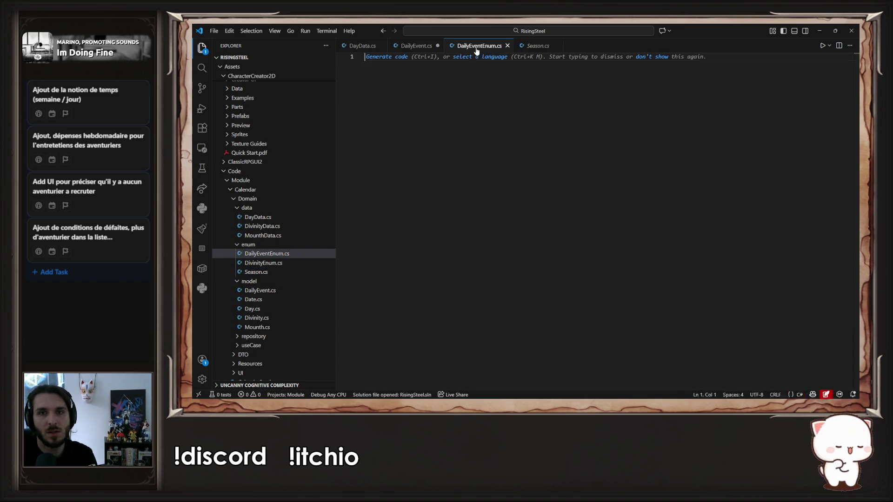
double_click(413, 63)
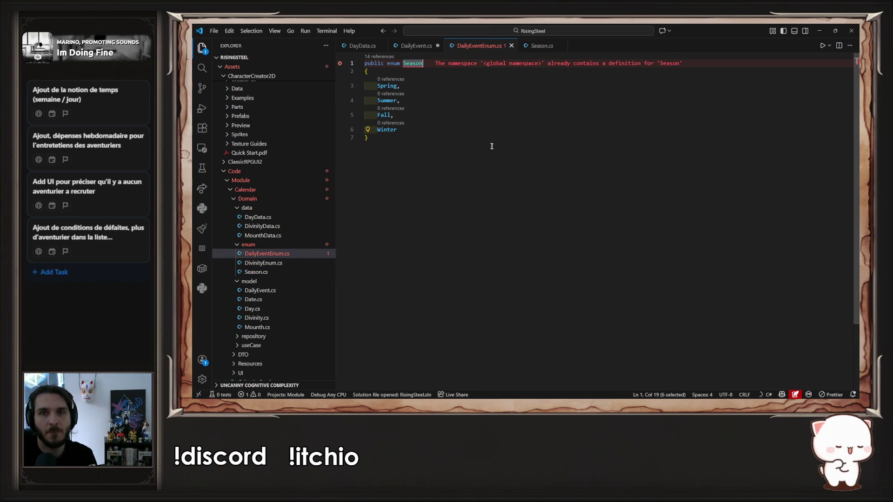
type("DailyEvent")
key("Tab")
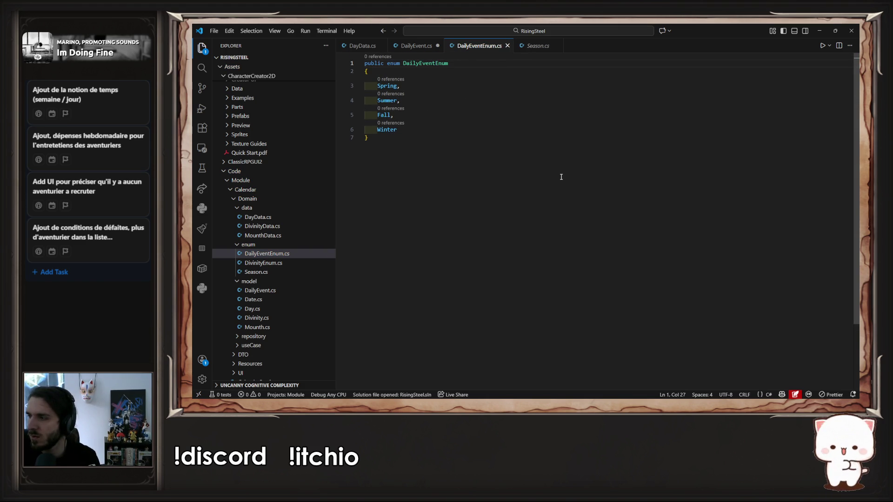
left_click(421, 47)
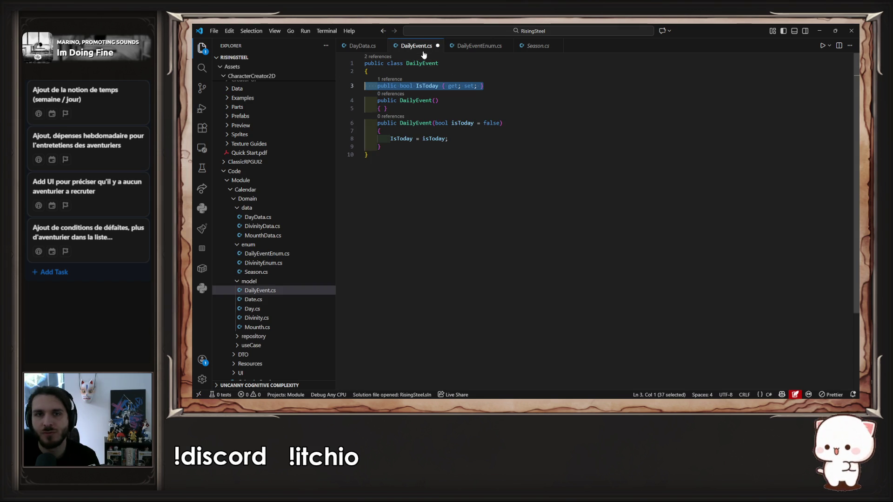
Return to DailyEventEnum.cs and select the Spring, Summer, Fall and Winter values
left_click(487, 46)
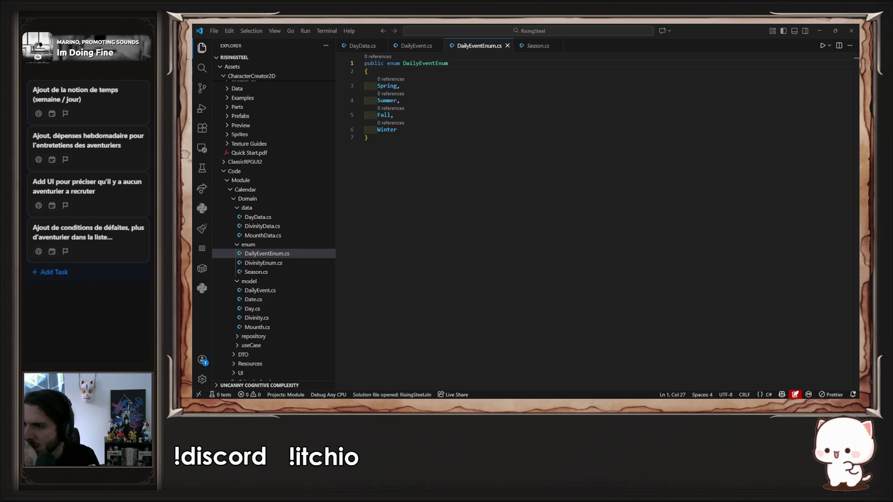
left_click(856, 61)
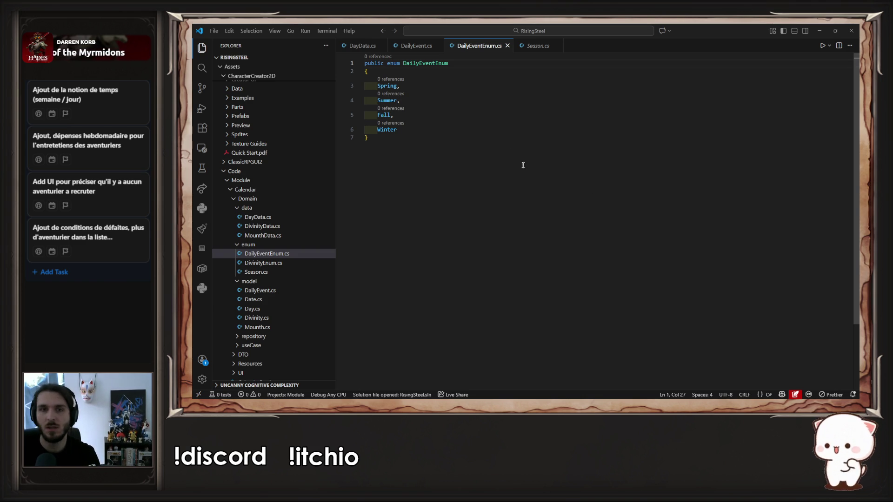
mouse_move(398, 130)
left_mouse_down()
mouse_move(370, 129)
mouse_move(375, 86)
left_mouse_up()
Replace the four season values with the single member Annuity
type("annuity")
key("Home")
key("Delete")
type("A")
key("Escape")
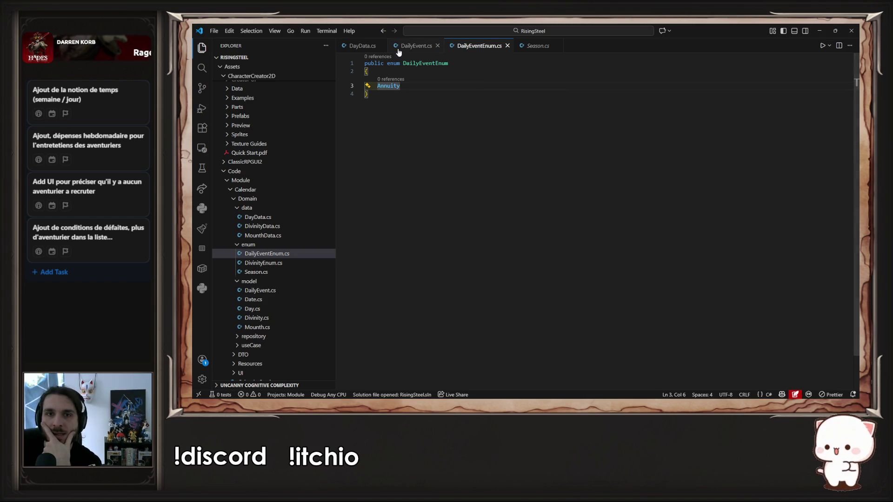
In DailyEvent.cs, change the bool IsToday property to a DailyEventEnum named EventType
left_click(417, 46)
left_click(416, 86)
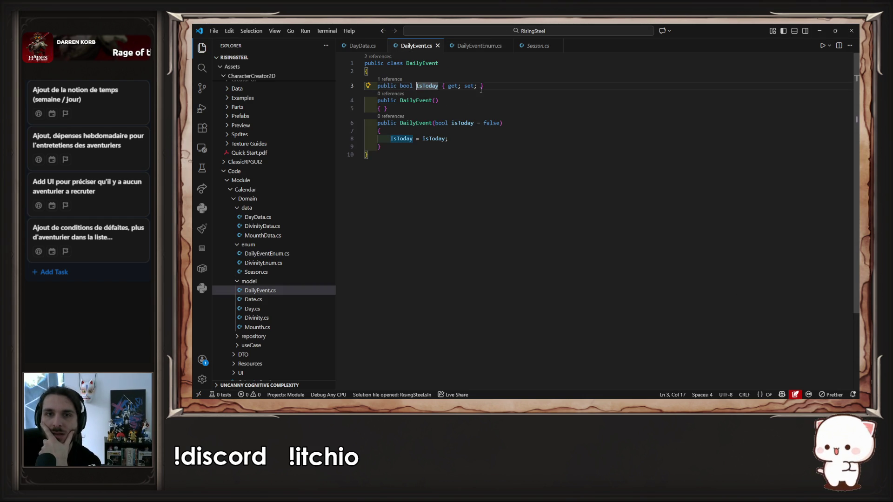
double_click(406, 86)
type("DailyEvent")
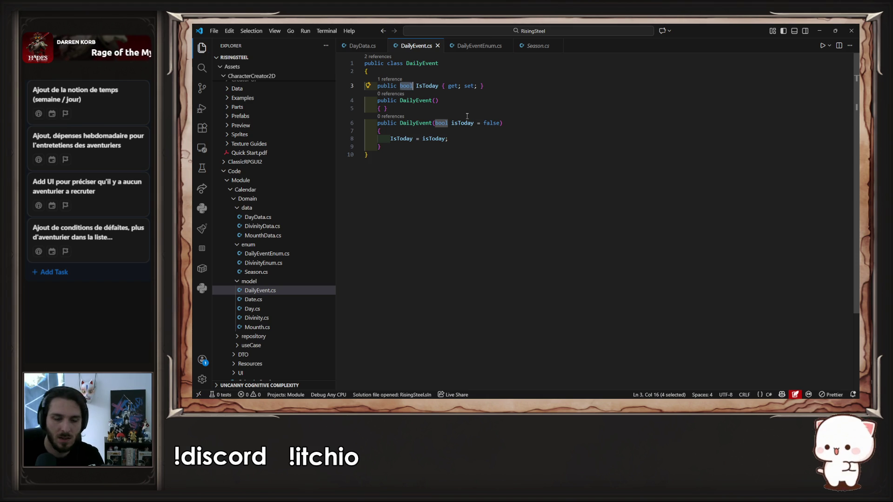
key("Tab")
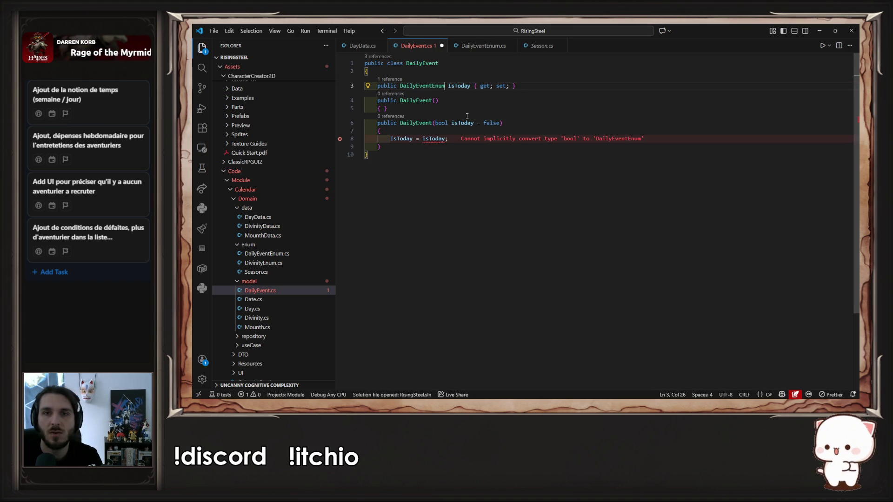
key("Right")
key("shift+ctrl+Right")
key("shift+ctrl+Right")
key("shift+ctrl+Right")
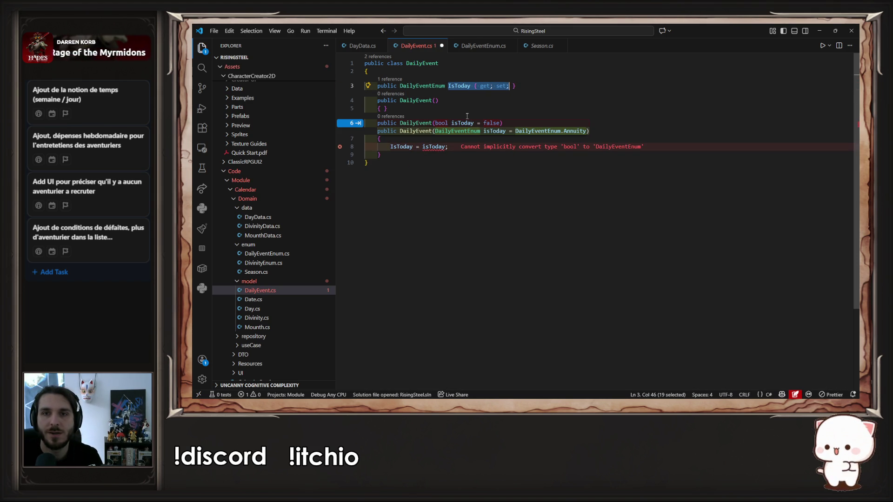
key("shift+End")
key("BackSpace")
key("Tab")
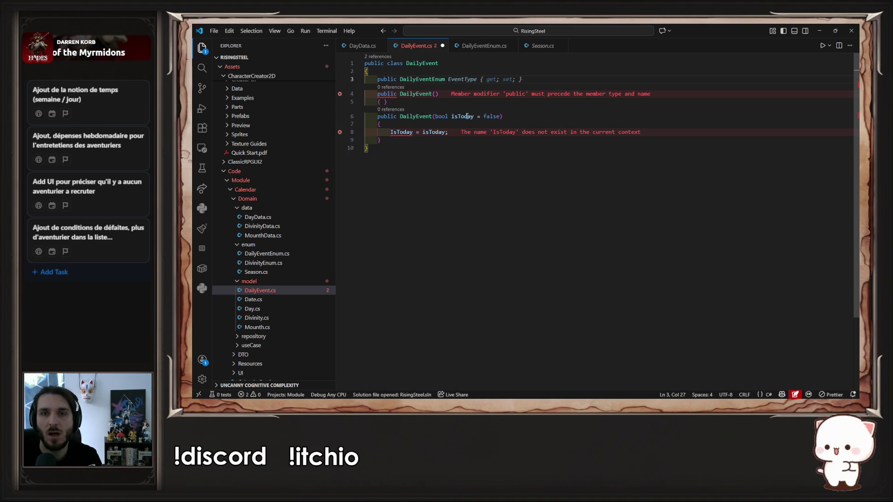
Make the constructor take a DailyEventEnum EventType parameter assigned to this.EventType
key("ctrl+s")
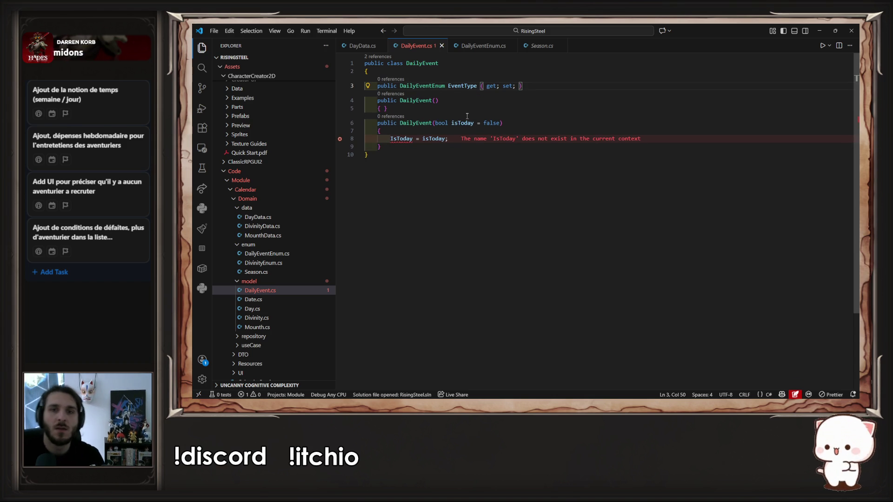
left_click(417, 86)
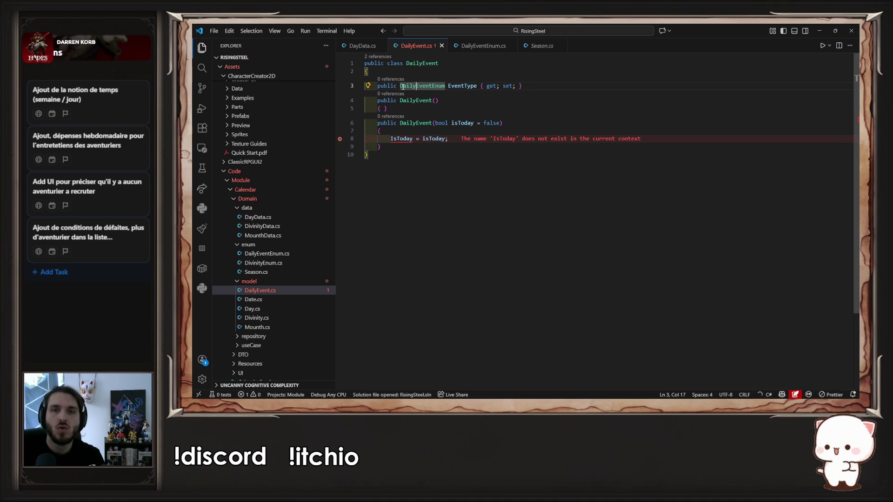
mouse_move(400, 86)
left_mouse_down()
mouse_move(525, 88)
mouse_move(475, 89)
left_mouse_up()
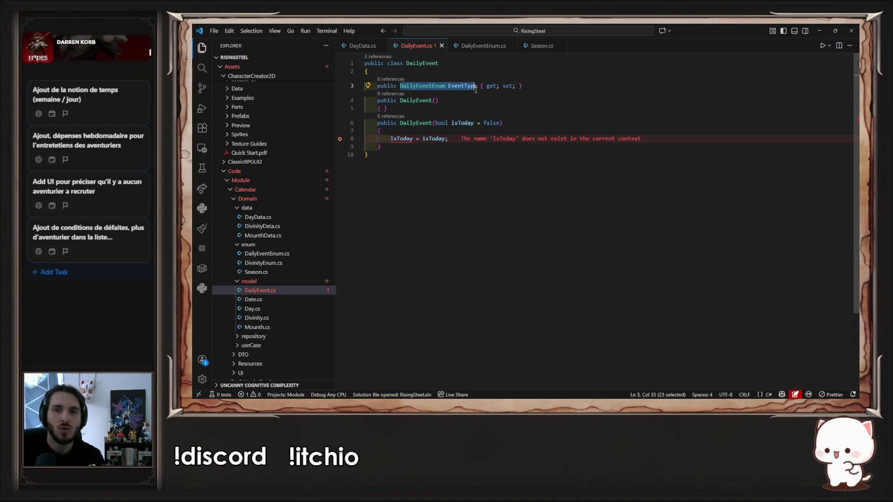
left_click(500, 123)
left_click_drag(499, 123, 435, 123)
key("ctrl+v")
key("Escape")
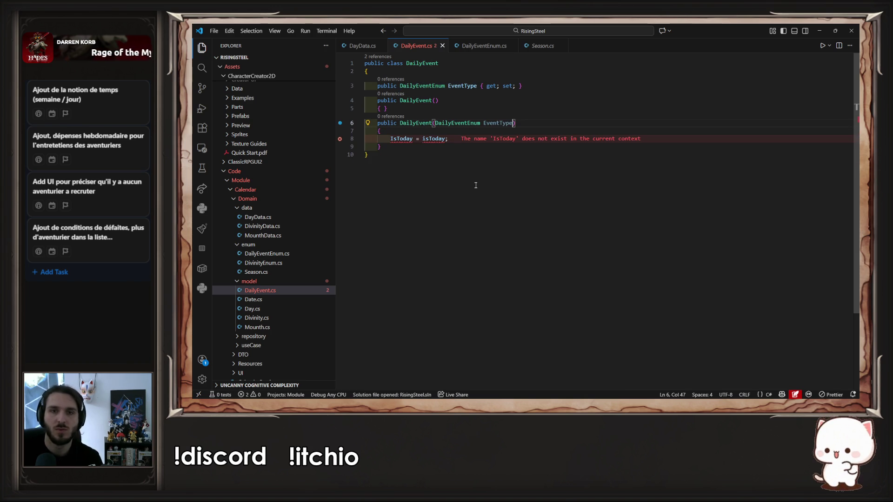
key("Down")
key("Down")
key("shift+Home")
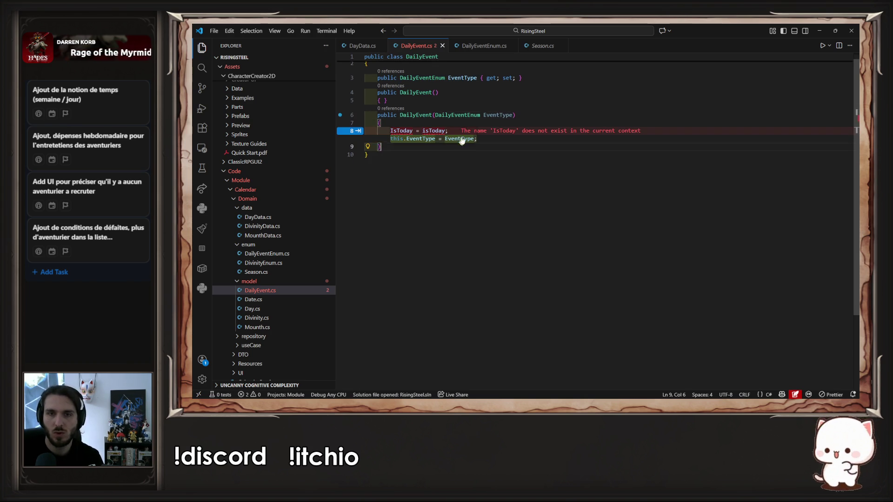
key("BackSpace")
key("Tab")
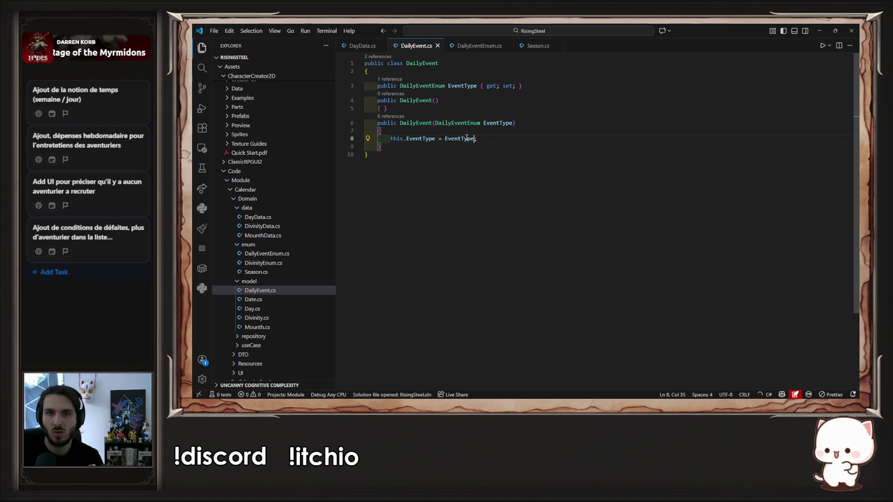
Rename the parameter to eventType, assign EventType = eventType, and save DailyEvent.cs
left_click(484, 123)
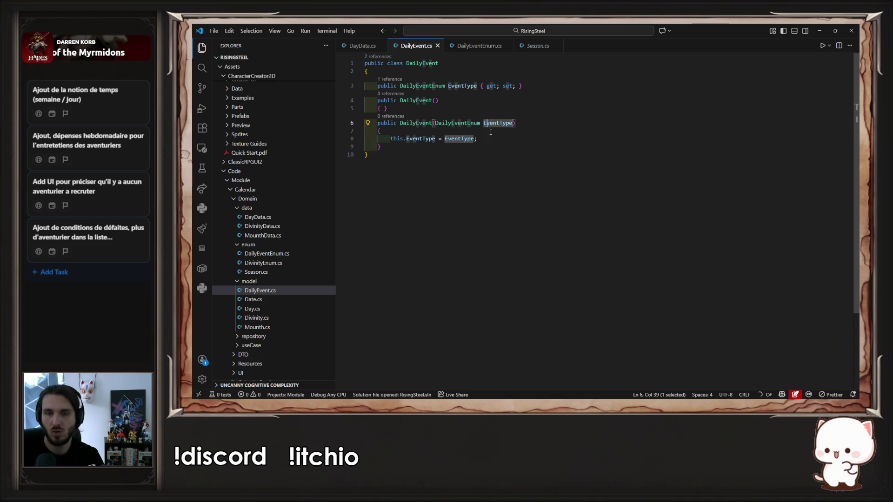
key("Delete")
type("e")
key("Escape")
key("Tab")
key("Tab")
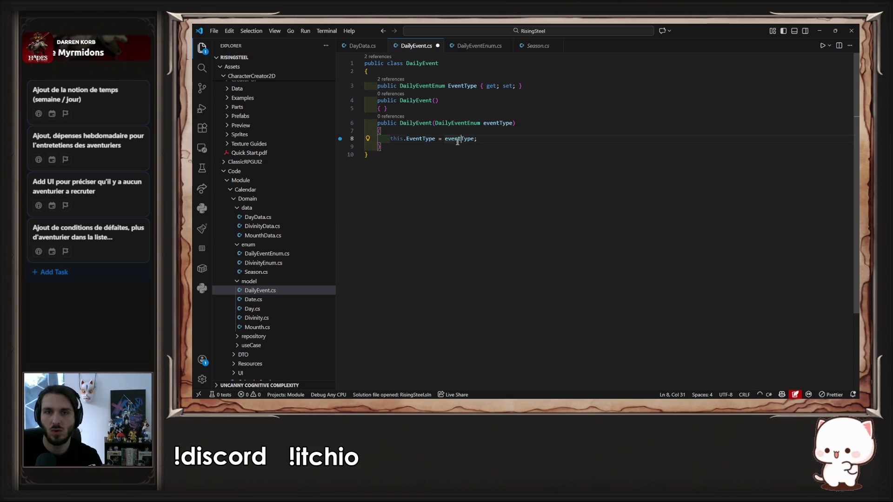
left_click(407, 139)
key("BackSpace")
key("BackSpace")
key("BackSpace")
key("ctrl+s")
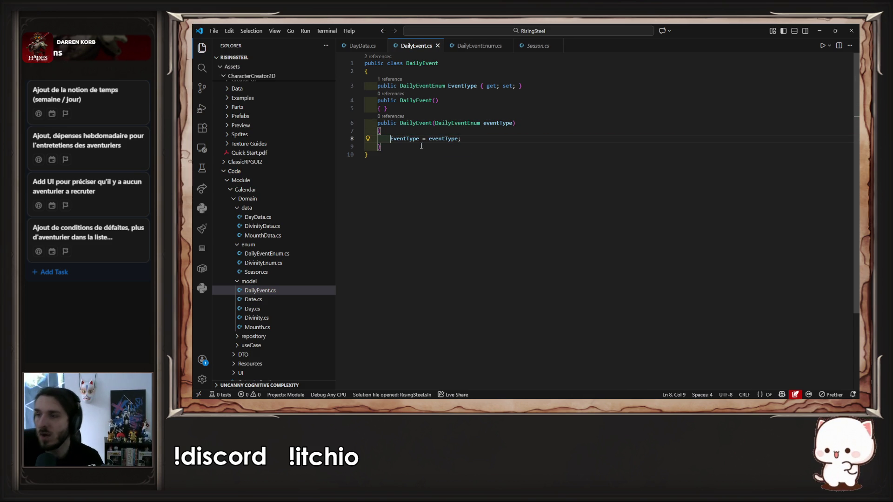
Close Season.cs and bring DayData.cs to the front
mouse_move(674, 31)
left_mouse_down()
mouse_move(695, 190)
mouse_move(586, 237)
mouse_move(625, 245)
left_mouse_up()
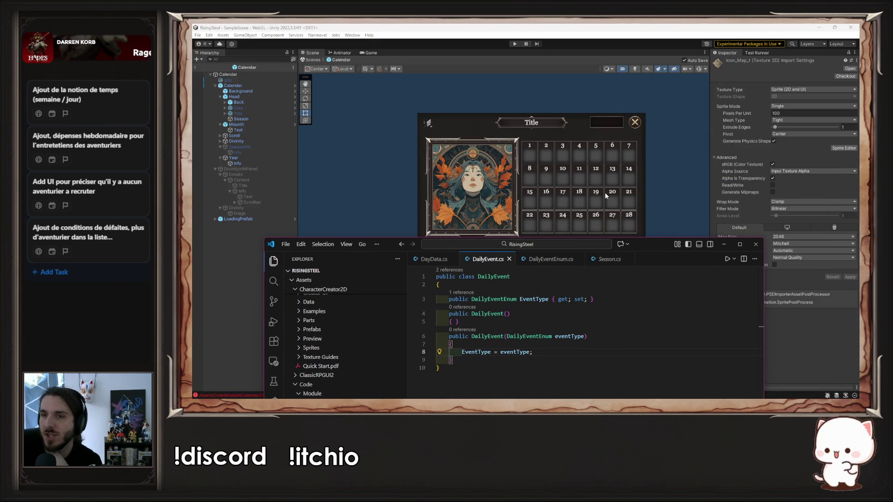
left_click_drag(664, 244, 636, 22)
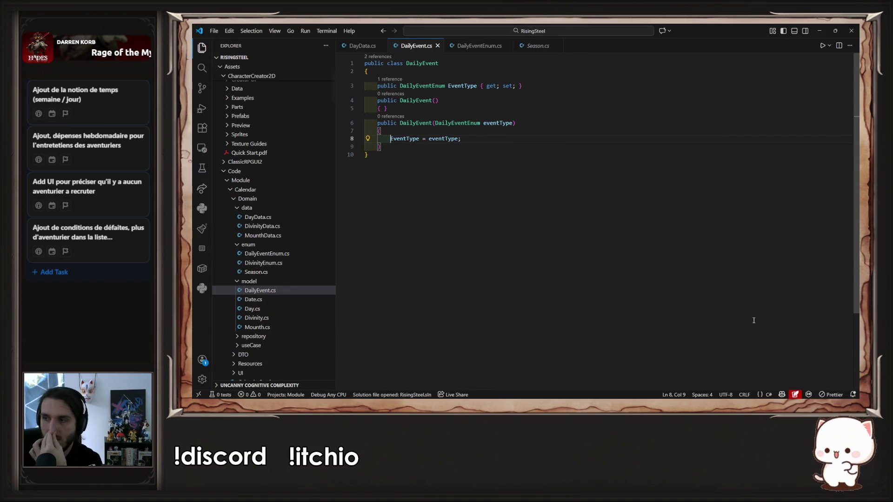
left_click(534, 46)
middle_click(524, 46)
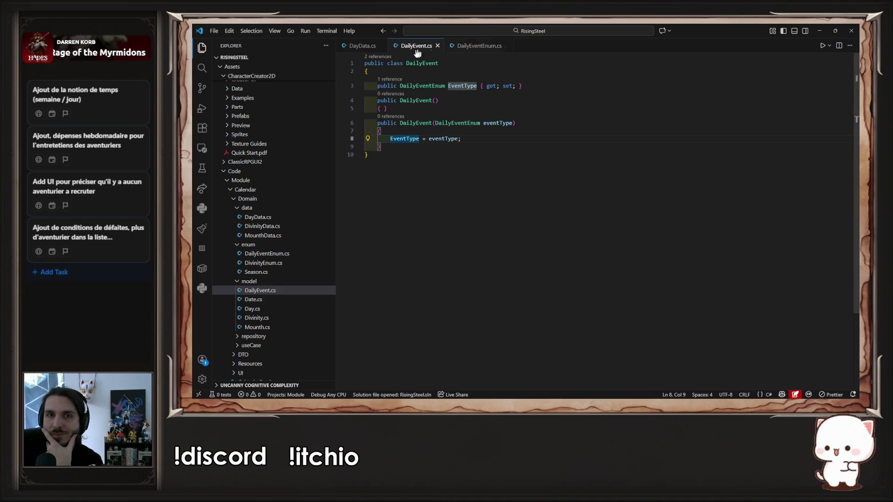
left_click(360, 47)
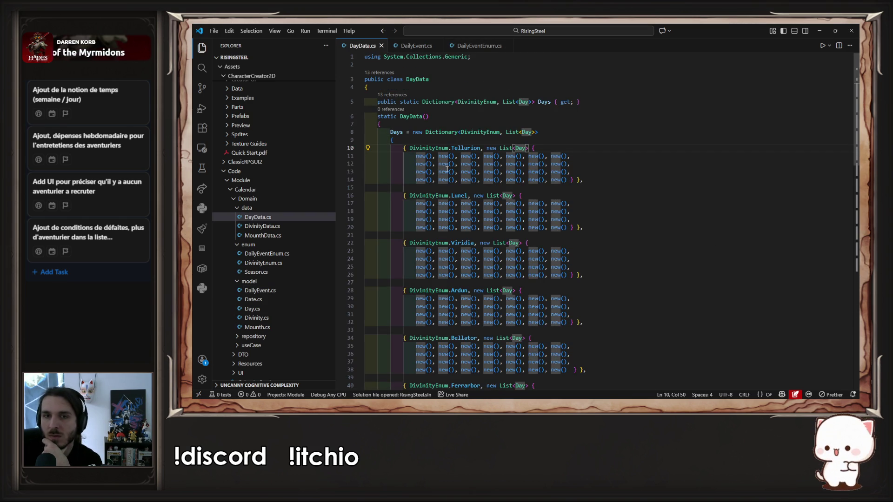
Add a List<DailyEvent> dailyEvents parameter defaulting to new List<DailyEvent>() to the Day constructor
left_click(563, 156)
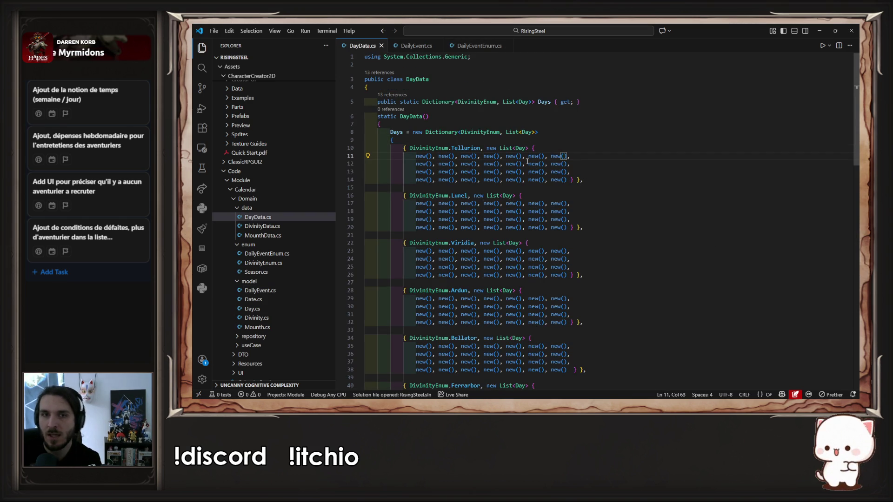
left_click(520, 149, "ctrl")
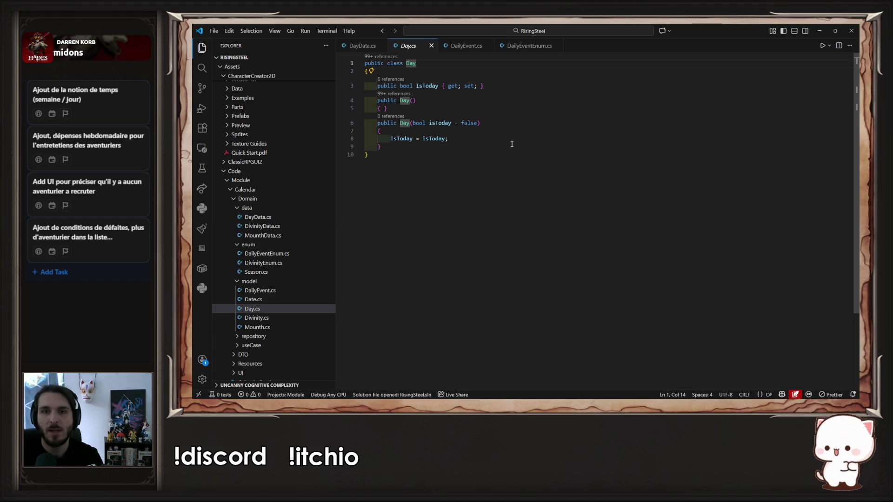
left_click(479, 120)
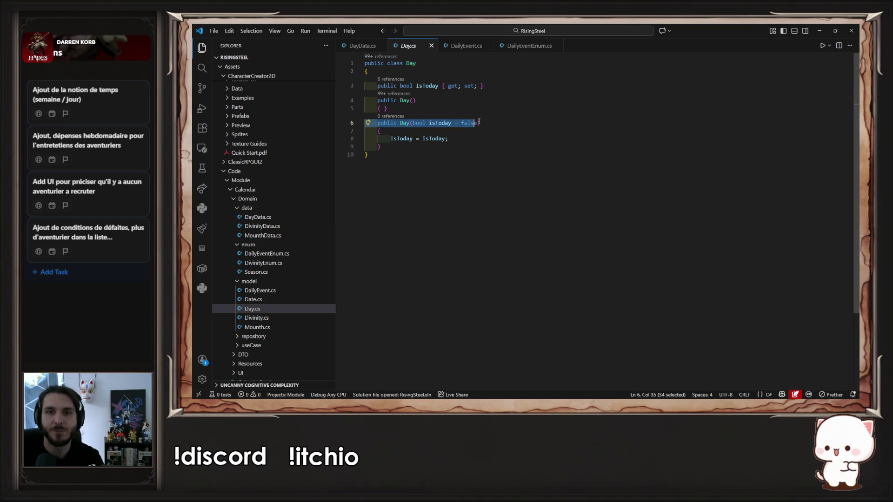
key("ctrl+Left")
key("ctrl+Left")
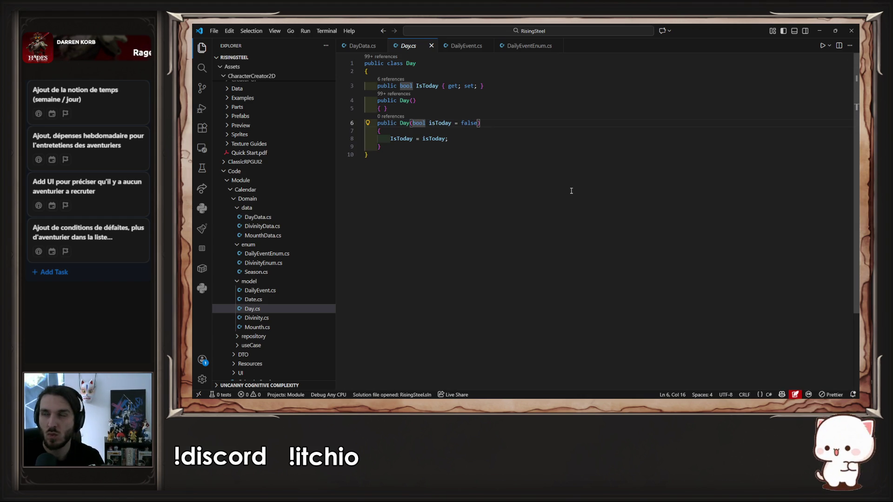
type("List")
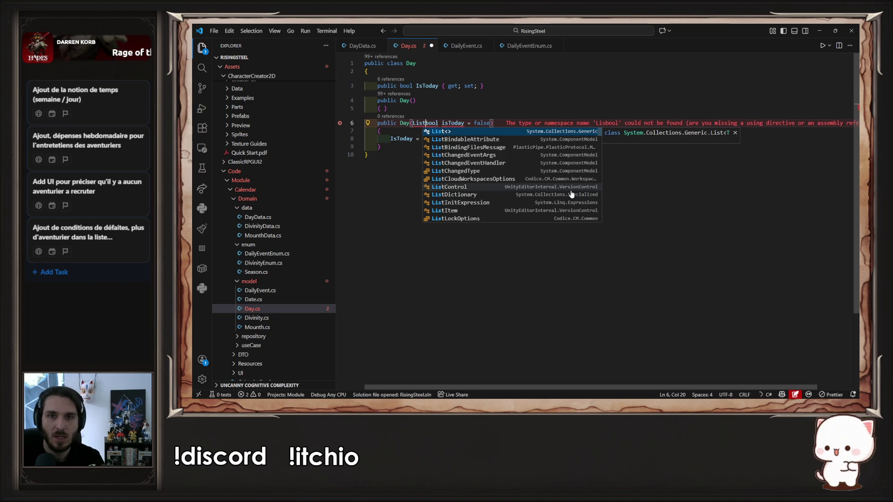
key("Tab")
type("<")
key("Tab")
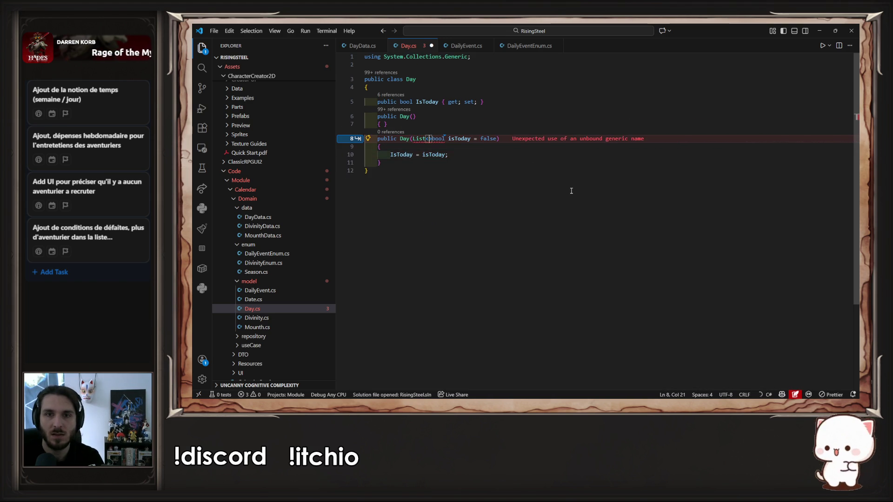
type("Da")
key("Tab")
type(">")
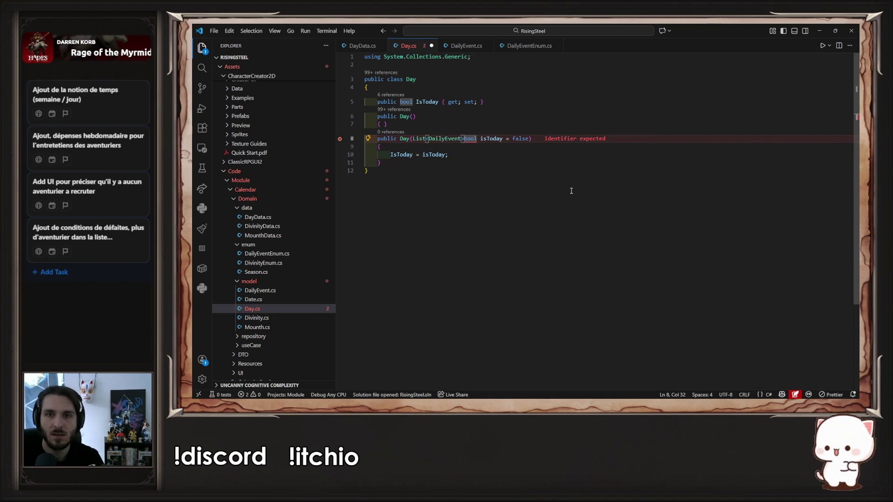
type(" d")
key("Tab")
type("= ne")
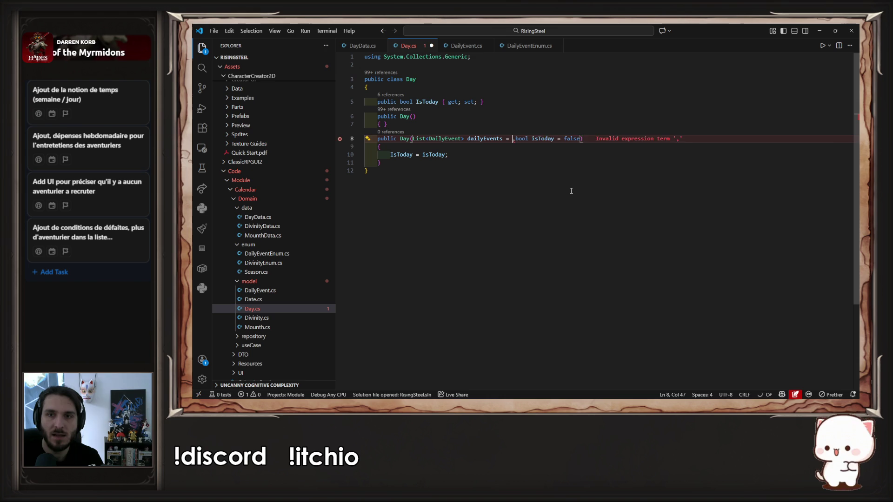
type("w")
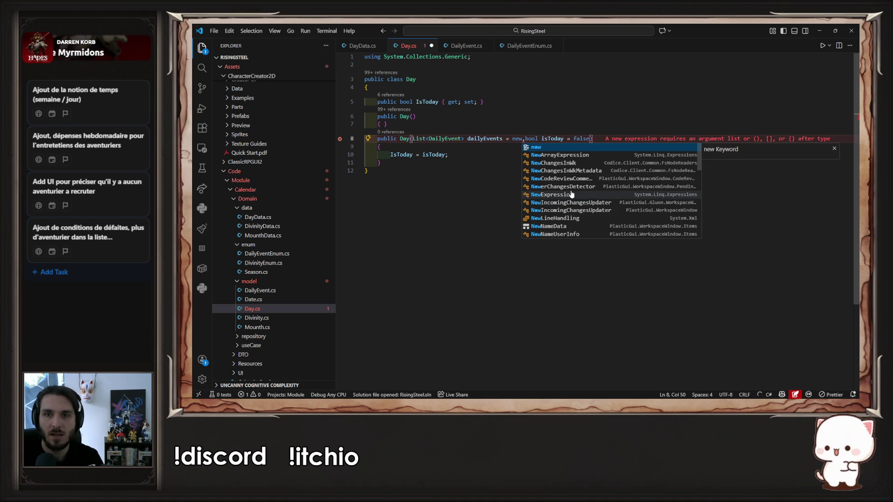
type(" List<DailyEvent>()")
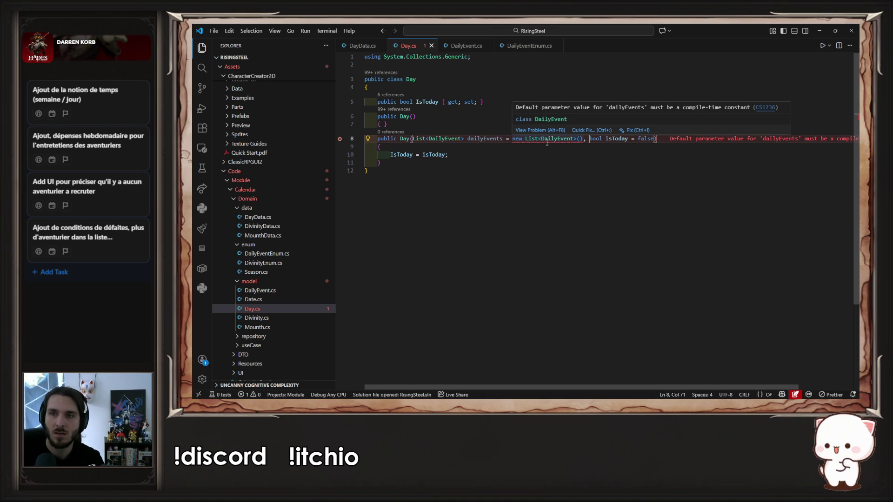
Change the dailyEvents parameter's default value to null to fix the default-value error
left_click(579, 131)
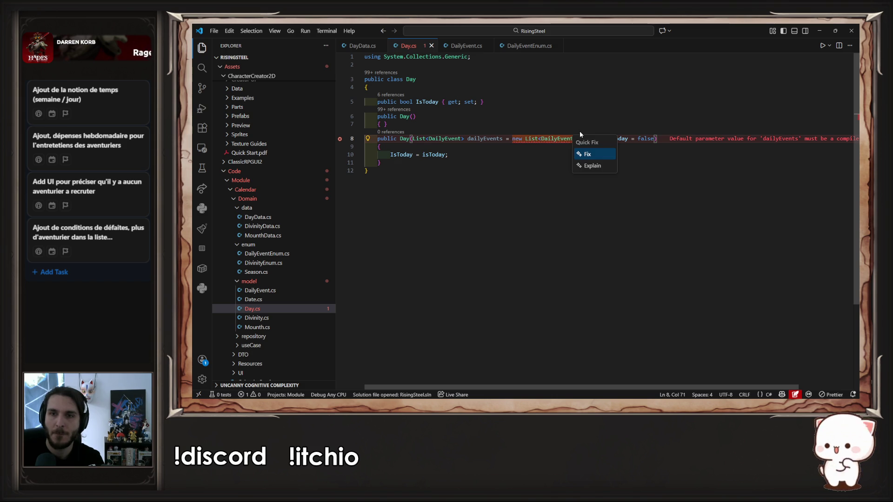
key("Escape")
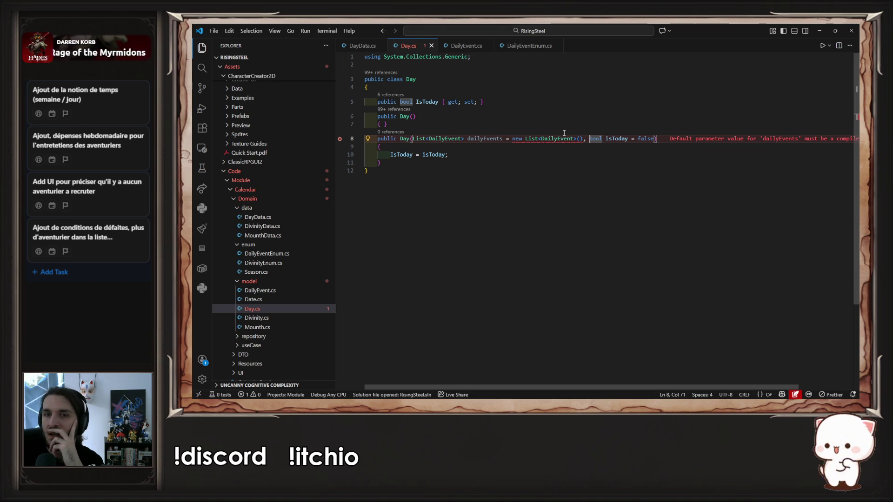
left_click_drag(581, 139, 514, 142)
left_click(582, 138)
type("null")
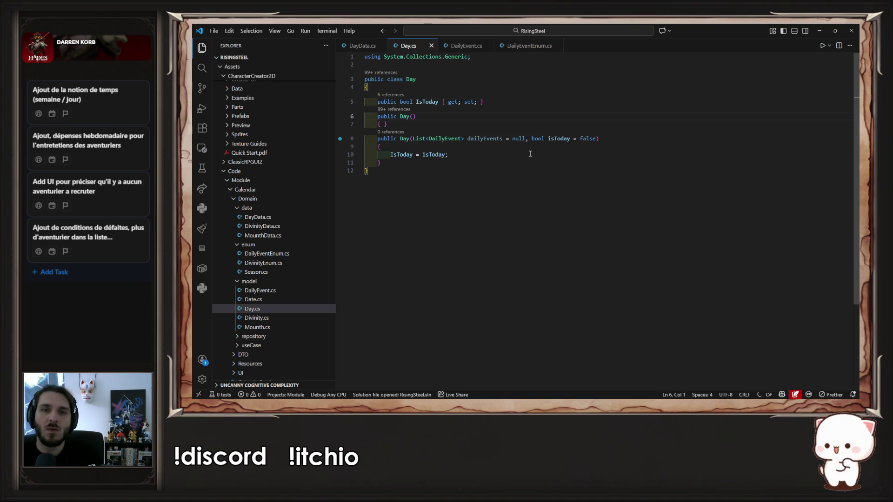
Accept Copilot's DailyEvents property and its dailyEvents ?? empty-list assignment in the constructor
key("Return")
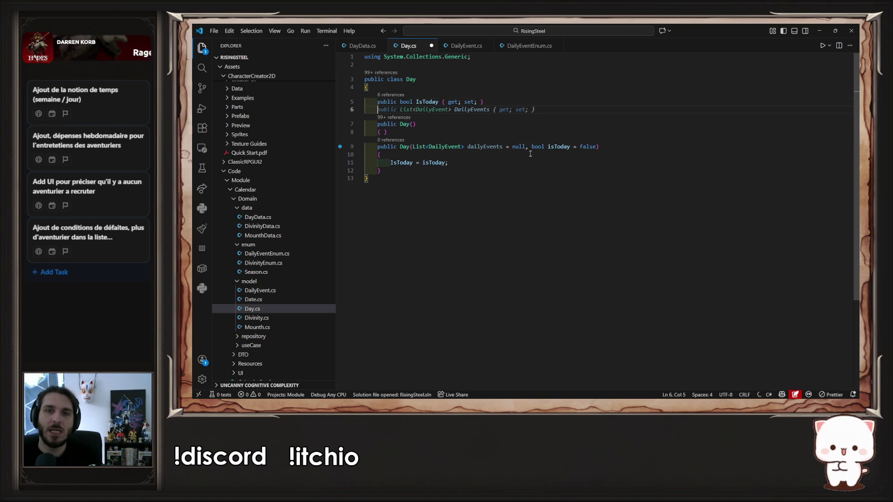
key("Tab")
key("ctrl+s")
key("Down")
key("Down")
key("Down")
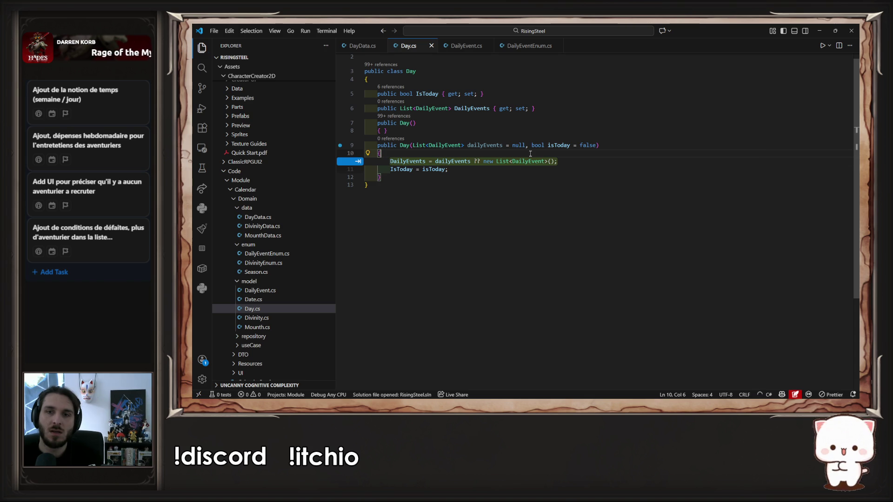
key("Tab")
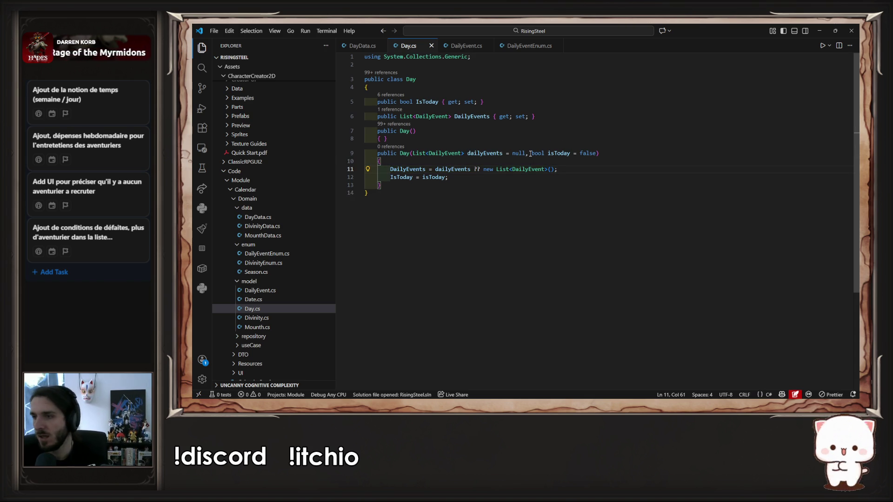
Move the DailyEvents property above IsToday
left_click(447, 169)
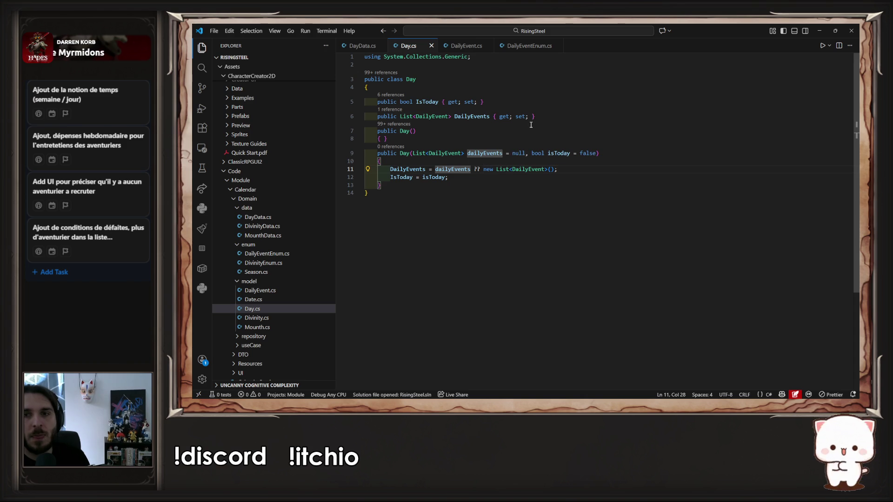
left_click(544, 117)
key("alt+Up")
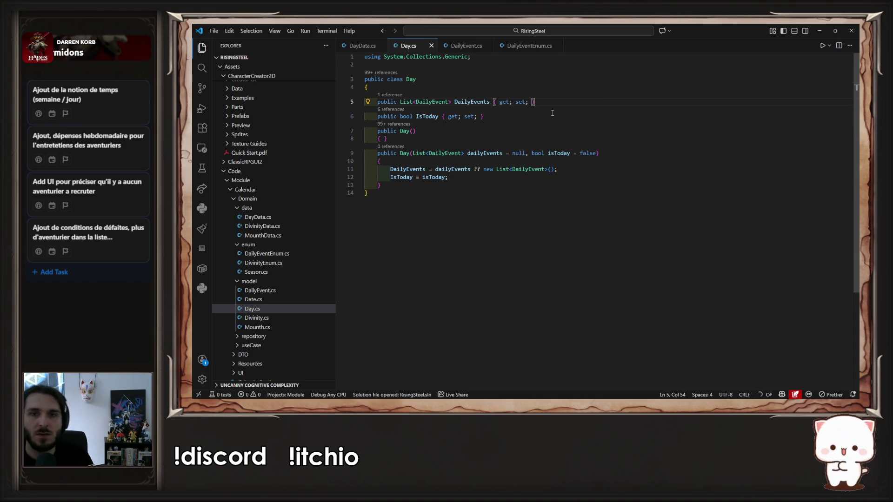
left_click(474, 45)
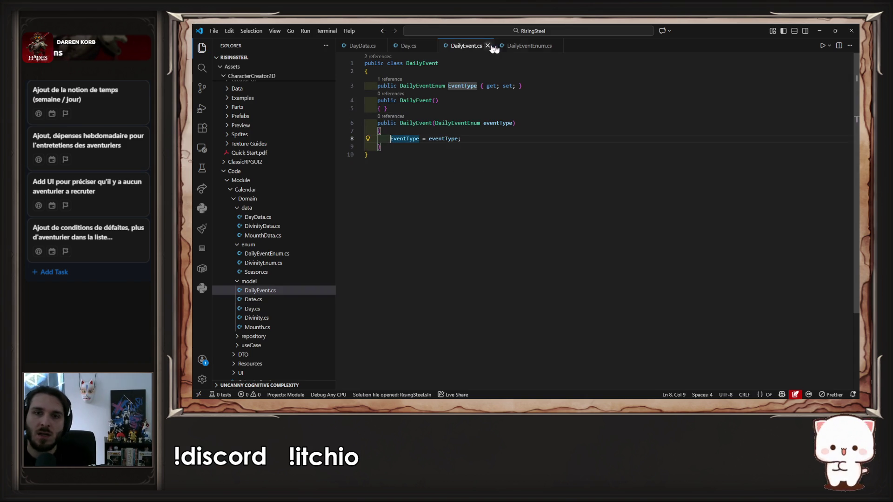
Give line 11's last new() a new List<DailyEvent> holding DailyEventEnum.Annuity, and save DayData.cs
left_click(513, 47)
left_click(360, 46)
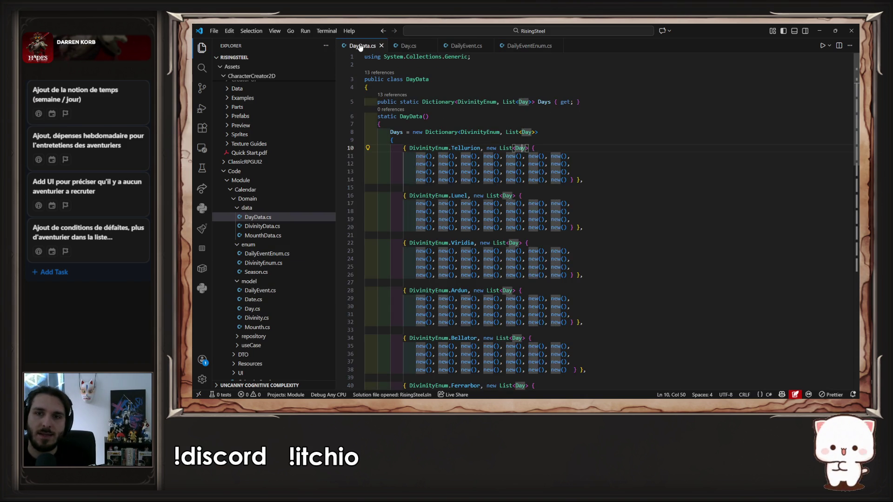
left_click(564, 156)
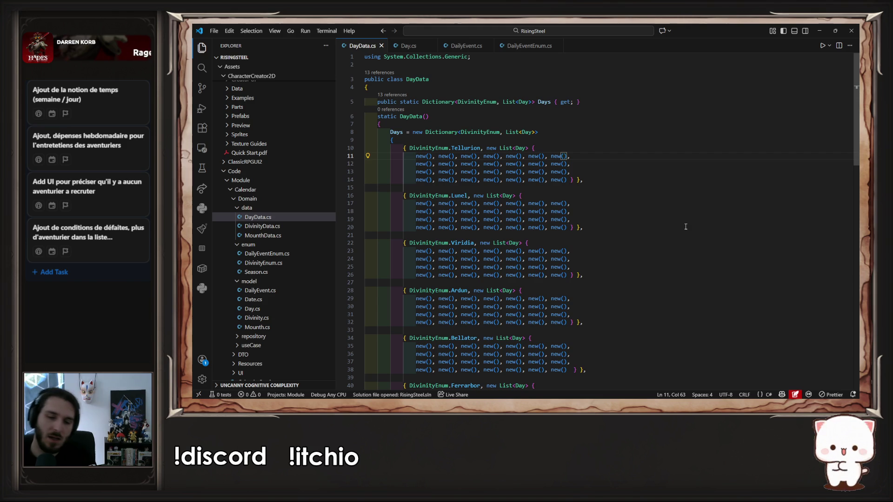
type("{")
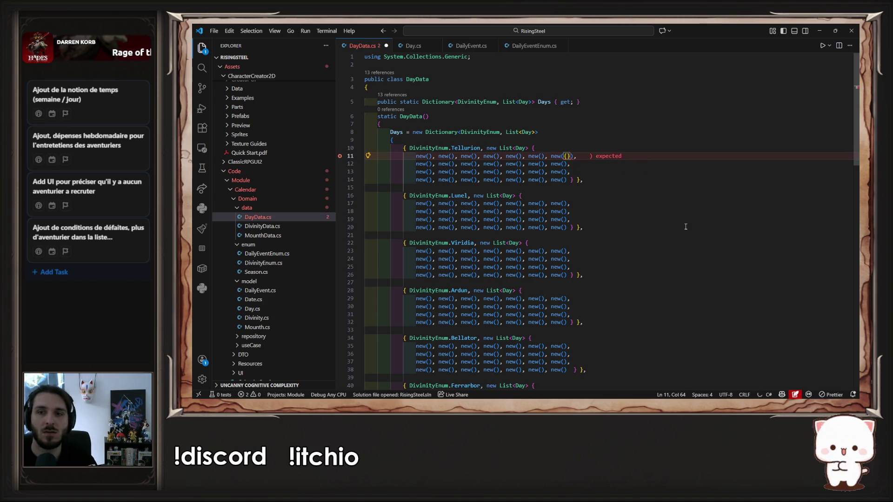
type("new List<DailyEvent>() { new DailyEvent(DailyEventEnum.Annuity) }")
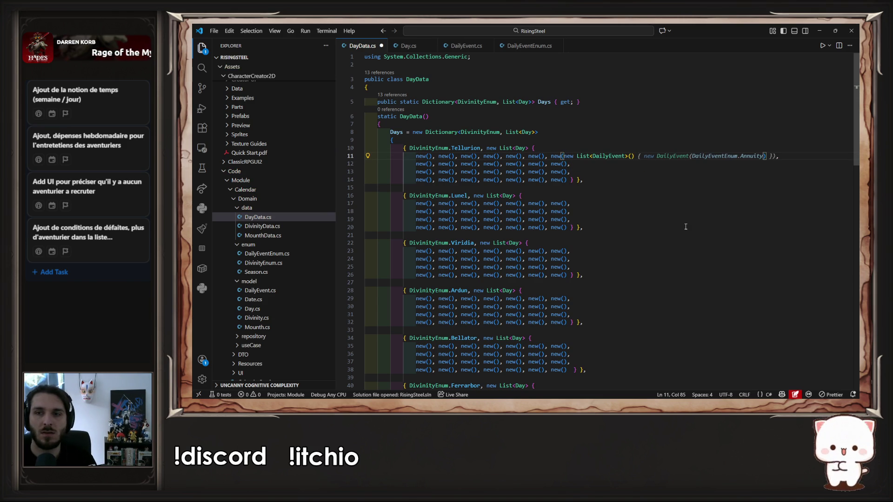
key("ctrl+s")
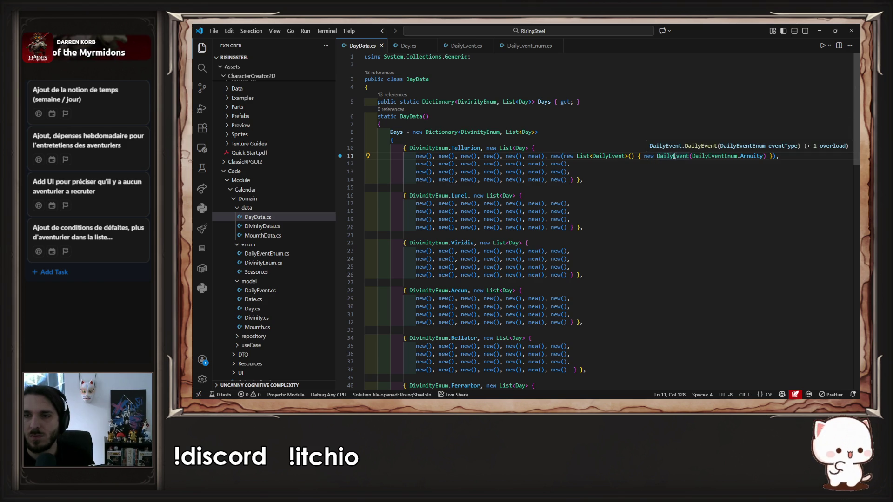
Apply the Quick Fix that simplifies the DailyEvent creation to a shorter new
left_click(658, 158)
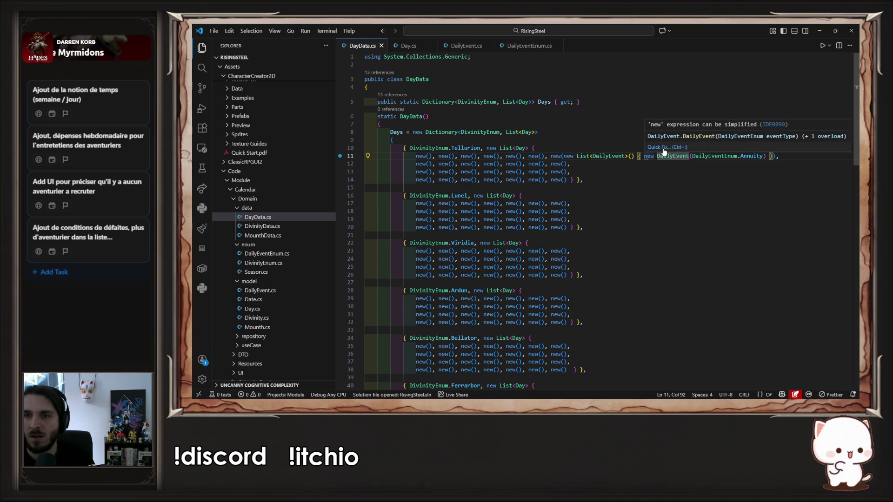
left_click(664, 148)
left_click(669, 171)
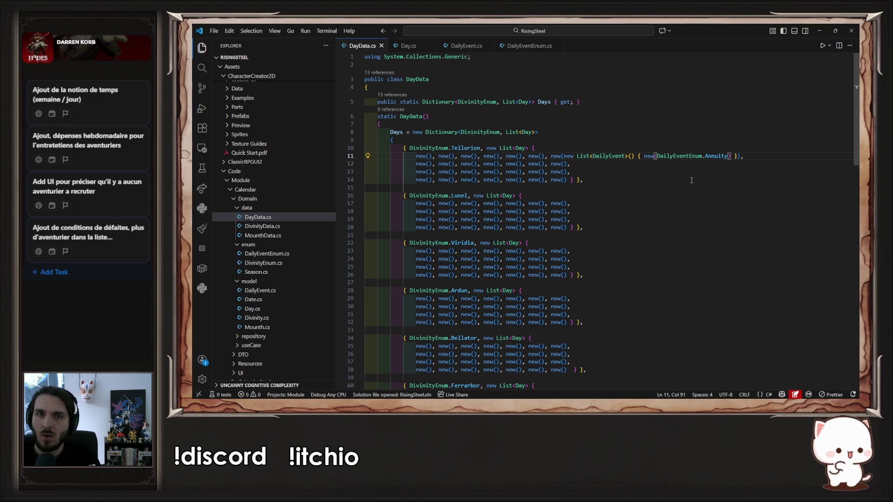
left_click(657, 112)
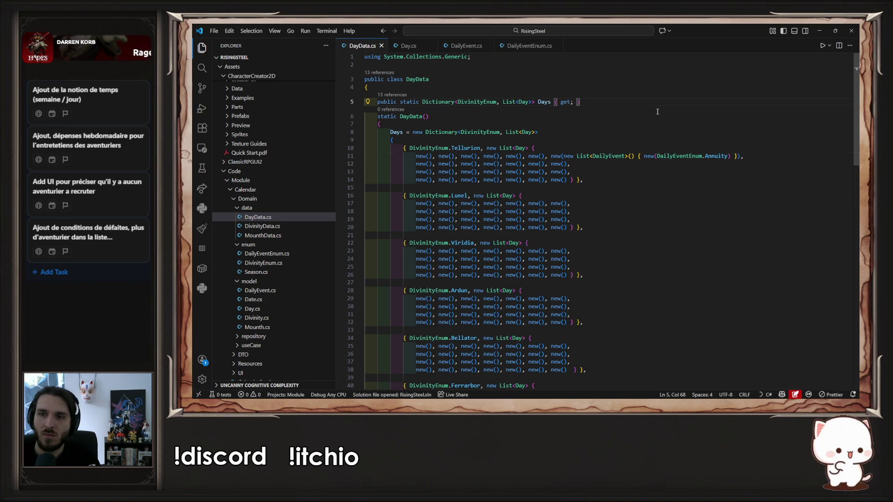
left_click(285, 217)
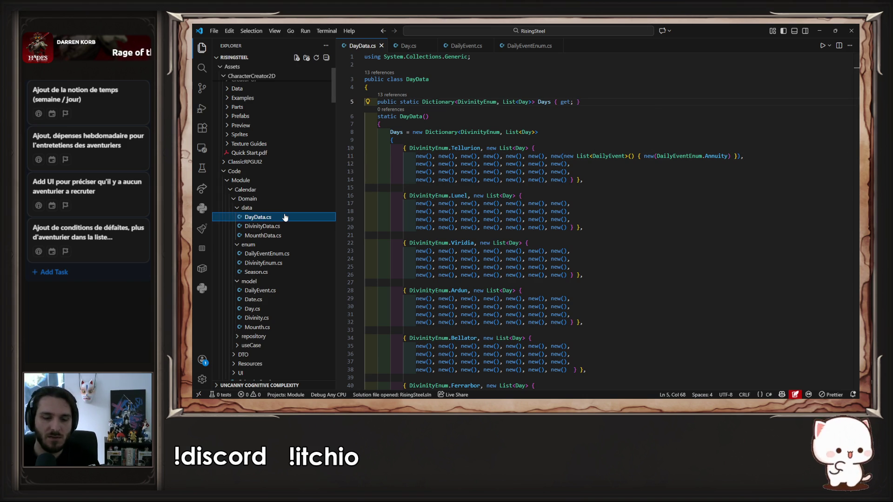
Duplicate DayData.cs and rename the copy's class to DailyEventData
key("ctrl+c")
key("ctrl+v")
double_click(414, 79)
type("Da")
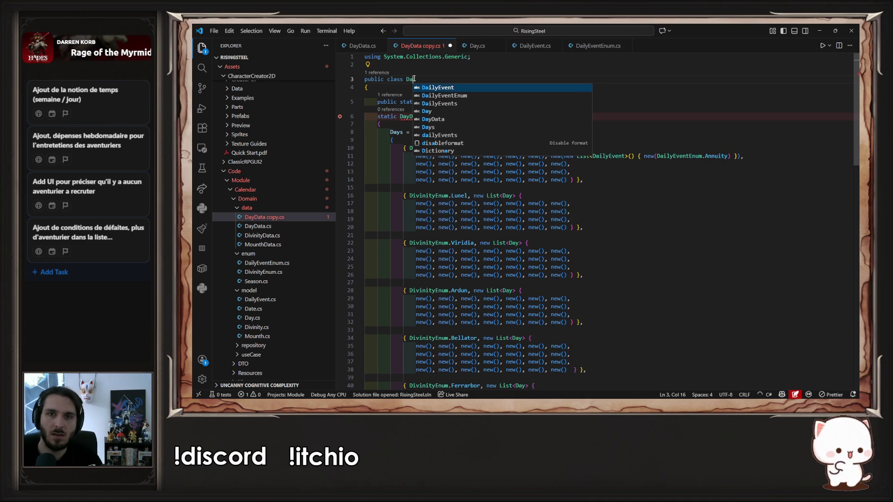
type("ilyEventData")
key("ctrl+s")
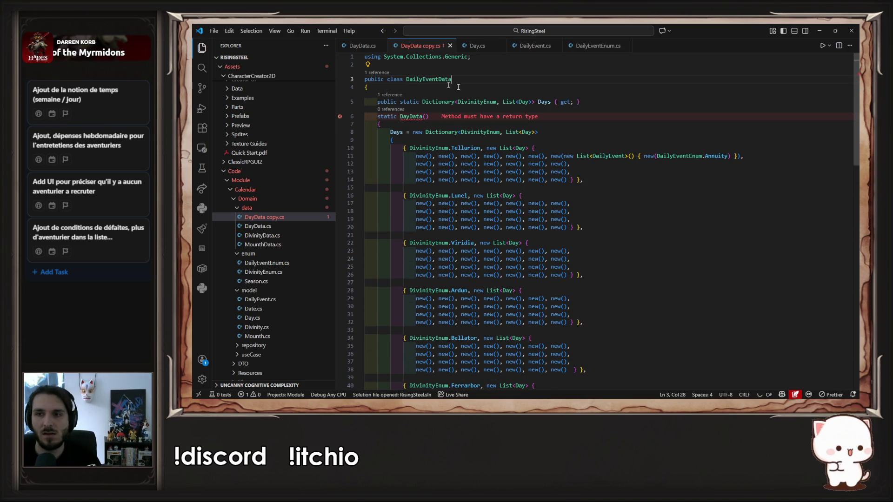
Change the dictionary type to Dictionary<DailyEventEnum, DailyEvent> and save
left_click(657, 157)
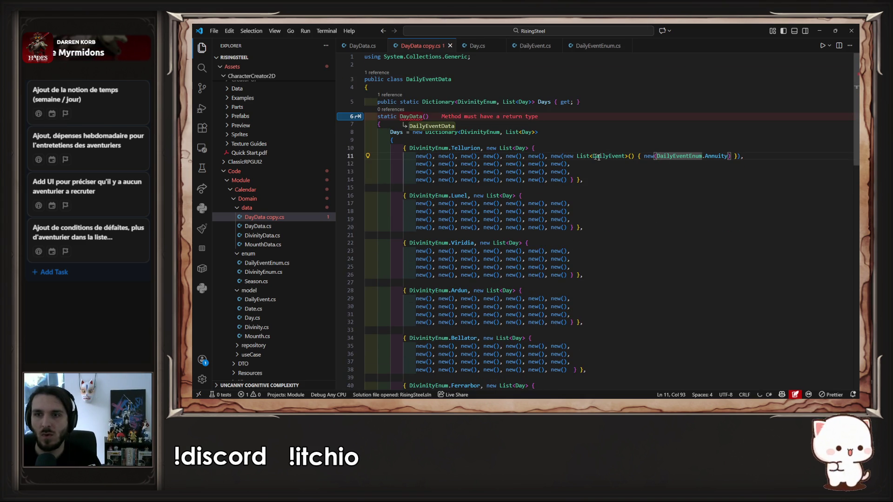
double_click(677, 156)
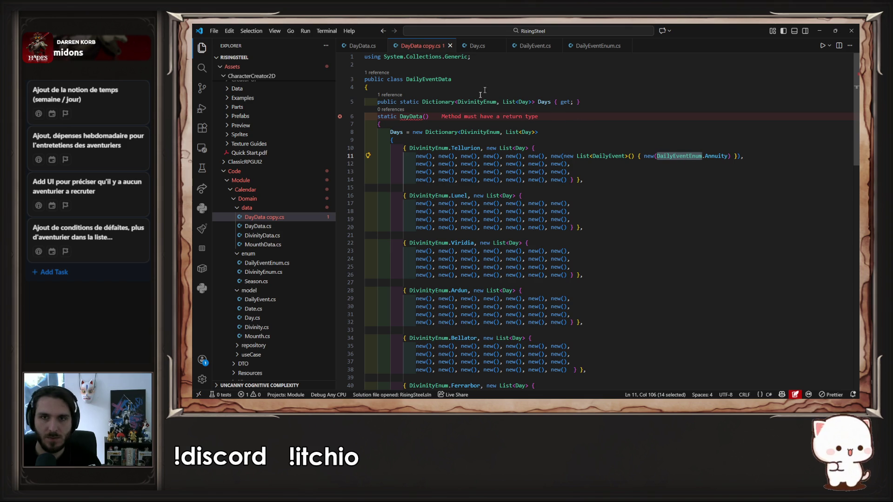
key("ctrl+c")
double_click(482, 101)
key("ctrl+v")
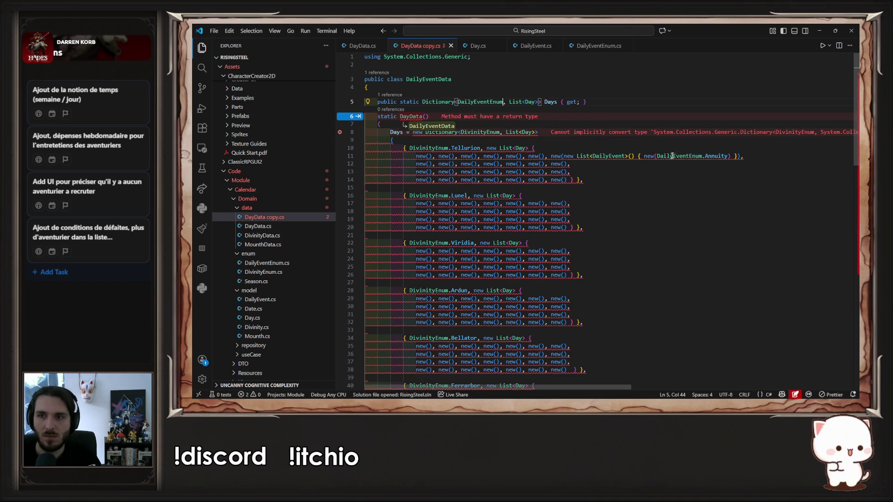
double_click(668, 157)
left_click_drag(508, 103, 537, 103)
type("DailyEvent")
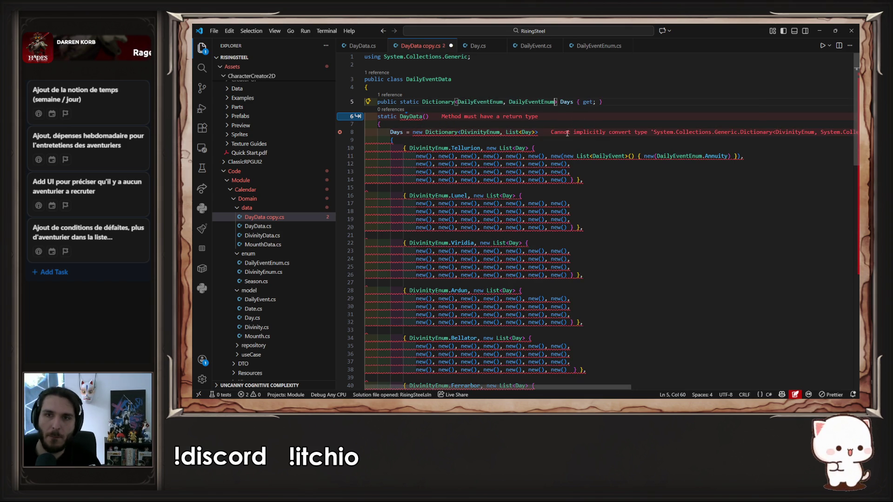
key("ctrl+s")
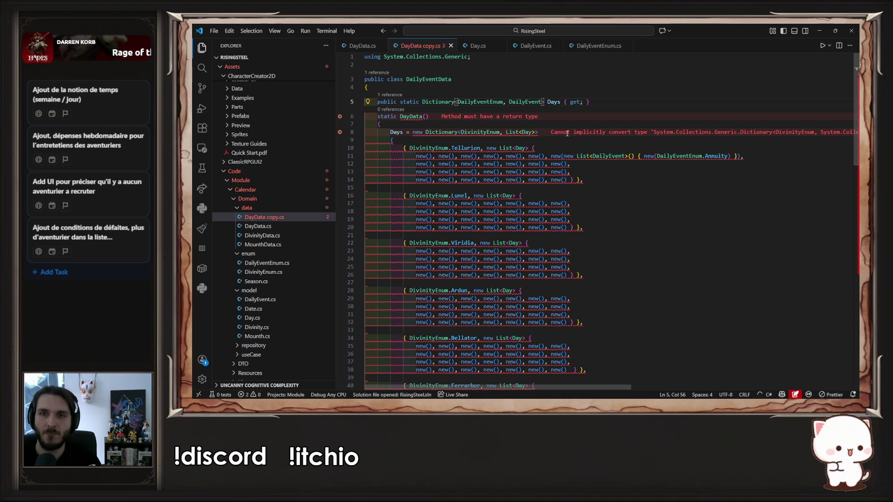
Rename the static constructor to DailyEventData and the Days property to events
double_click(439, 80)
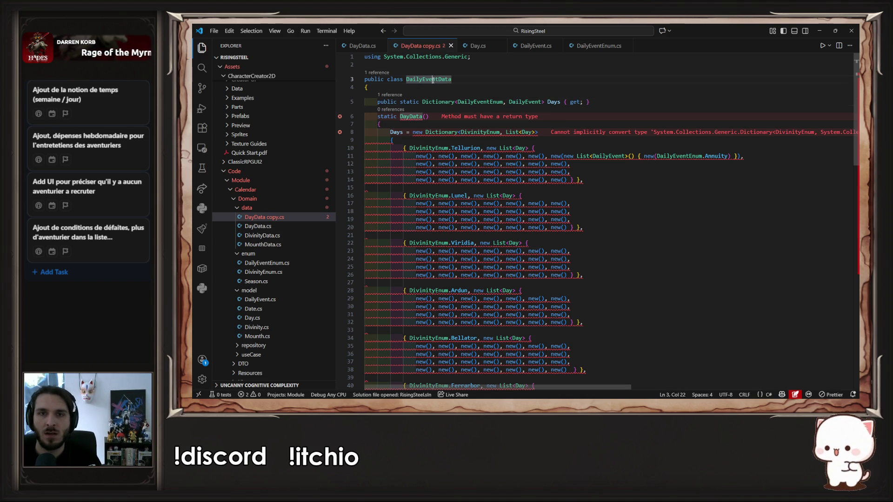
double_click(411, 116)
key("ctrl+v")
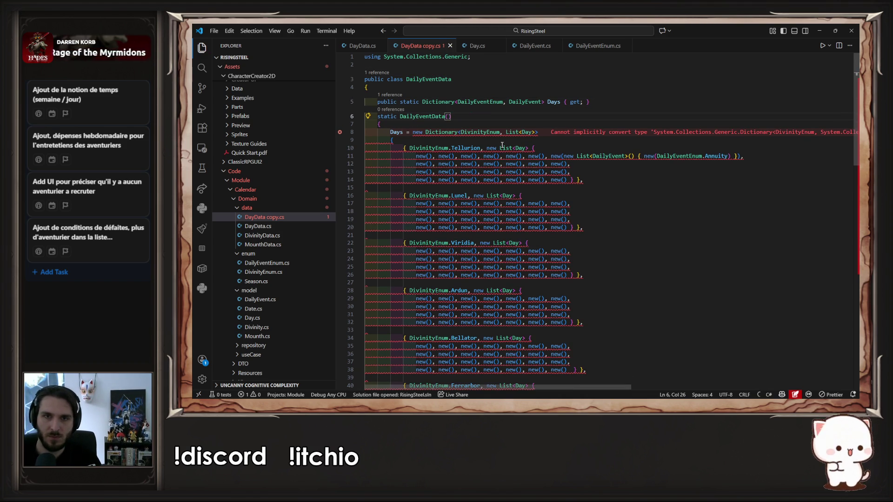
double_click(553, 102)
type("evnt")
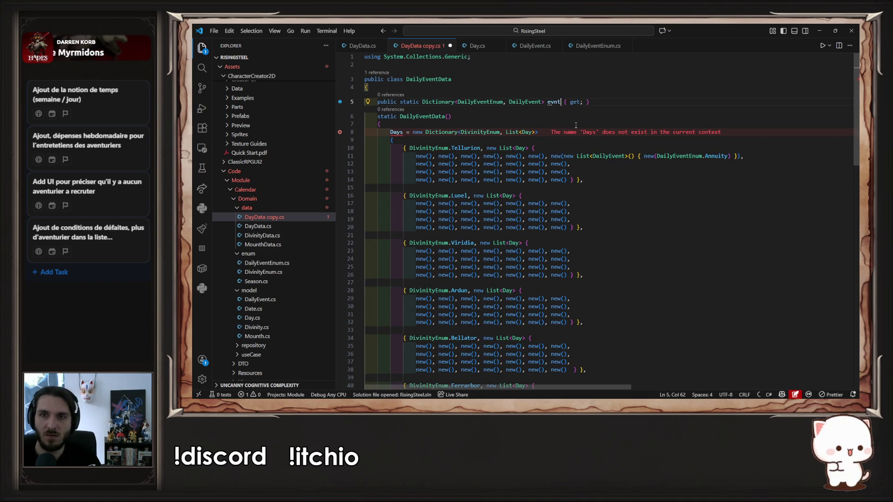
key("BackSpace")
key("BackSpace")
key("BackSpace")
type("ents")
key("ctrl+s")
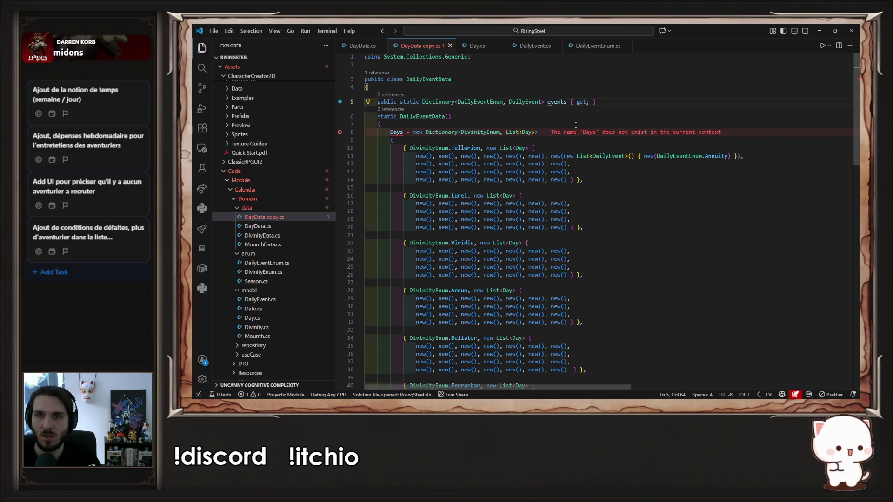
Capitalize the property to Events and assign Events instead of Days in the constructor
key("ctrl+Left")
key("Delete")
type("E")
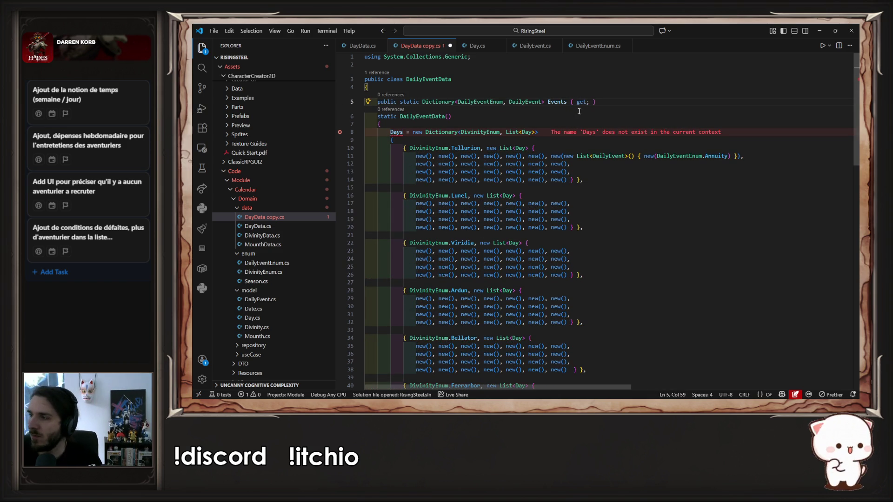
double_click(565, 103)
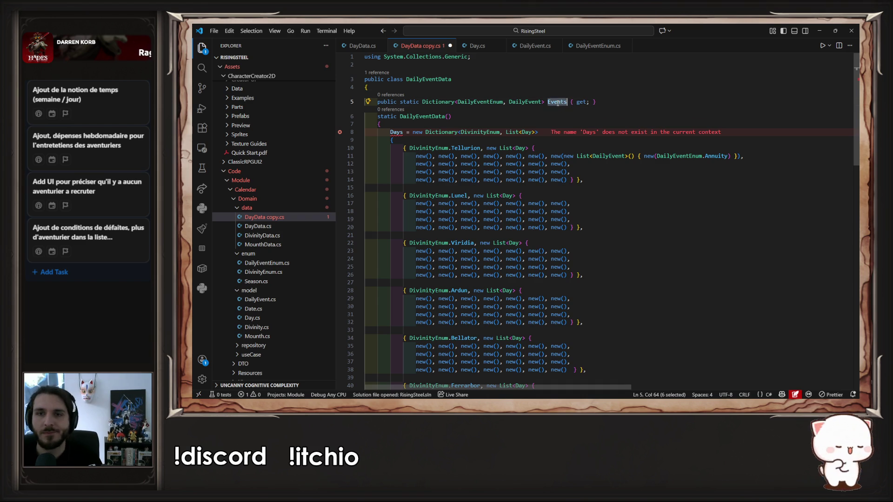
double_click(396, 132)
key("ctrl+v")
key("ctrl+s")
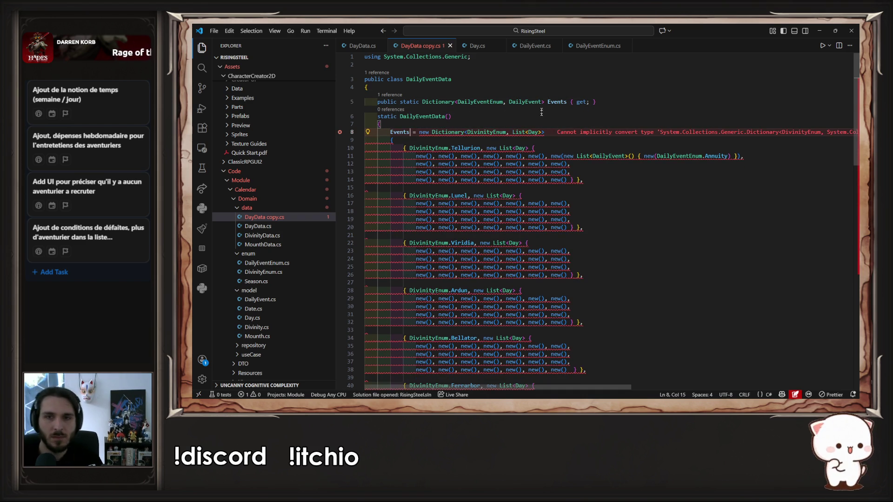
Replace line 8's type arguments with DailyEventEnum, DailyEvent and save
left_click_drag(456, 102, 542, 102)
left_click(541, 132)
left_click_drag(542, 133, 467, 132)
key("ctrl+v")
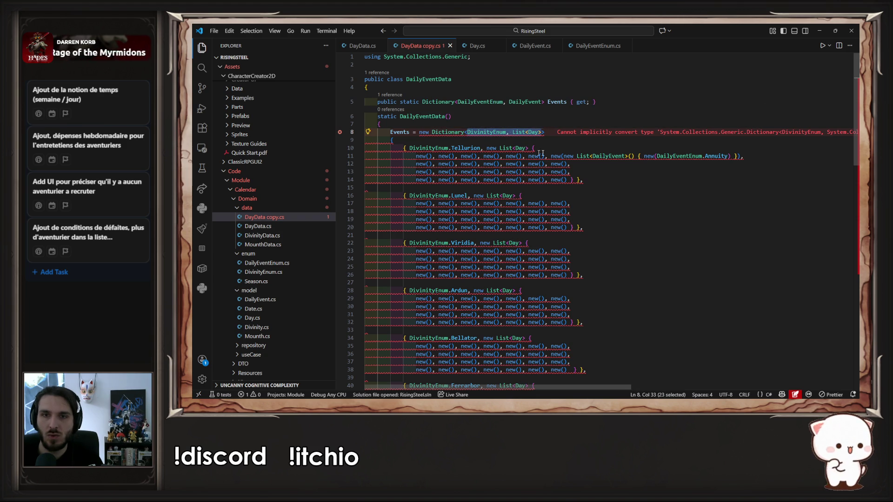
key("ctrl+s")
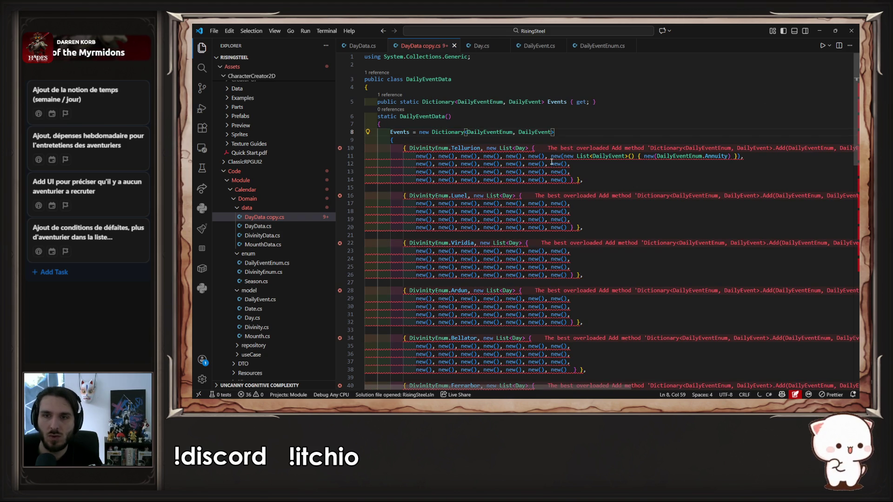
Make the first entry's key DailyEventEnum.Annuity instead of DivinityEnum.Tellurion
left_click(659, 157)
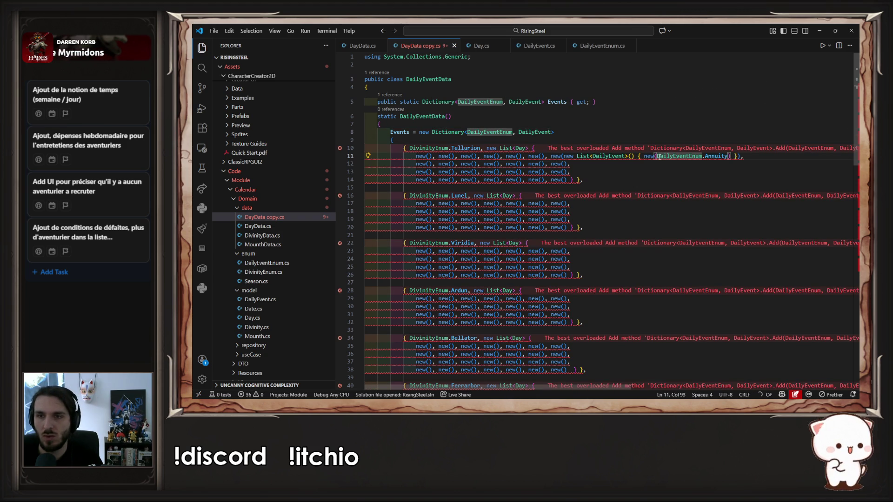
left_click_drag(659, 156, 732, 158)
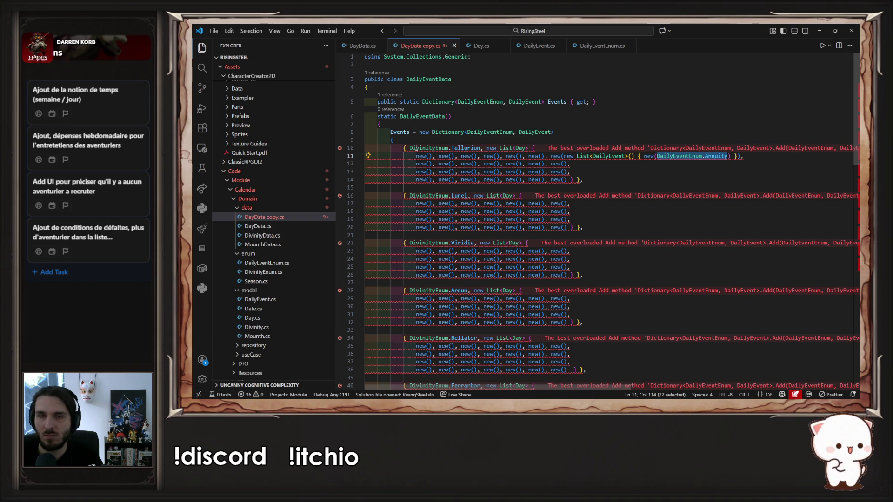
mouse_move(416, 149)
left_click_drag(409, 148, 483, 148)
key("ctrl+v")
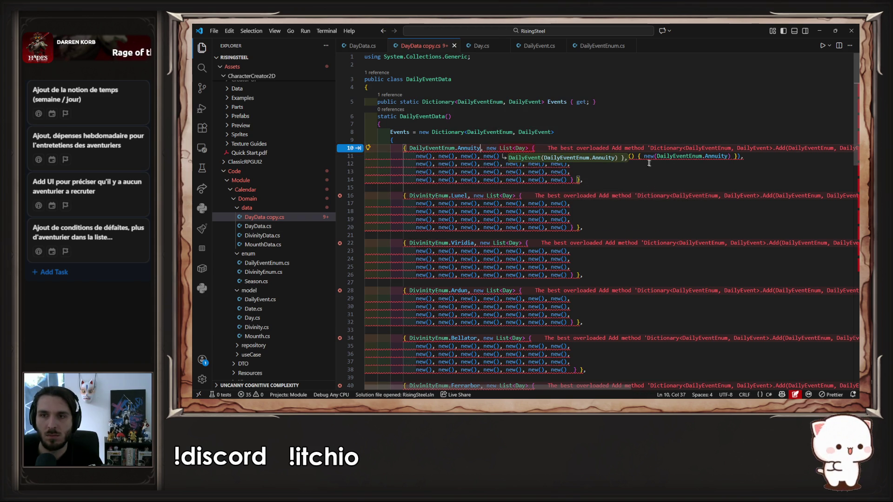
Set the Annuity entry's value to a new DailyEvent call and delete all remaining entries
left_click_drag(644, 157, 729, 156)
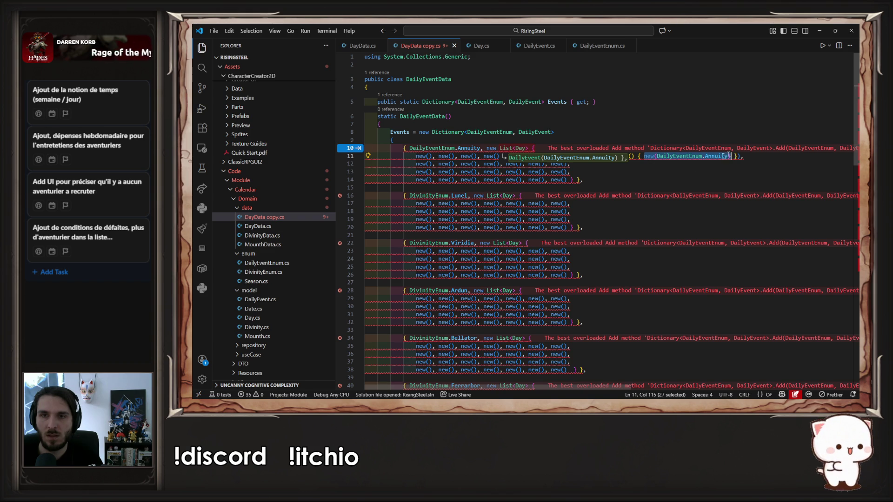
left_click(499, 148)
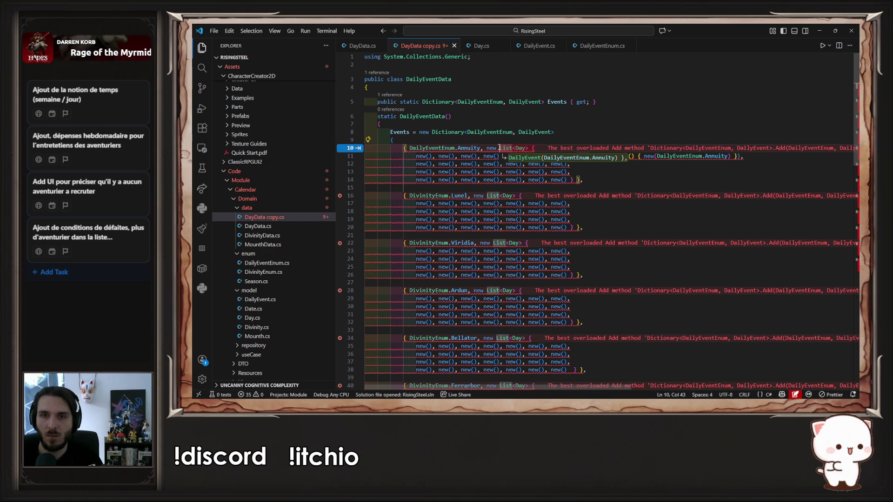
mouse_move(500, 148)
left_mouse_down()
mouse_move(569, 172)
mouse_move(572, 181)
left_mouse_up()
key("ctrl+v")
left_click(509, 148)
type("DailyEvent")
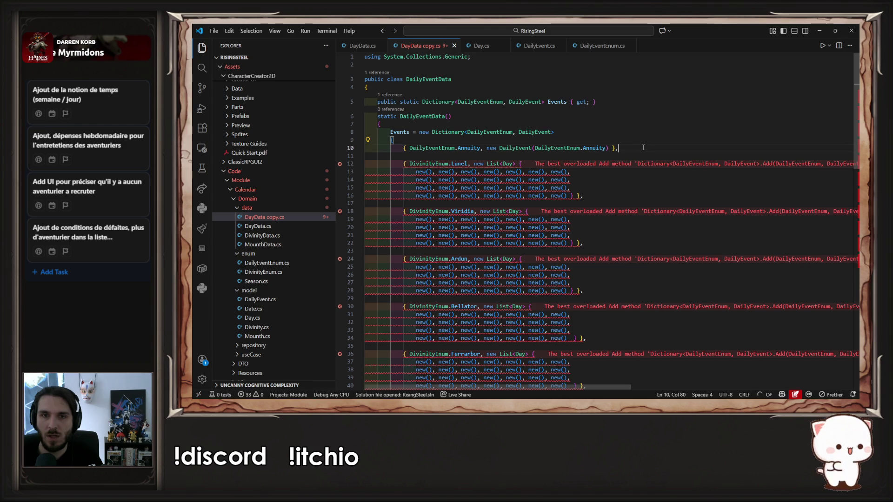
left_click_drag(570, 159, 580, 173)
key("BackSpace")
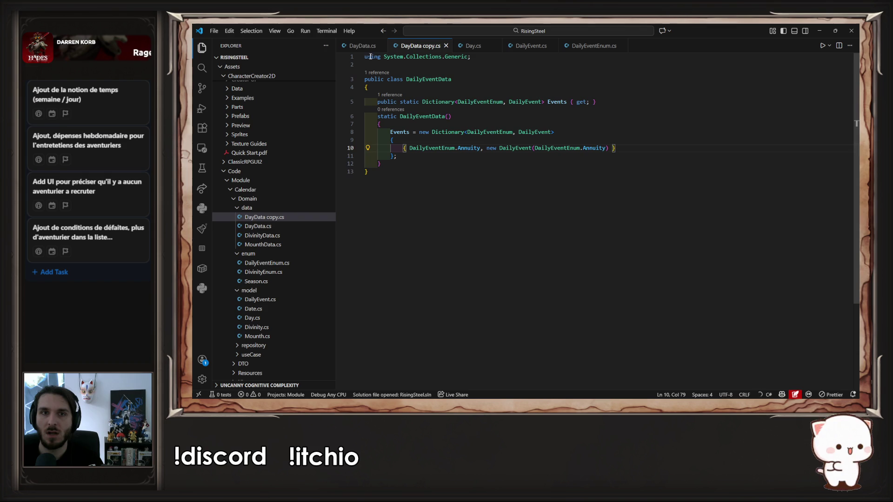
key("ctrl+Tab")
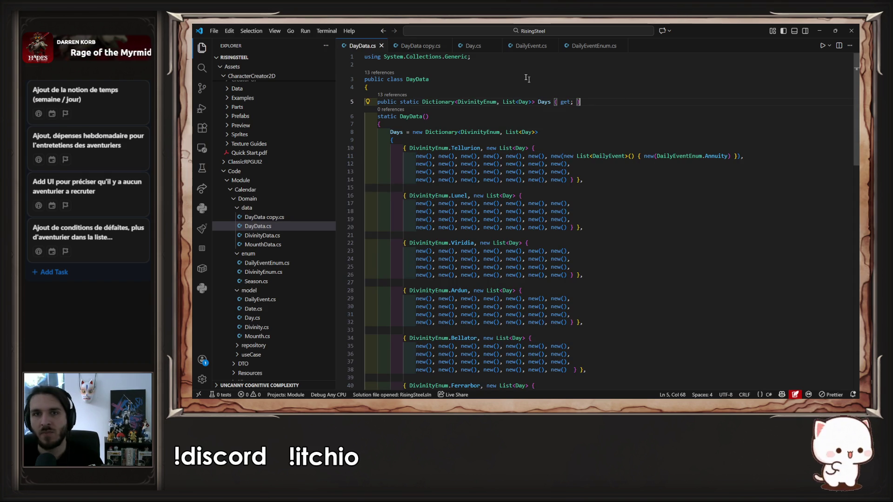
Review DailyEvent.cs's EventType property and DailyEventEnum type, then return to DayData.cs
left_click(526, 50)
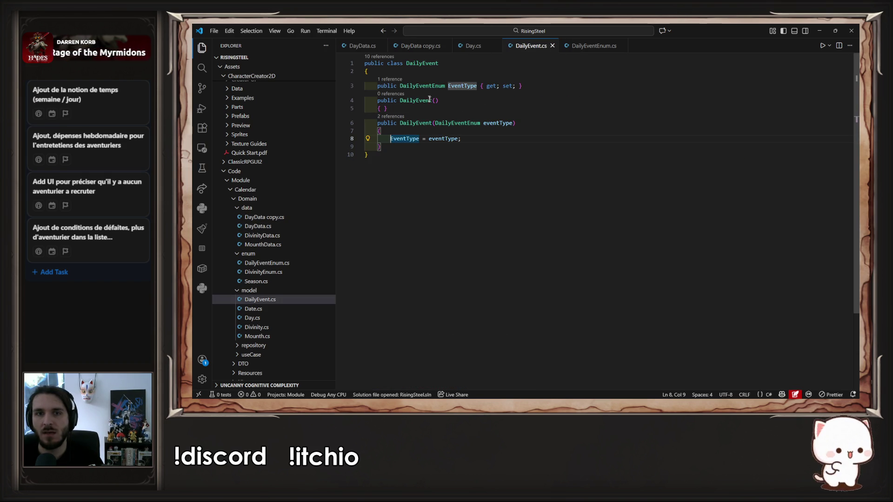
double_click(465, 86)
left_click(437, 85)
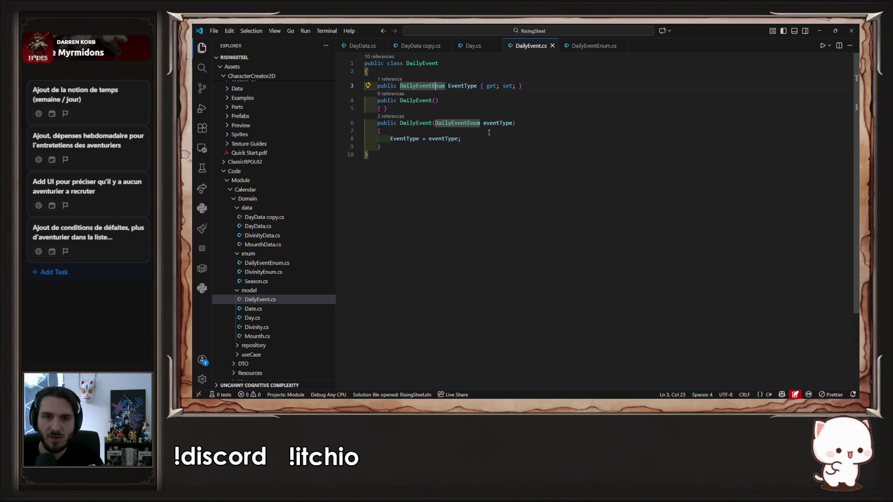
left_click(432, 64)
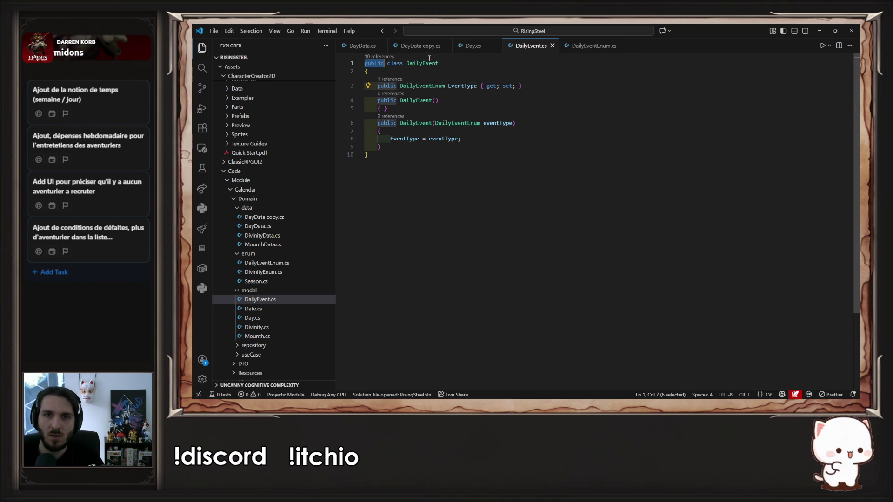
left_click(345, 46)
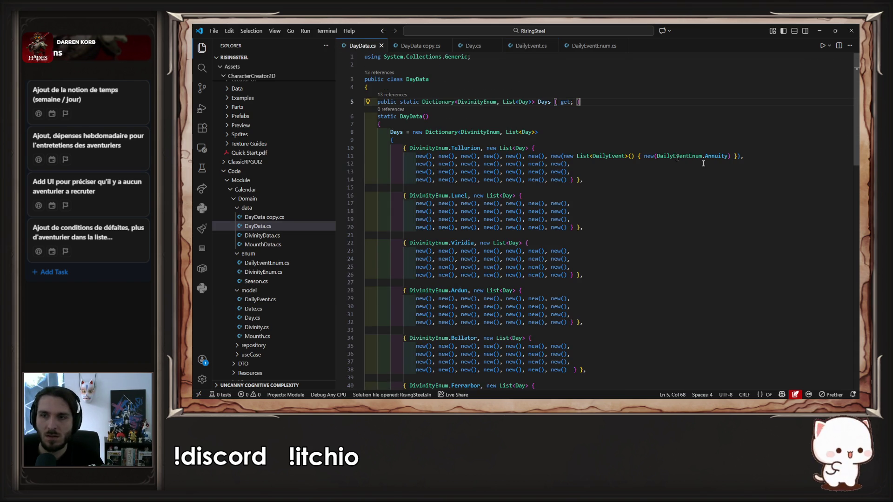
Use the DailyEventData.Events lookup on line 11 and paste that entry onto lines 12–14's last days
left_click_drag(644, 157, 729, 155)
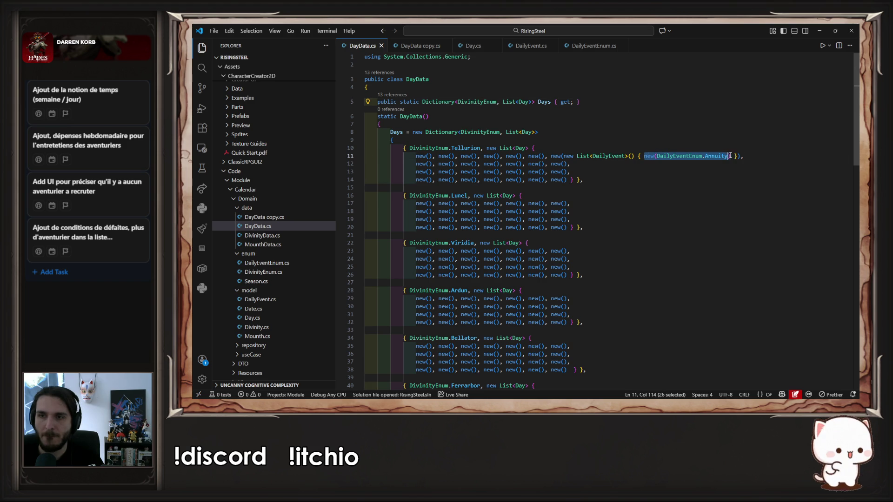
type("DailyEvent")
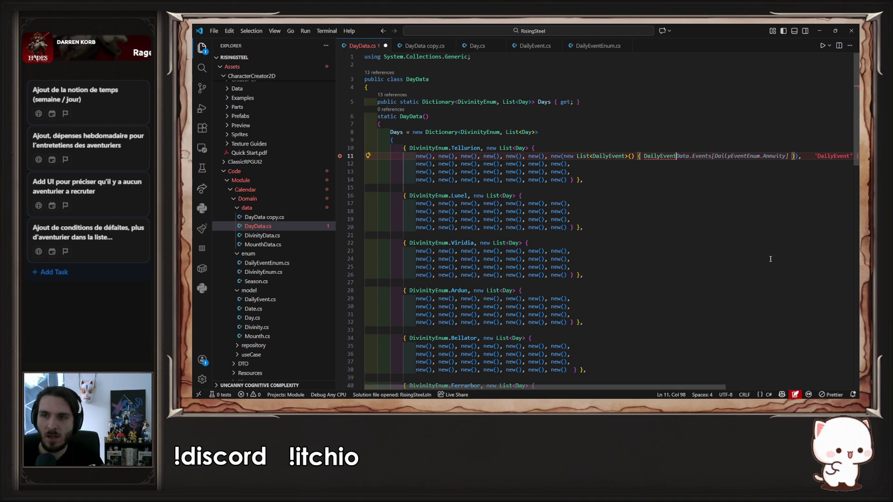
key("Tab")
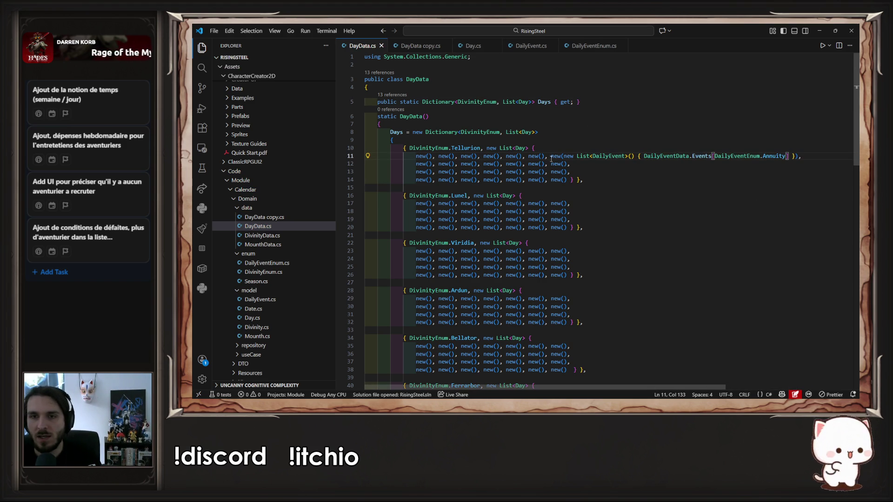
left_click_drag(552, 157, 799, 159)
key("ctrl+c")
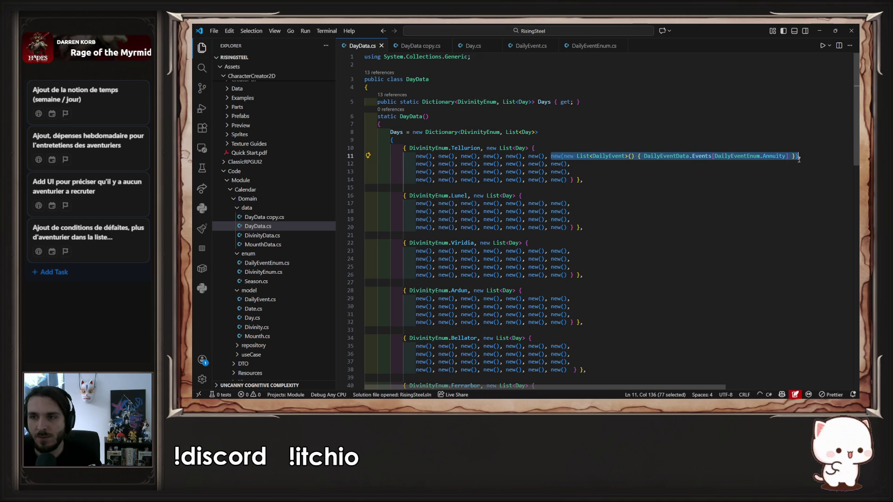
mouse_move(550, 164)
left_mouse_down()
mouse_move(567, 164)
mouse_move(568, 180)
left_mouse_up()
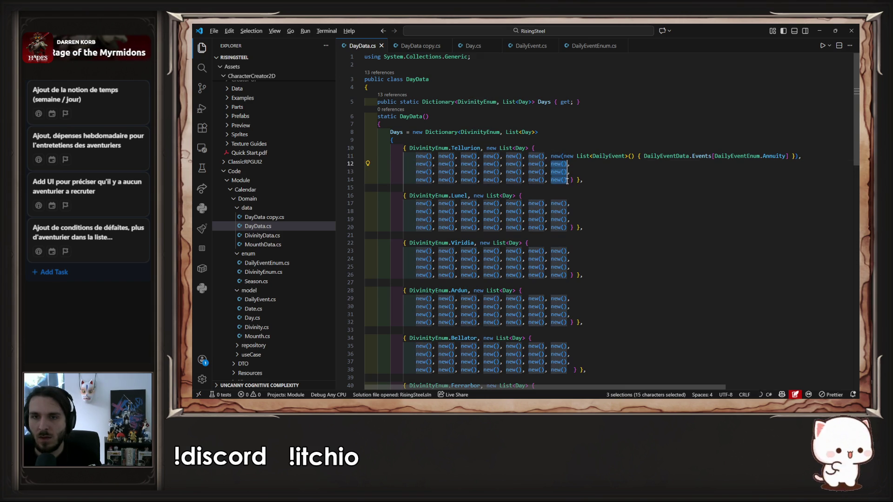
key("ctrl+v")
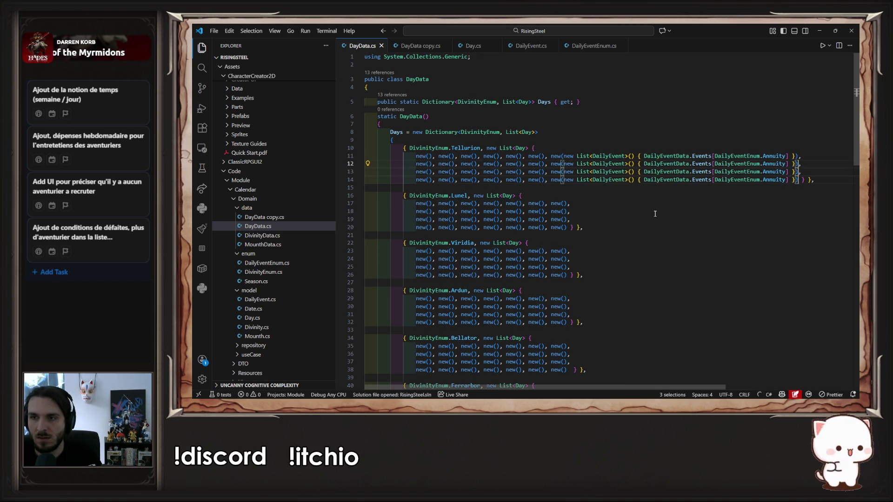
key("Escape")
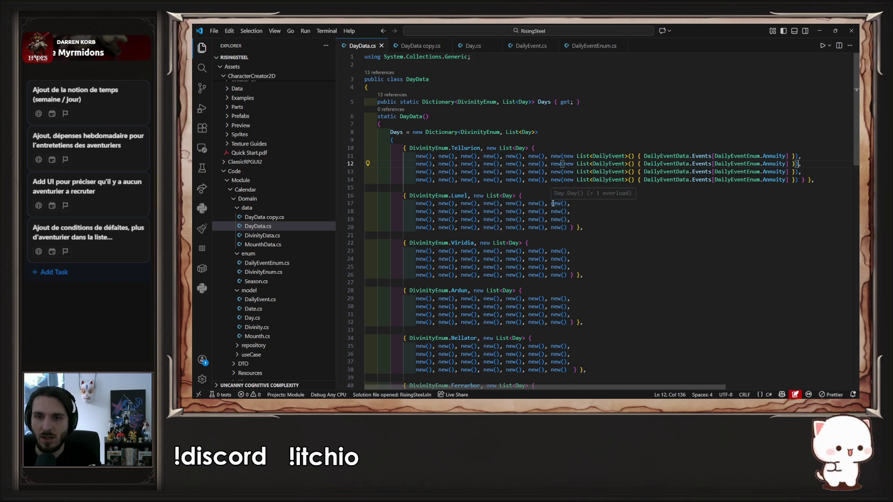
Paste the Annuity event entry into the last day of lines 17–20
left_click_drag(551, 203, 567, 227)
key("ctrl+x")
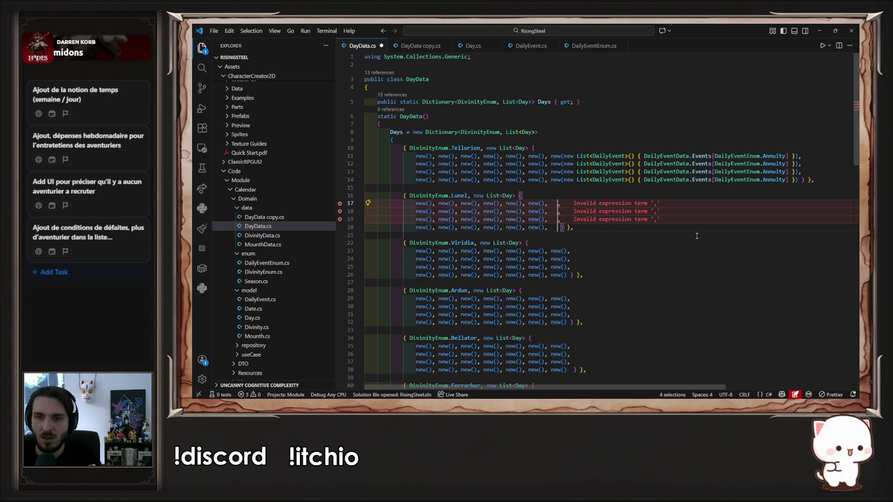
key("ctrl+w")
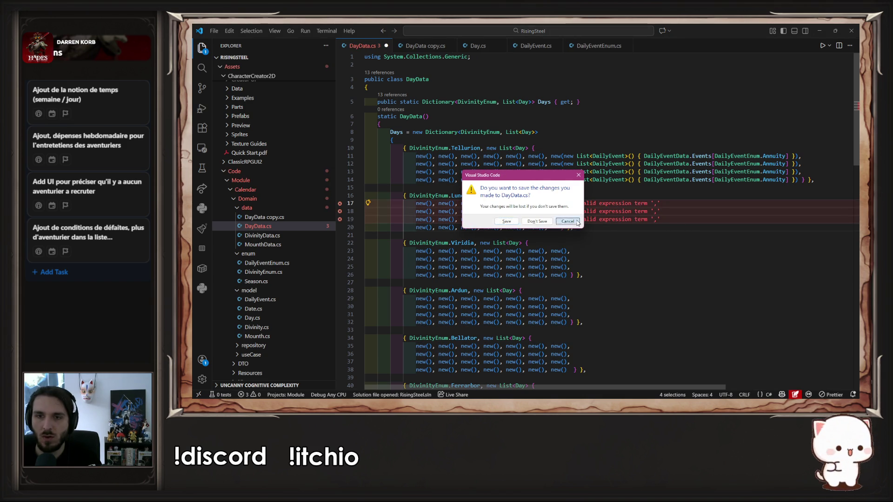
left_click(567, 221)
key("ctrl+z")
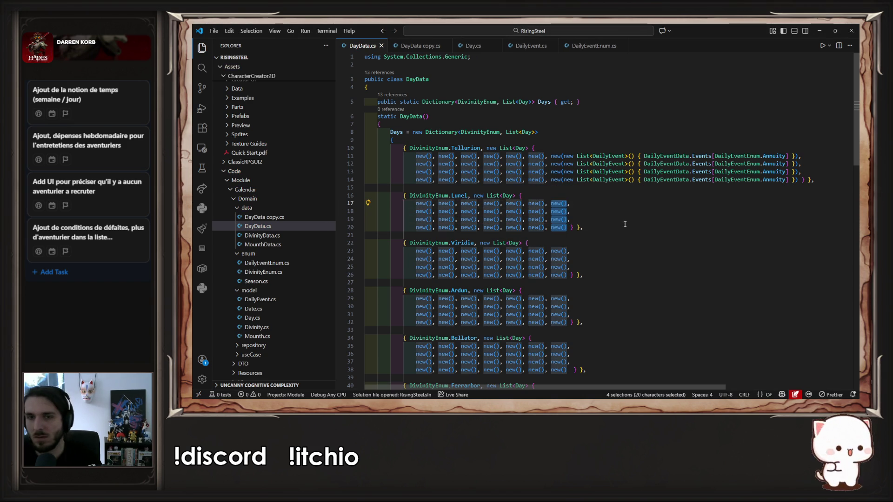
key("ctrl+v")
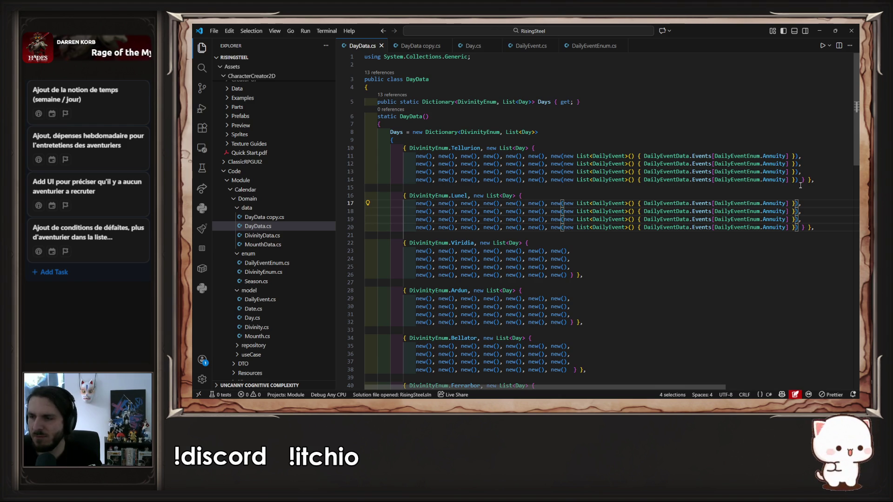
Column-paste the Annuity event into the last day of each Viridia, Ardun, Bellator and Ferrarbor row
scroll(666, 205, "down", 2)
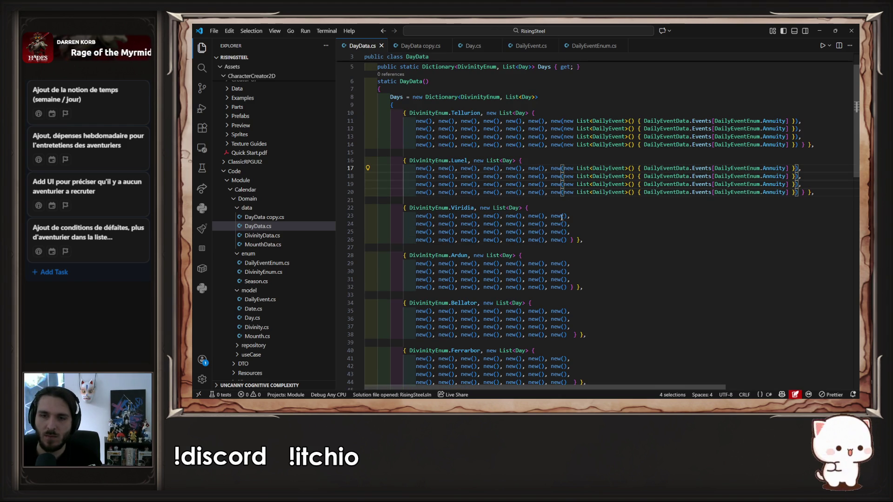
mouse_move(551, 216)
left_mouse_down()
mouse_move(564, 233)
mouse_move(520, 260)
mouse_move(563, 228)
mouse_move(565, 239)
left_mouse_up()
key("shift+alt")
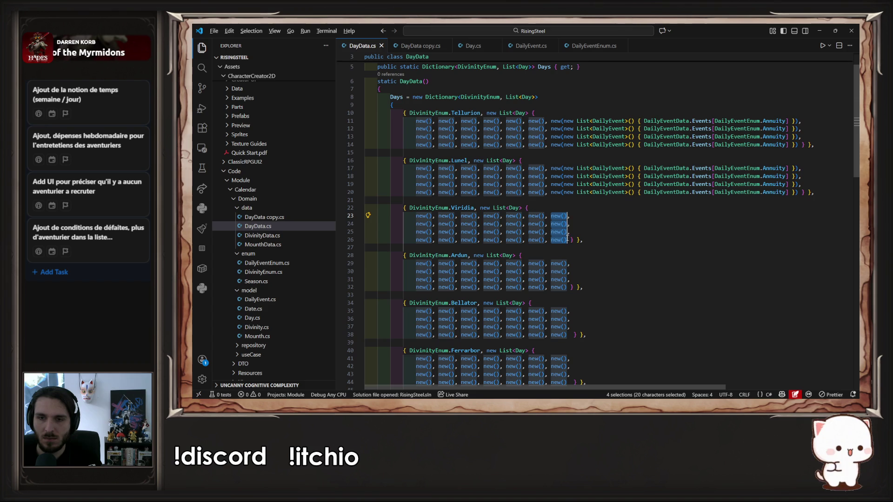
key("ctrl+v")
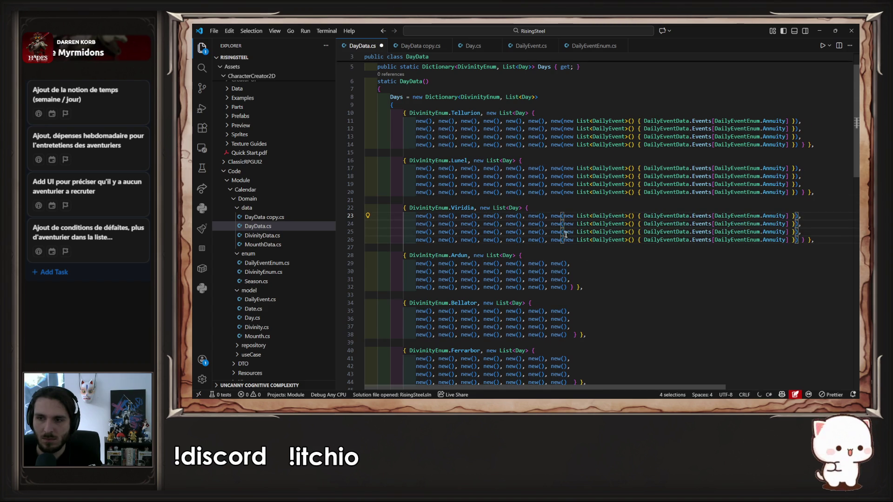
scroll(565, 228, "down", 2)
left_click_drag(551, 211, 568, 234)
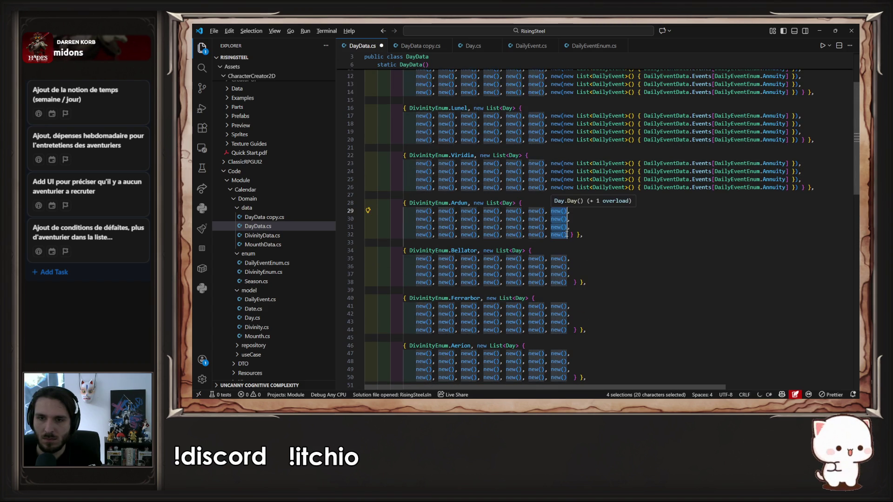
key("ctrl+v")
scroll(565, 205, "down", 2)
left_click_drag(552, 206, 568, 223)
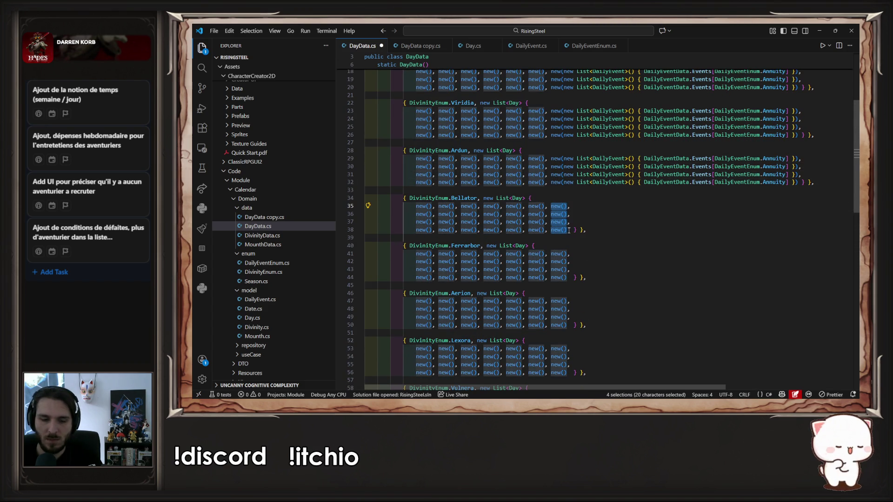
key("ctrl+v")
scroll(595, 199, "down", 3)
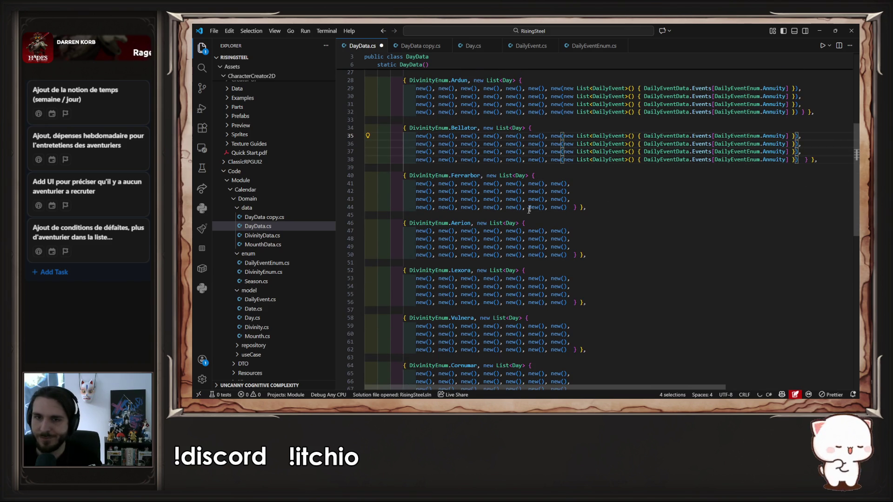
left_click_drag(551, 184, 567, 209)
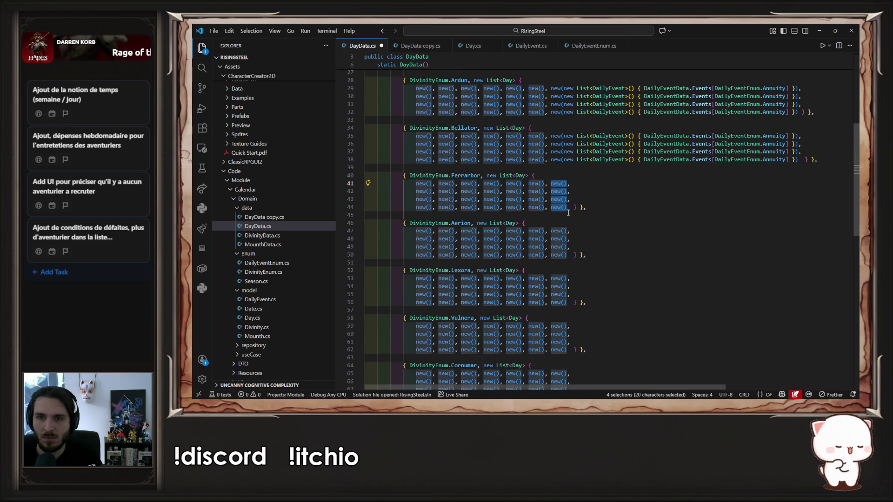
key("ctrl+v")
Insert the Annuity event list into the last day of each Aerion and Lexora row
scroll(569, 215, "down", 2)
left_click_drag(550, 178, 564, 204)
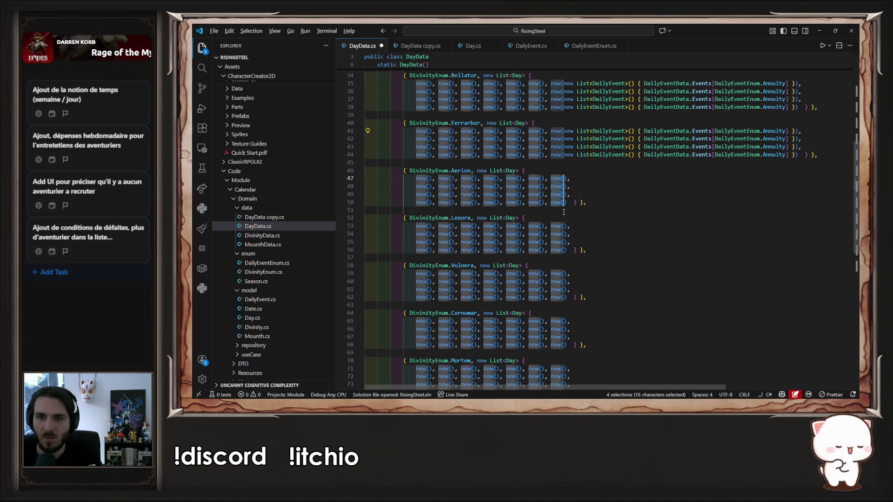
key("BackSpace")
key("ctrl+z")
key("BackSpace")
key("ctrl+z")
key("Left")
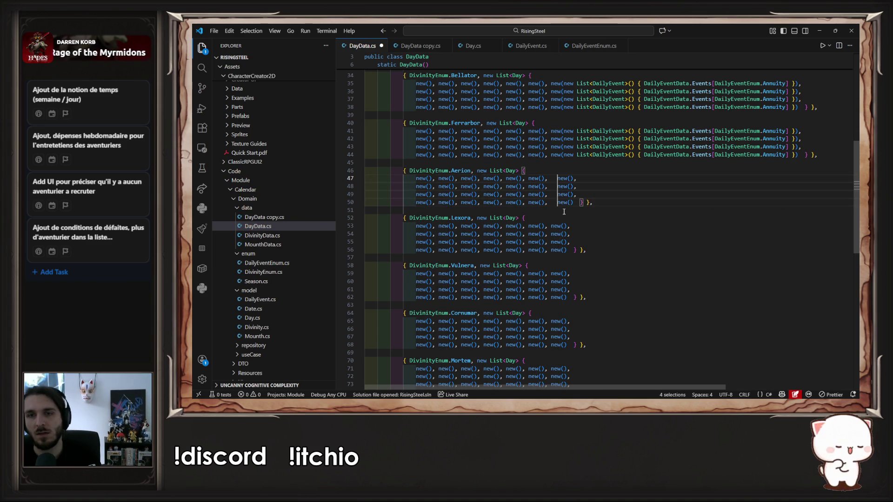
key("Right")
key("Right")
key("Right")
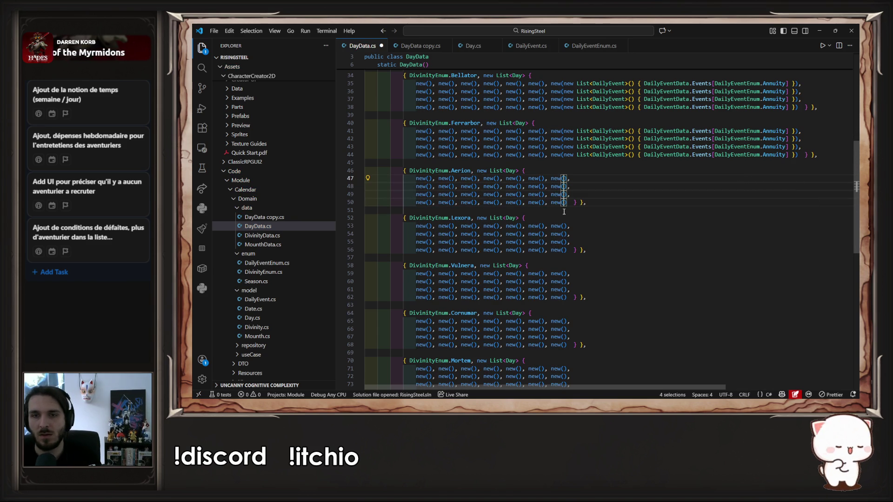
key("ctrl+v")
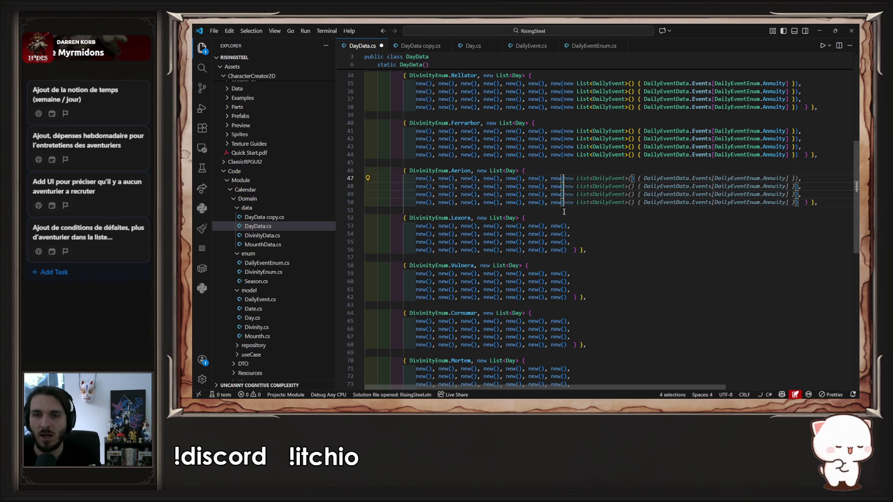
key("Down")
key("Down")
key("Down")
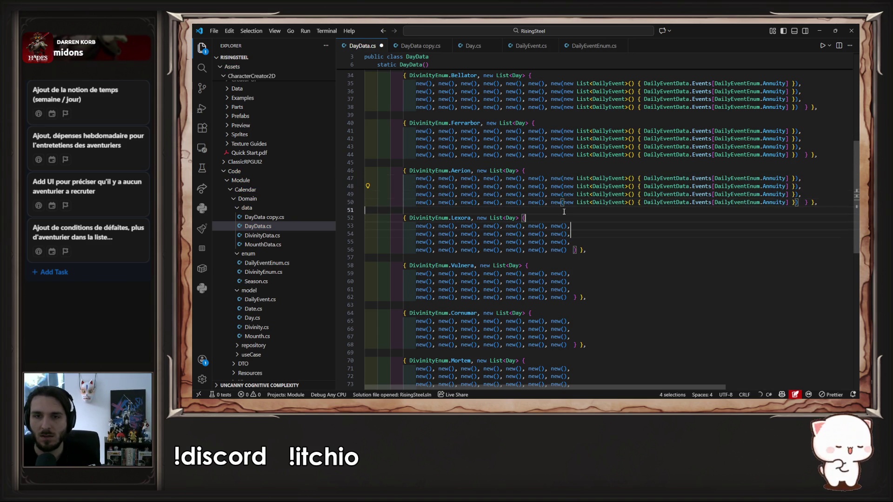
key("Down")
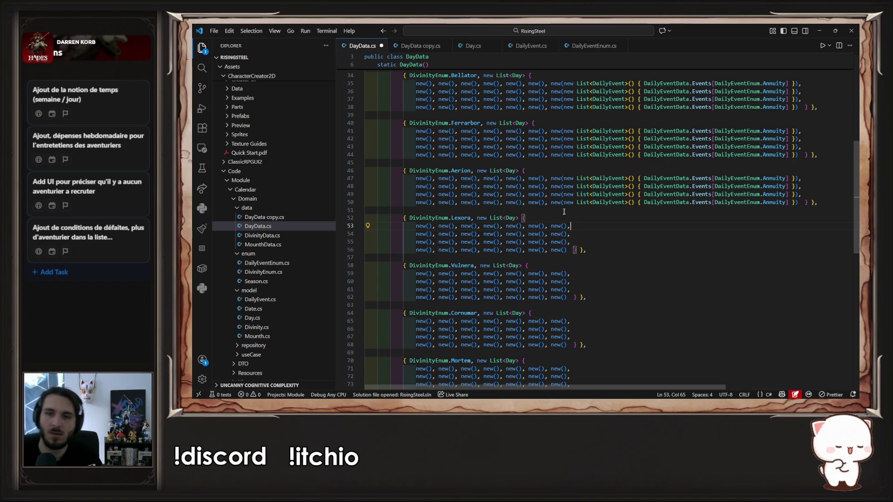
left_click_drag(562, 225, 561, 250)
key("ctrl+v")
Paste the Annuity event into the Vulnera and Cornumar rows, then undo additions back to Bellator
scroll(568, 249, "down", 3)
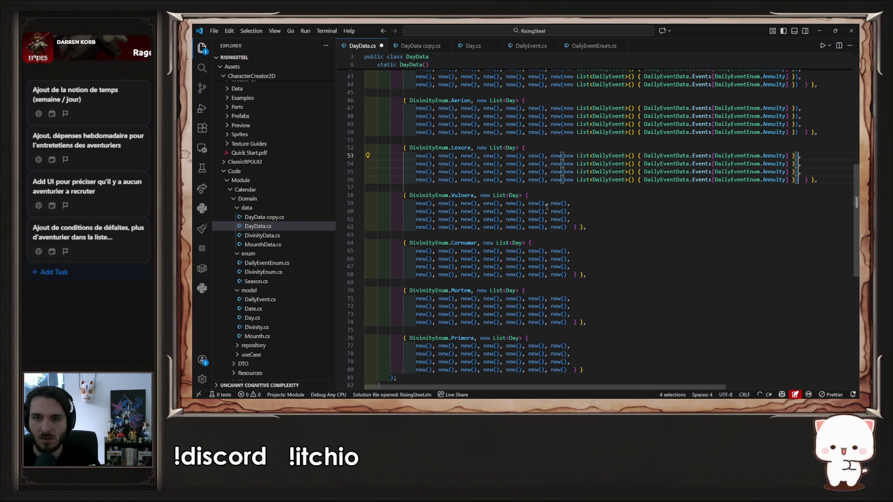
left_click_drag(551, 203, 567, 227, "alt+shift")
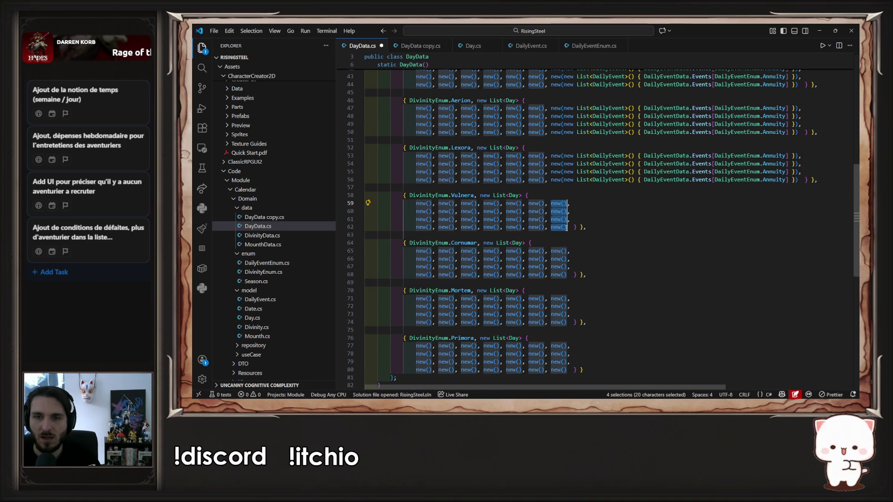
scroll(702, 180, "down", 8)
scroll(637, 187, "up", 7)
key("ctrl+v")
left_click_drag(552, 215, 558, 240, "alt+shift")
key("ctrl+v")
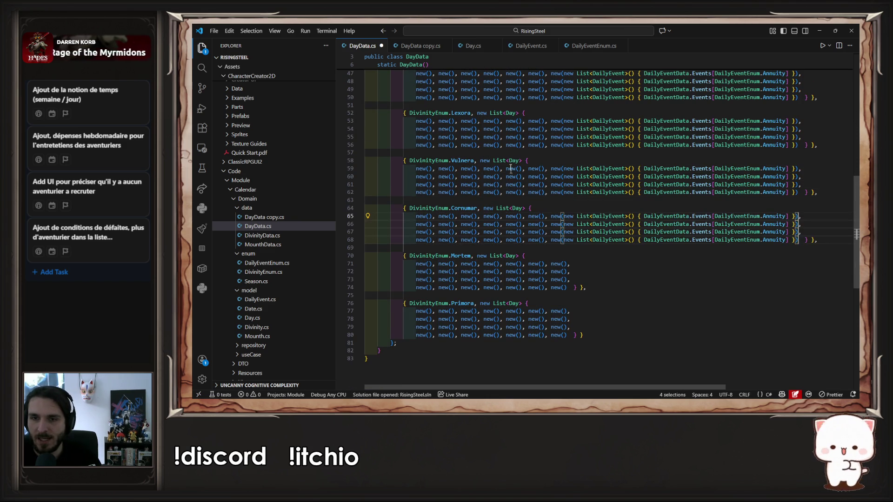
scroll(598, 259, "down", 2)
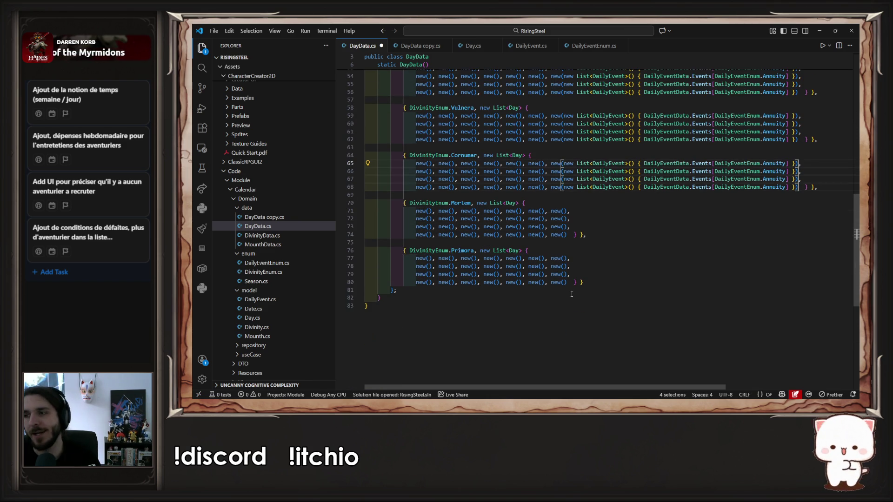
key("ctrl+z")
key("ctrl+z")
key("ctrl+z")
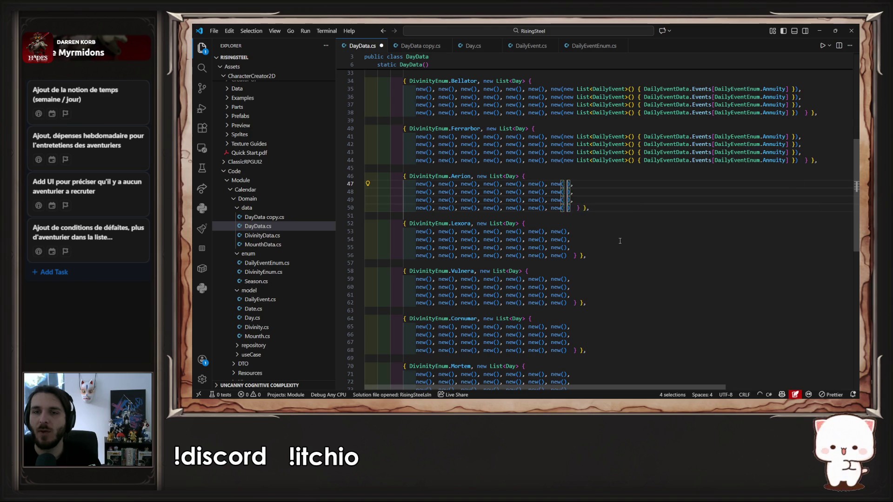
Undo the Lunel Annuity pastes so only Tellurion keeps its events, then return to Unity
key("ctrl+z")
key("ctrl+z")
key("ctrl+z")
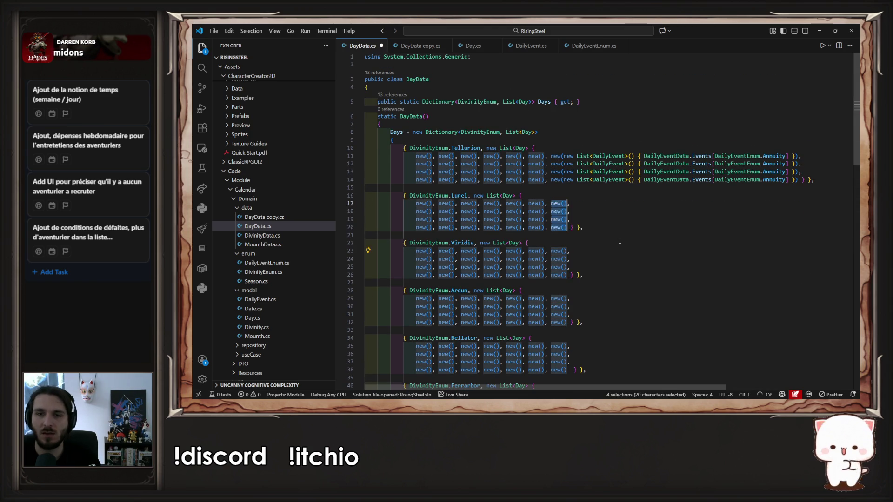
key("ctrl+z")
key("ctrl+z")
key("ctrl+z")
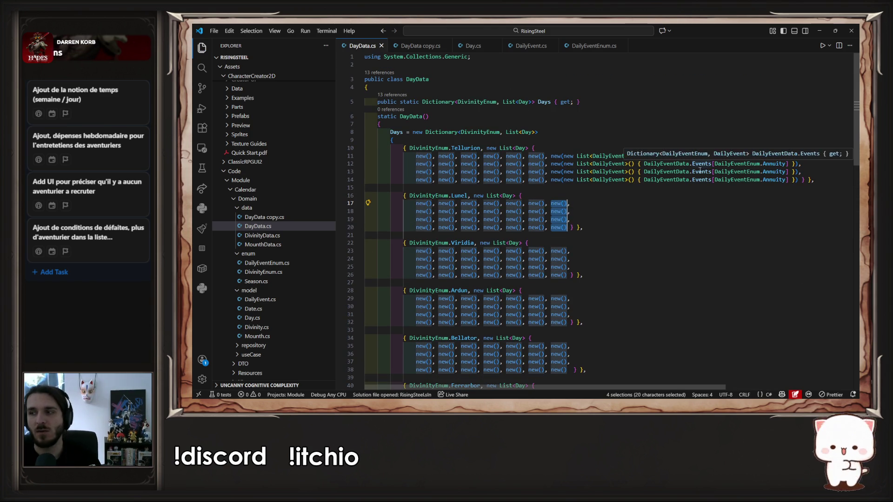
left_click(689, 187)
key("ctrl+f")
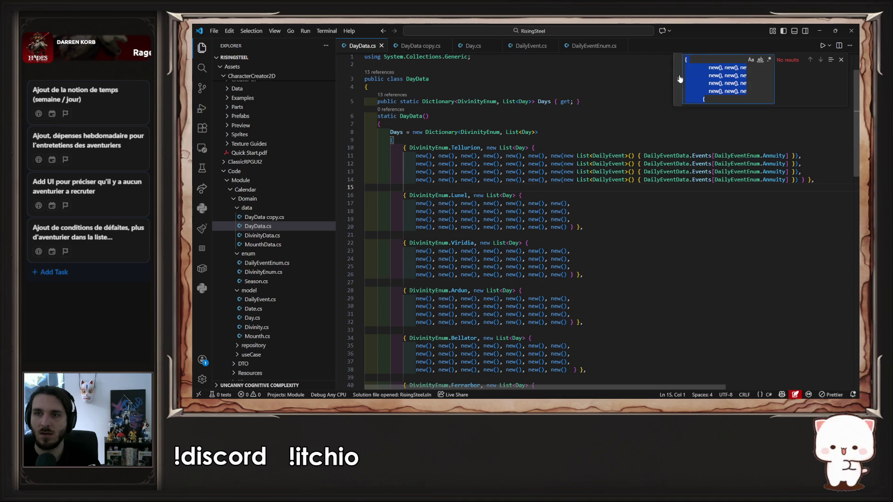
key("Escape")
left_click(596, 226)
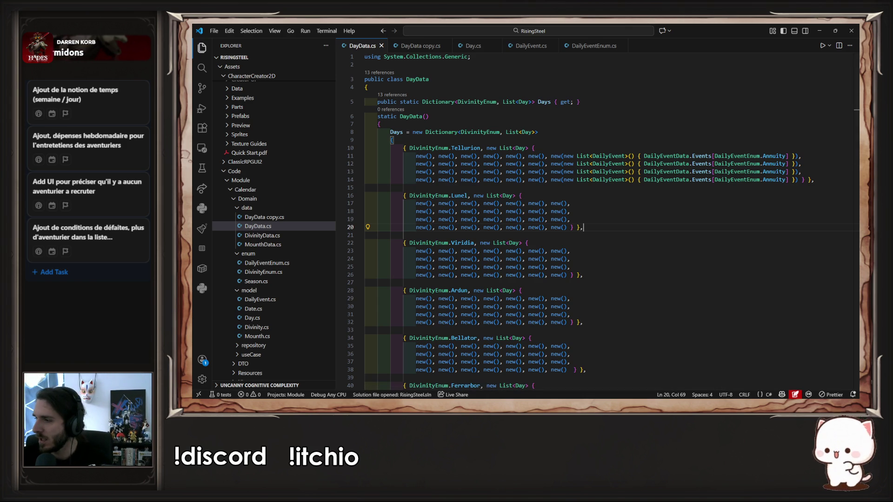
key("alt+Tab")
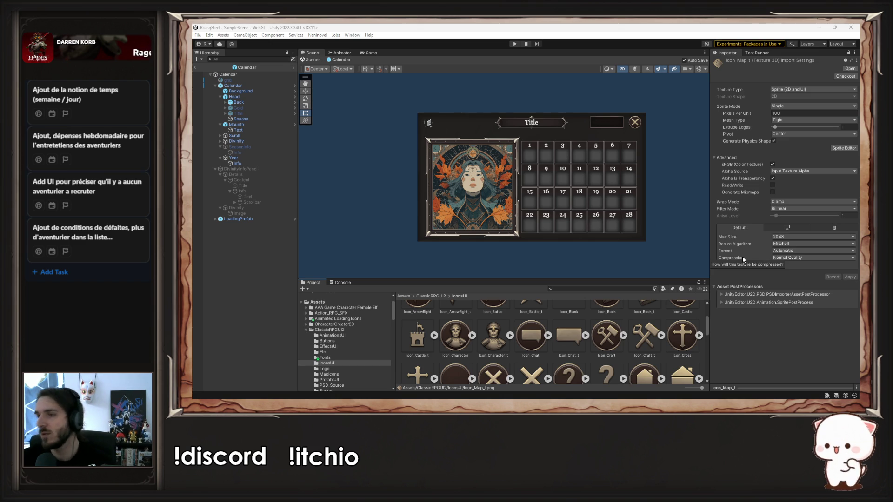
left_click(512, 45)
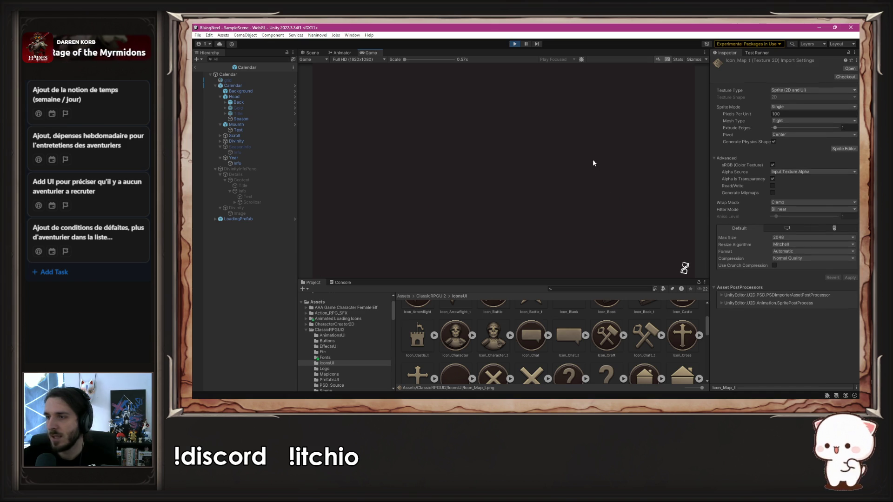
left_click(526, 122)
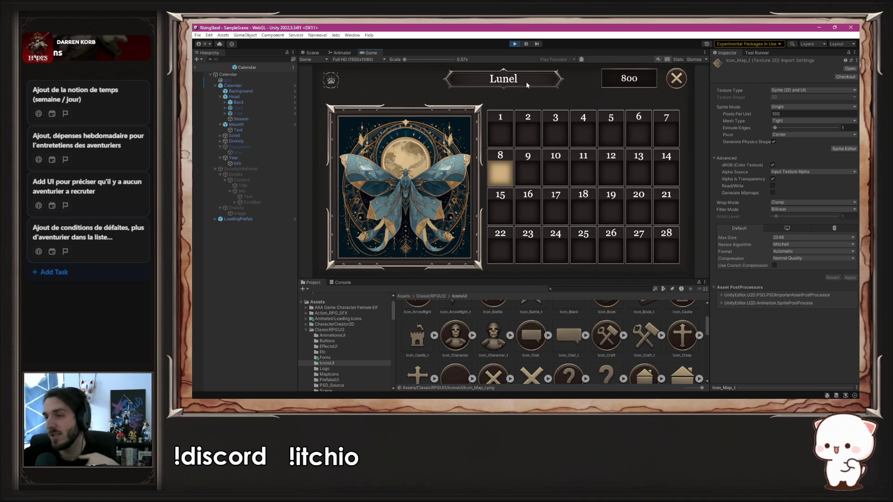
mouse_move(328, 82)
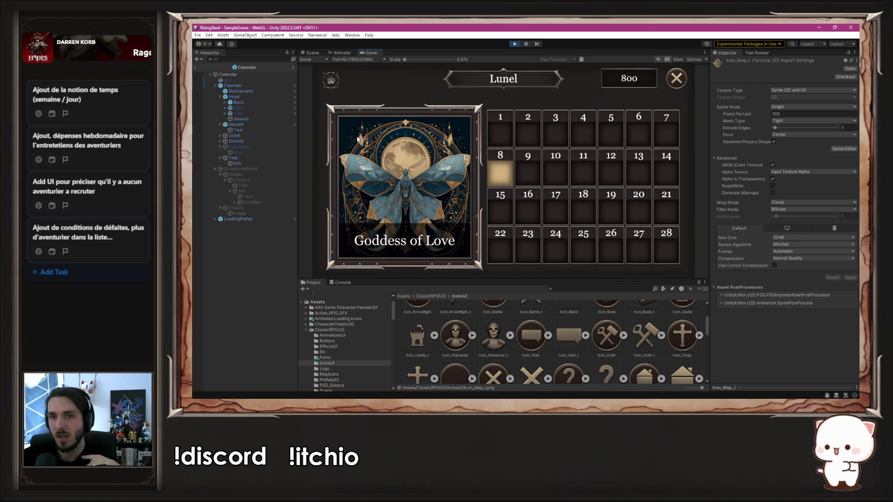
left_click(418, 186)
scroll(541, 189, "down", 5)
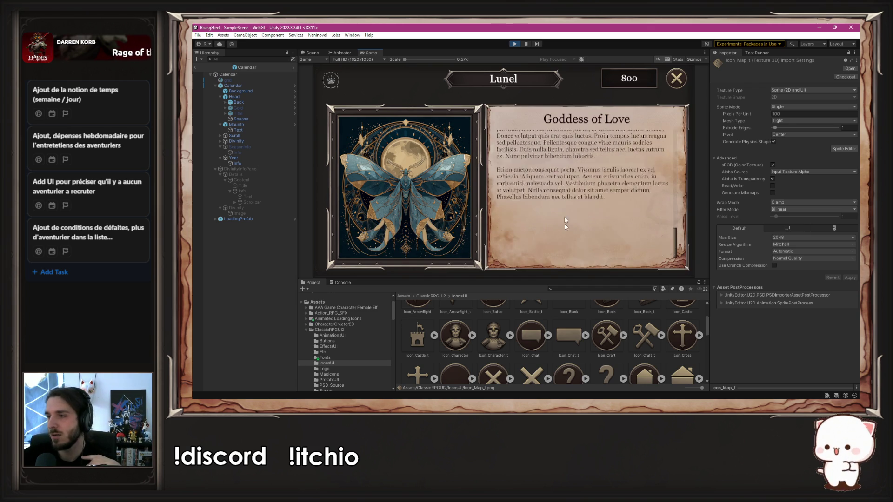
left_click(453, 205)
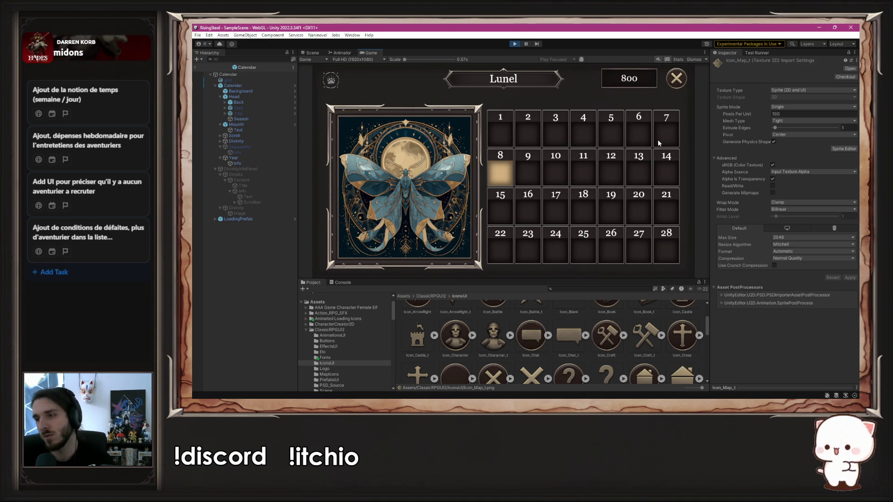
left_click(514, 43)
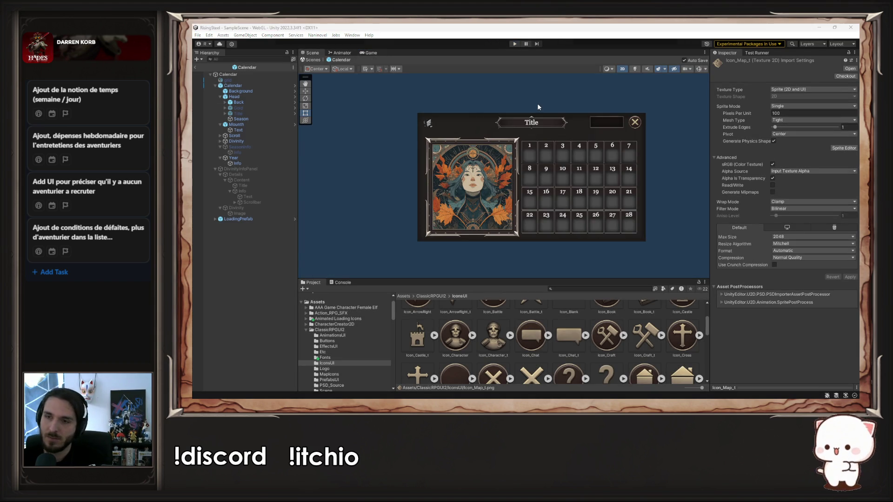
key("alt+Tab")
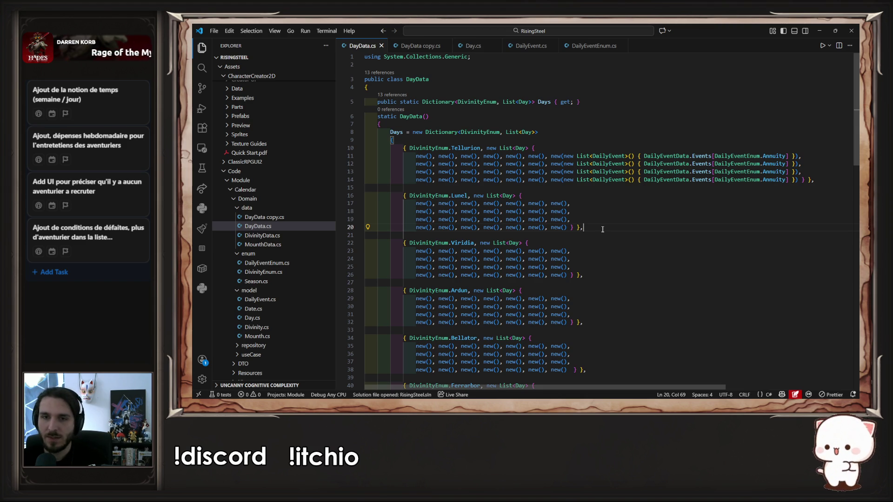
Search DayData.cs for the plain new() day block copied from Lunel
left_click_drag(602, 228, 526, 203)
scroll(603, 246, "down", 15)
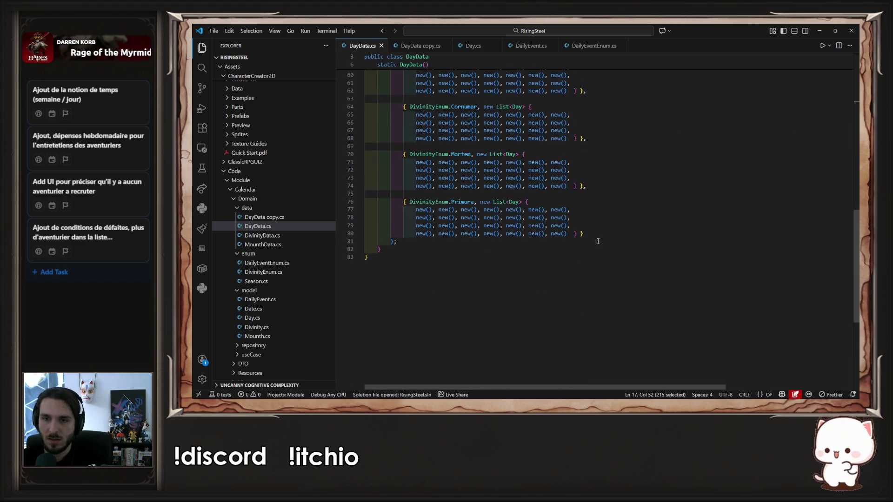
scroll(603, 245, "up", 15)
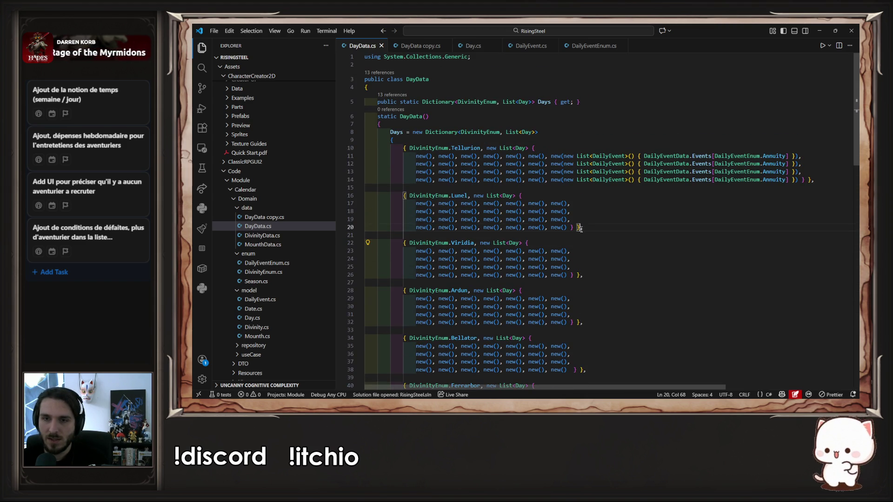
left_click_drag(582, 228, 524, 192)
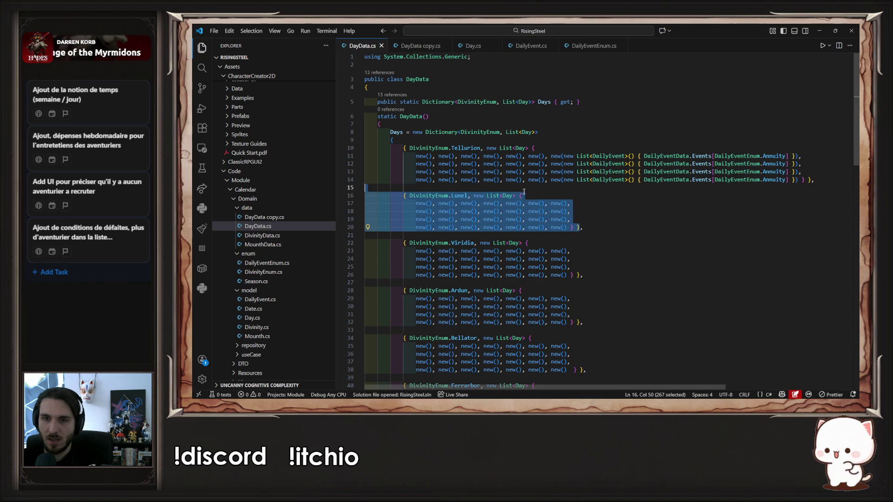
left_click(673, 196)
key("ctrl+shift+f")
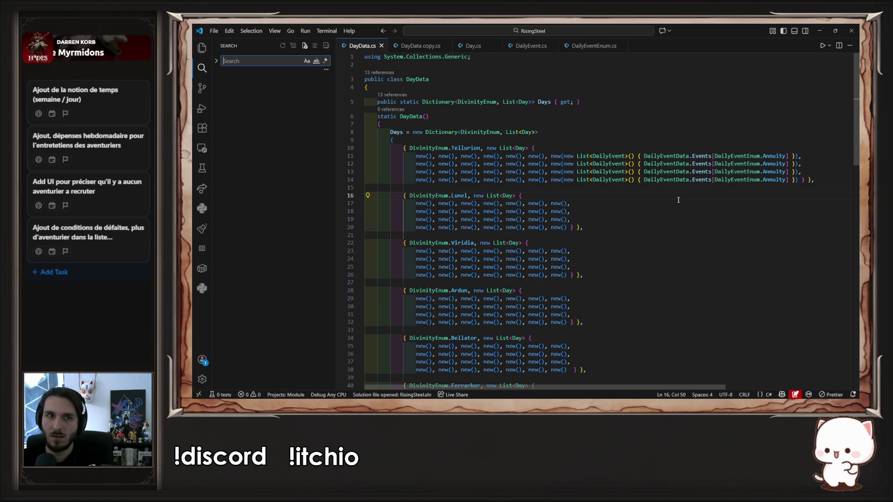
key("ctrl+f")
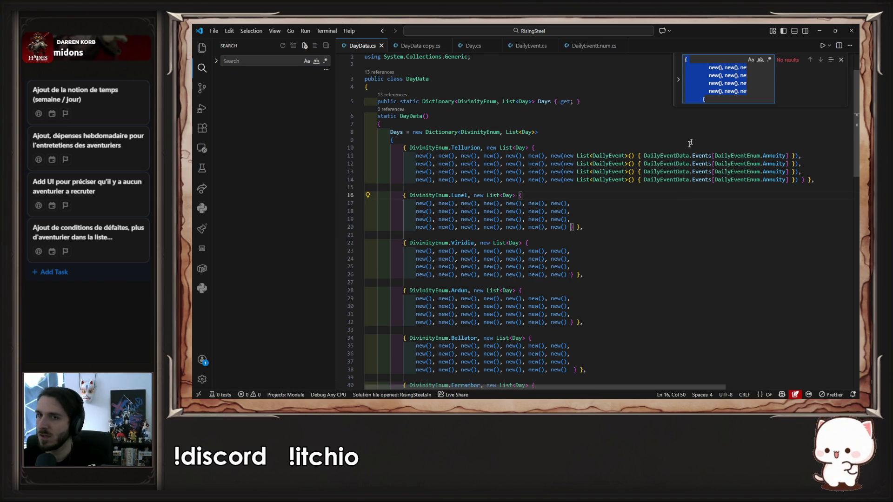
key("ctrl+v")
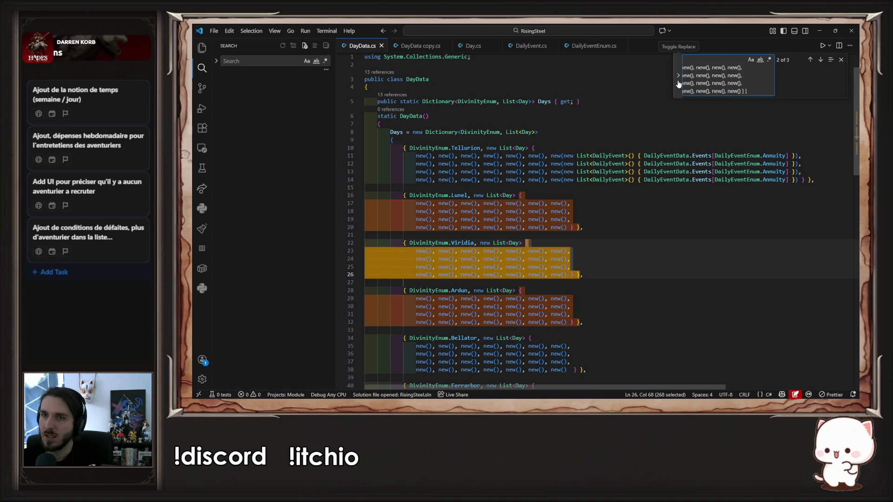
Use the Tellurion Annuity block as the replacement and replace all plain blocks
left_click(678, 84)
left_click_drag(809, 180, 550, 145)
key("ctrl+c")
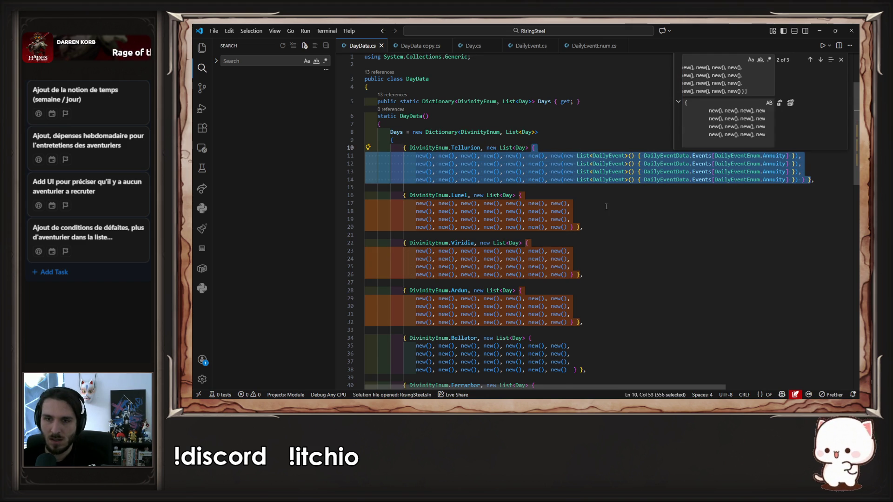
scroll(607, 207, "down", 7)
scroll(612, 215, "up", 15)
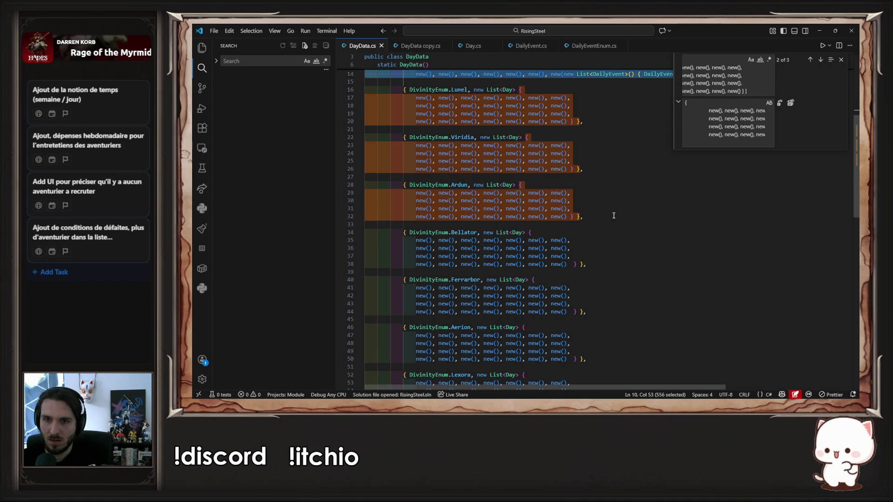
left_click(739, 118)
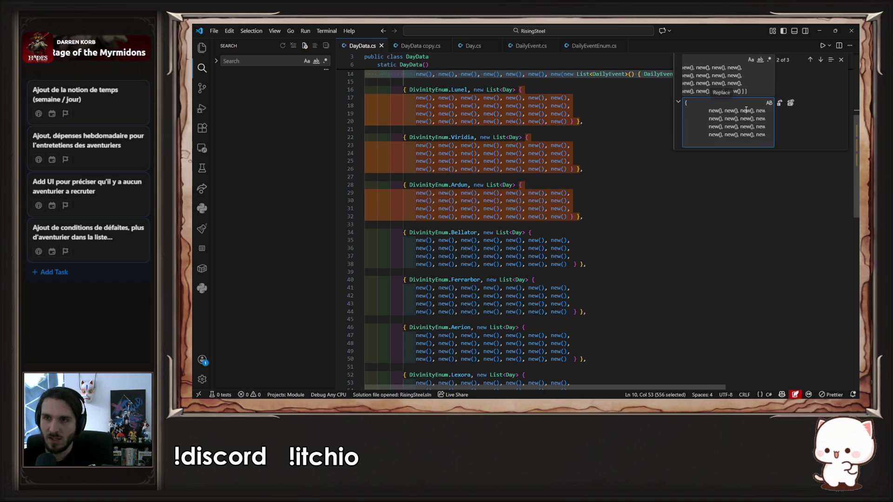
key("ctrl+v")
left_click(790, 103)
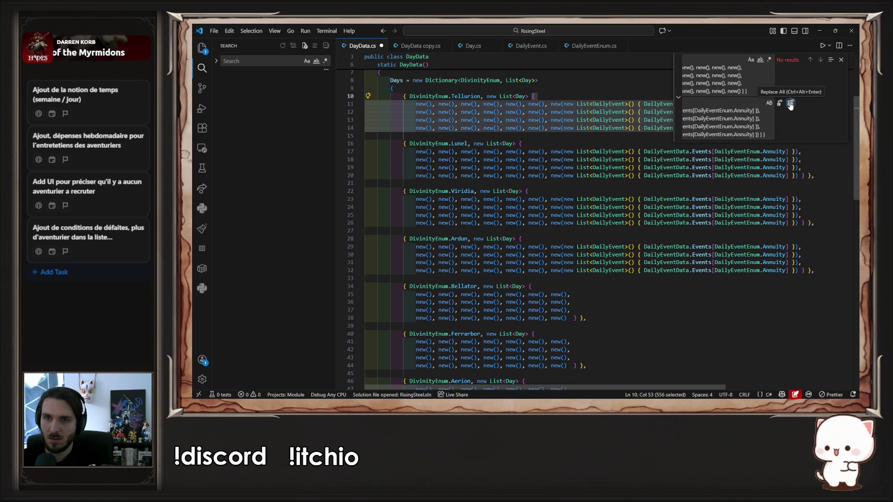
Replace the eight remaining plain day blocks, found via Bellator's, with Annuity days, then return to Unity
scroll(655, 262, "down", 6)
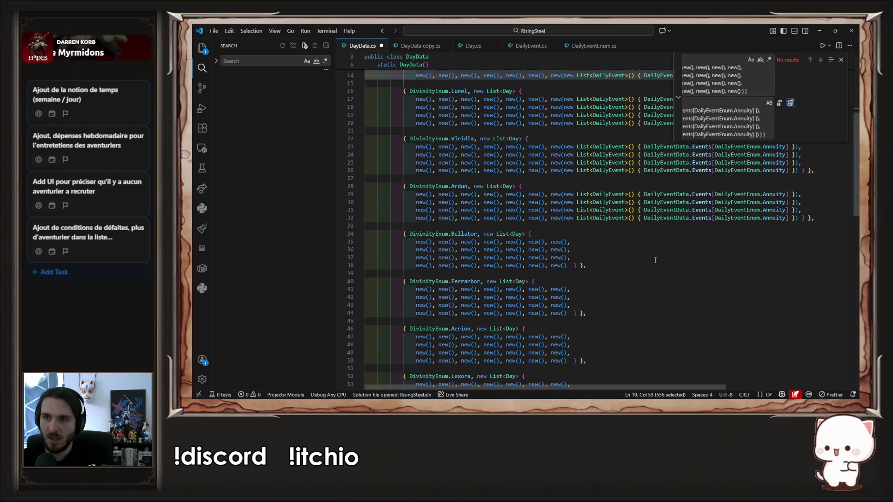
left_click_drag(585, 266, 528, 235)
left_click(727, 86)
key("ctrl+v")
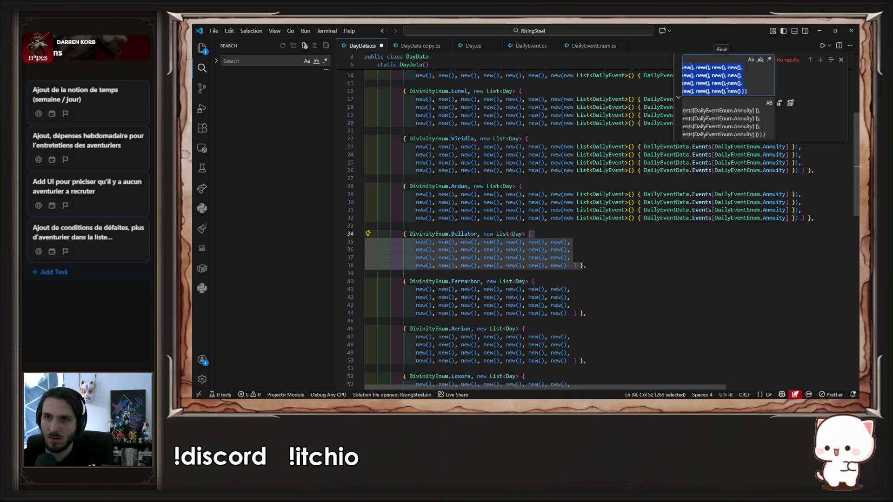
scroll(768, 130, "down", 10)
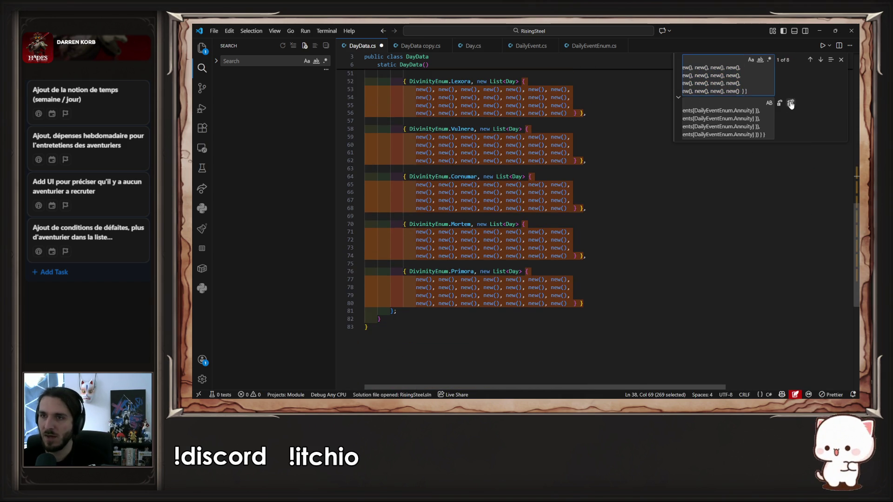
left_click(790, 104)
scroll(706, 239, "up", 15)
scroll(706, 239, "down", 15)
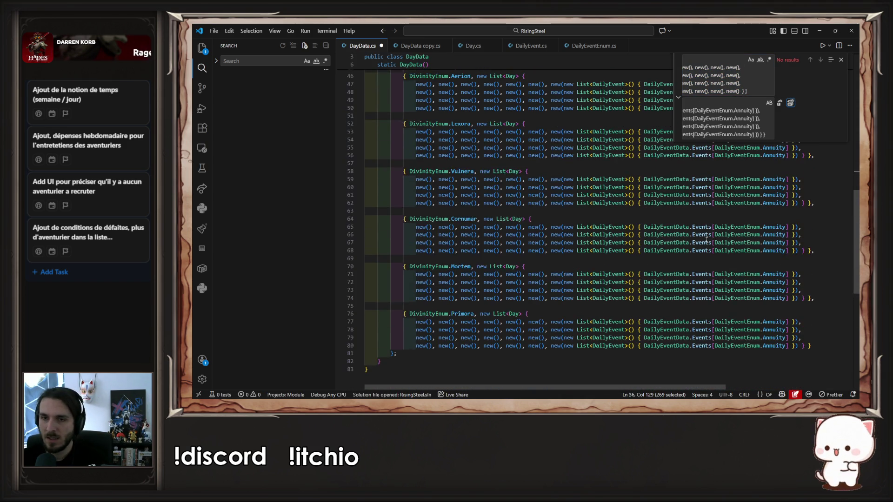
key("Escape")
scroll(706, 240, "up", 7)
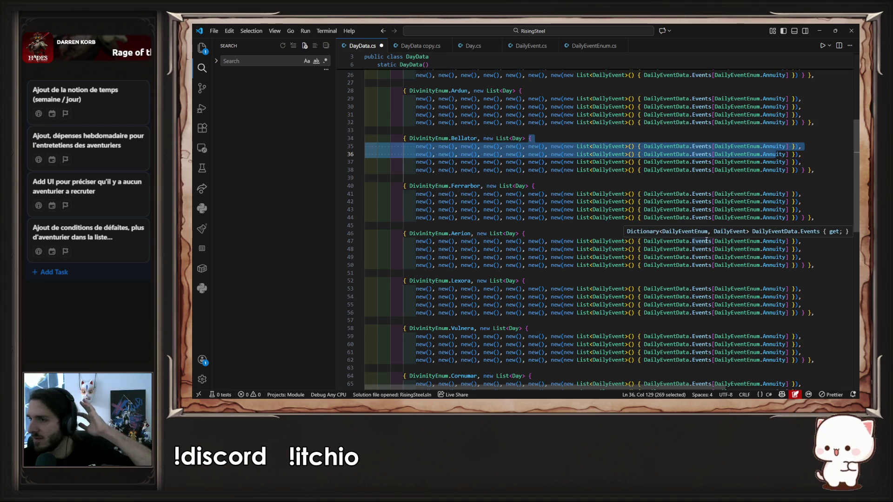
scroll(706, 240, "up", 6)
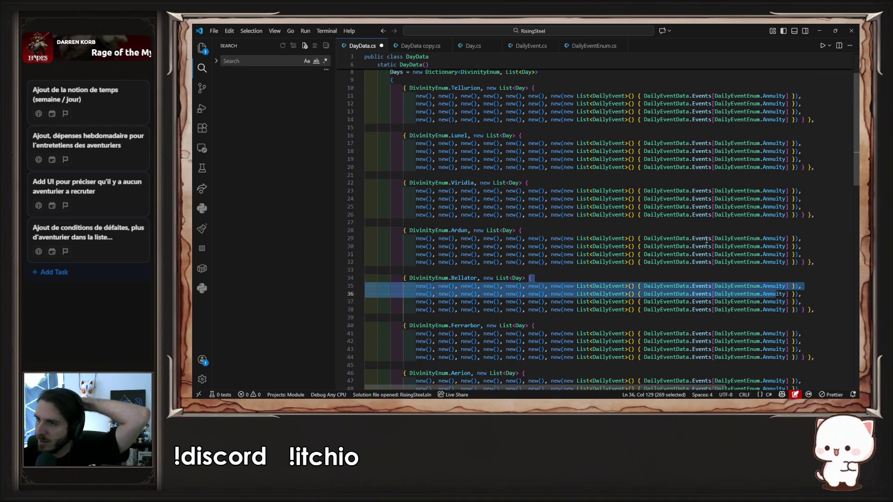
scroll(706, 240, "up", 3)
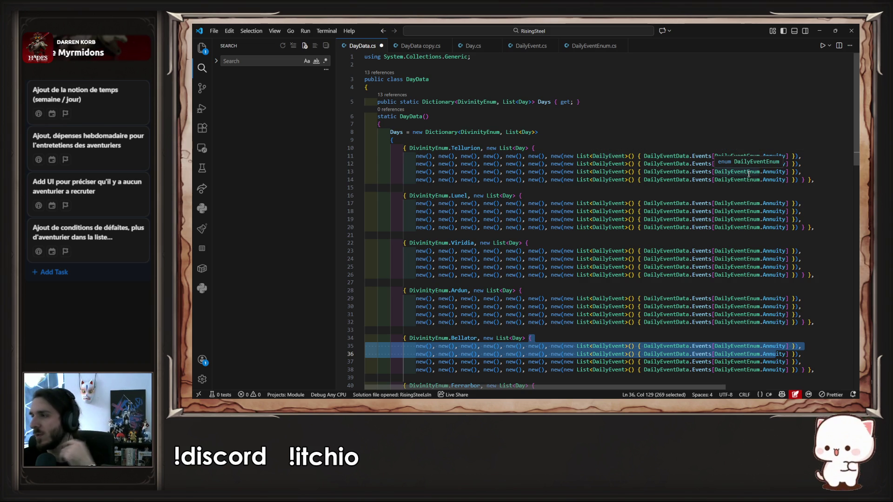
key("alt+Tab")
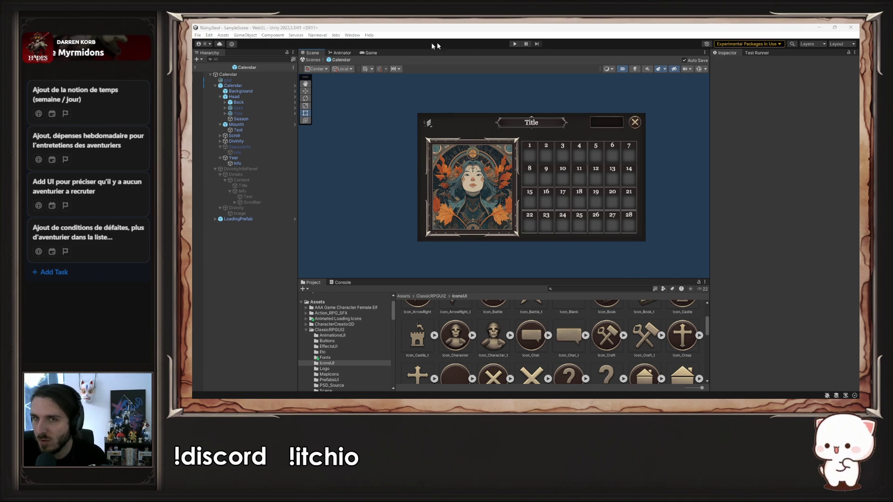
Play the calendar with Vulnera's month, select Icon_Loot_1, stop play and select Scroll
left_click(514, 44)
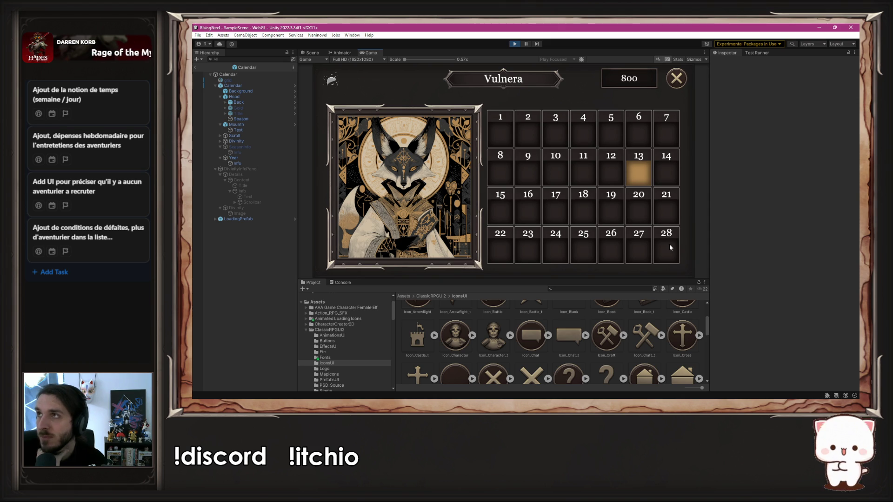
scroll(507, 346, "down", 3)
scroll(508, 346, "down", 3)
left_click(600, 346)
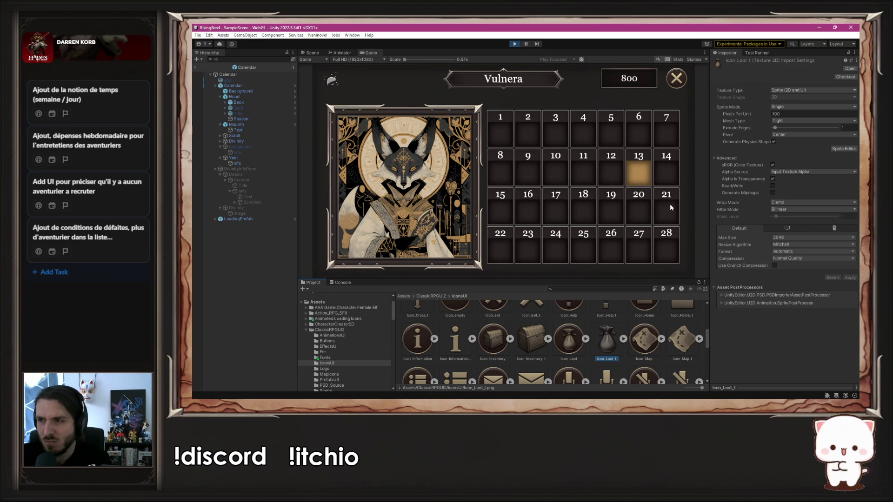
left_click(514, 44)
scroll(645, 162, "up", 5)
scroll(646, 163, "up", 2)
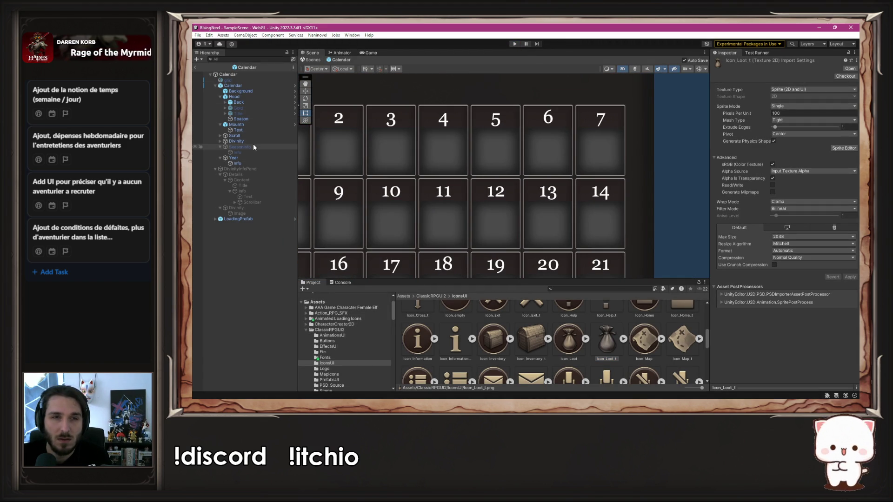
left_click(234, 136)
Expand Scroll > Days, open the Day prefab, and open its Description in Prefab Mode
left_click(220, 136)
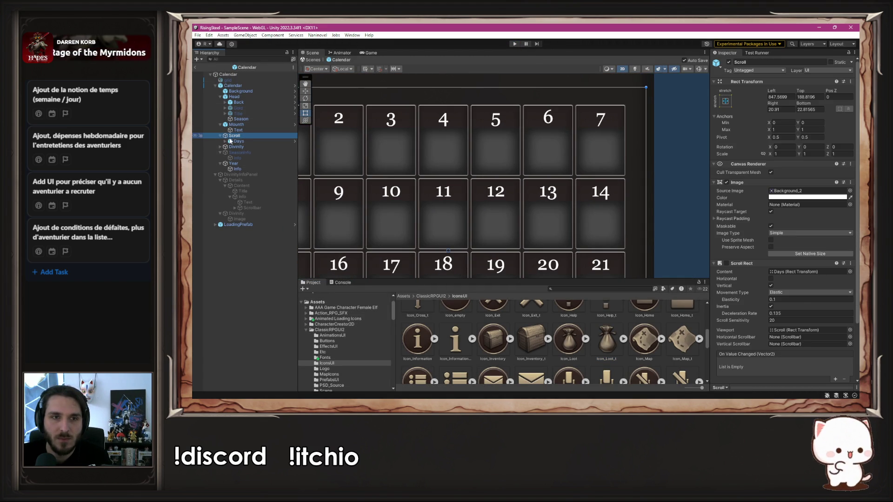
left_click(237, 140)
left_click(225, 141)
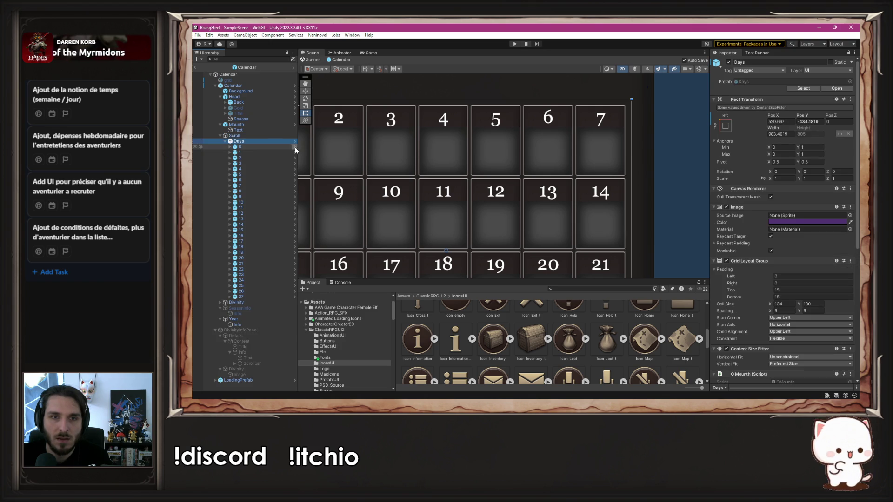
left_click(295, 147)
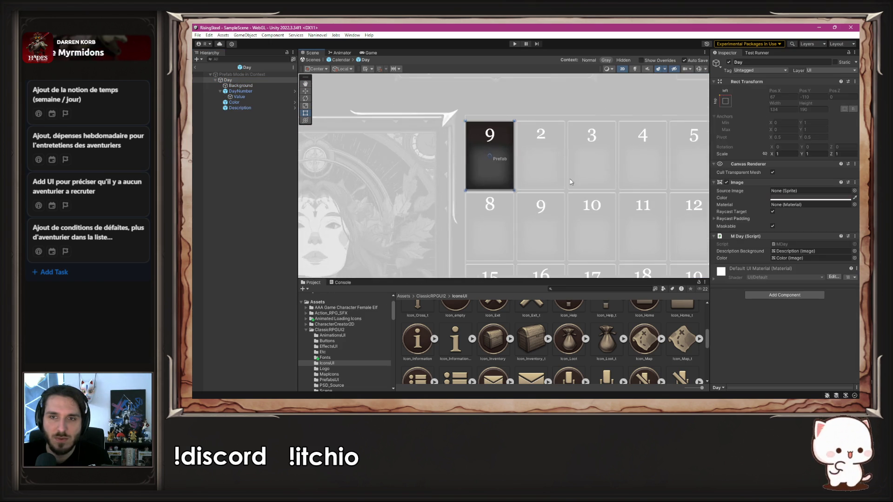
left_click(262, 106)
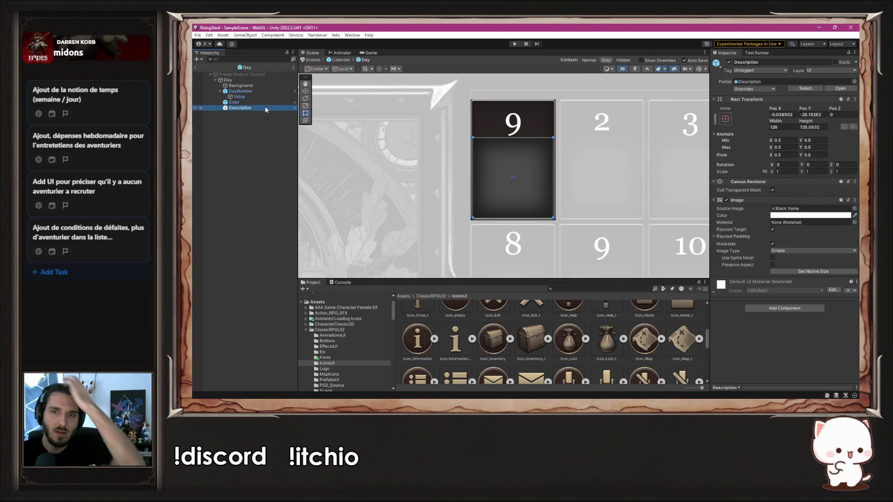
left_click(295, 108)
scroll(328, 144, "up", 2)
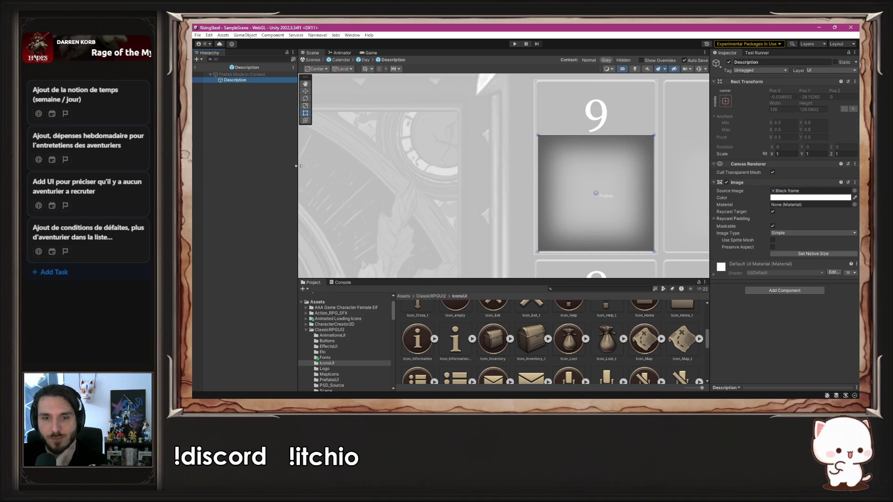
scroll(511, 377, "down", 2)
scroll(512, 375, "down", 3)
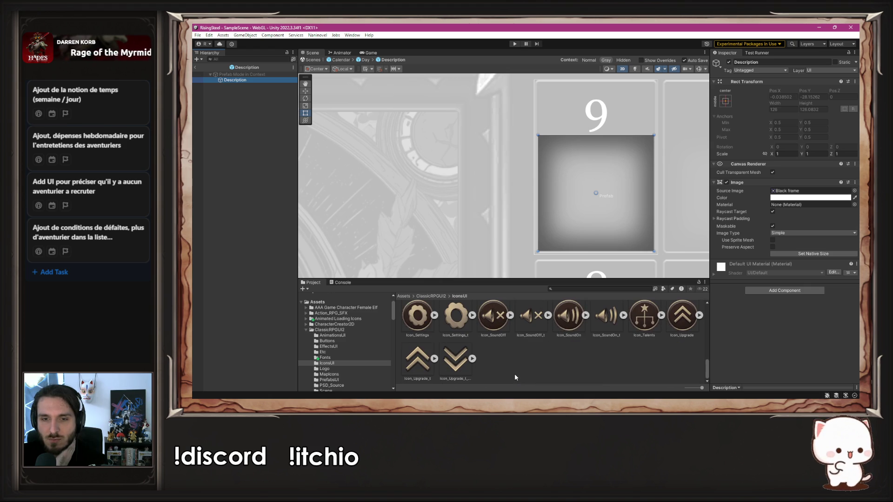
scroll(516, 375, "up", 10)
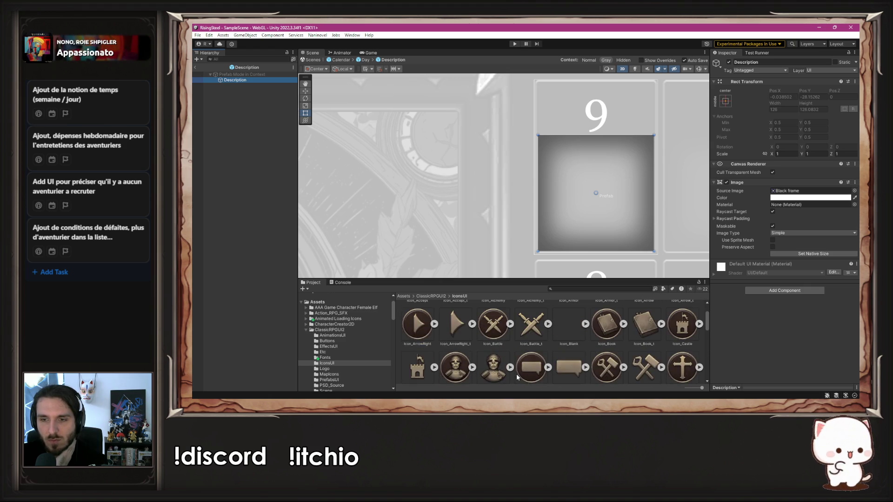
left_click(264, 205)
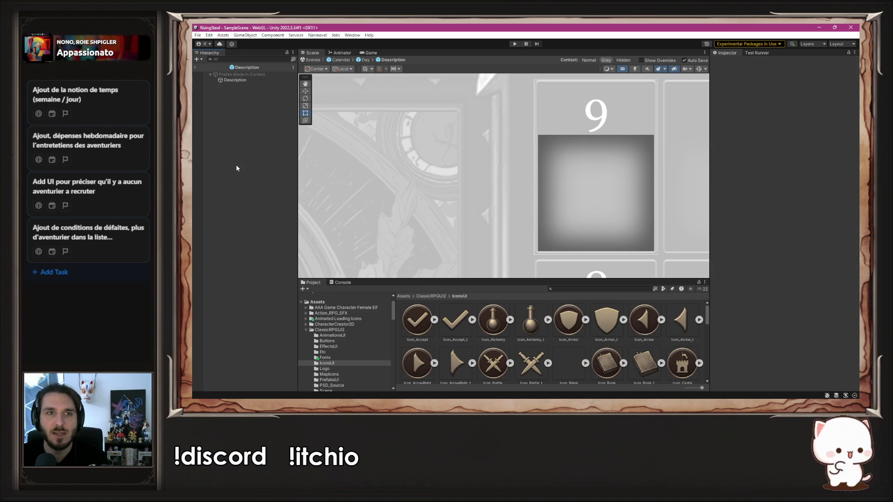
Add an Image child under Description with Icon_Loot_1 as its Source Image
right_click(250, 80)
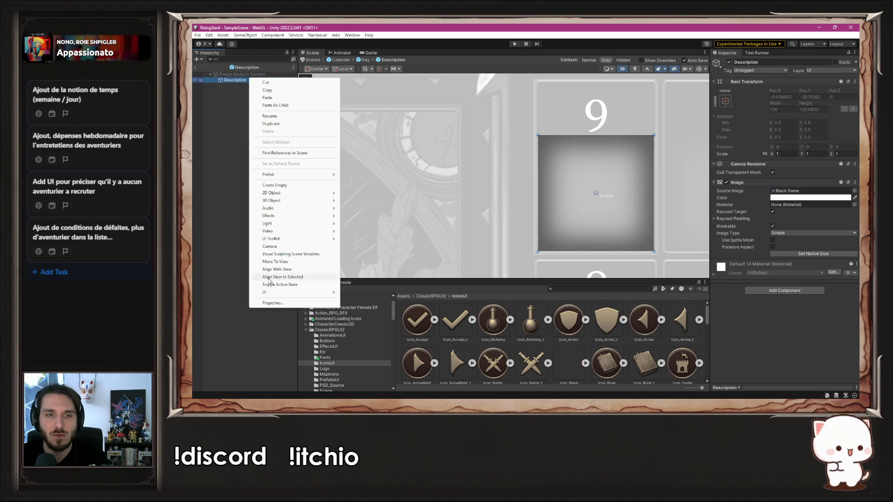
mouse_move(277, 292)
left_click(373, 176)
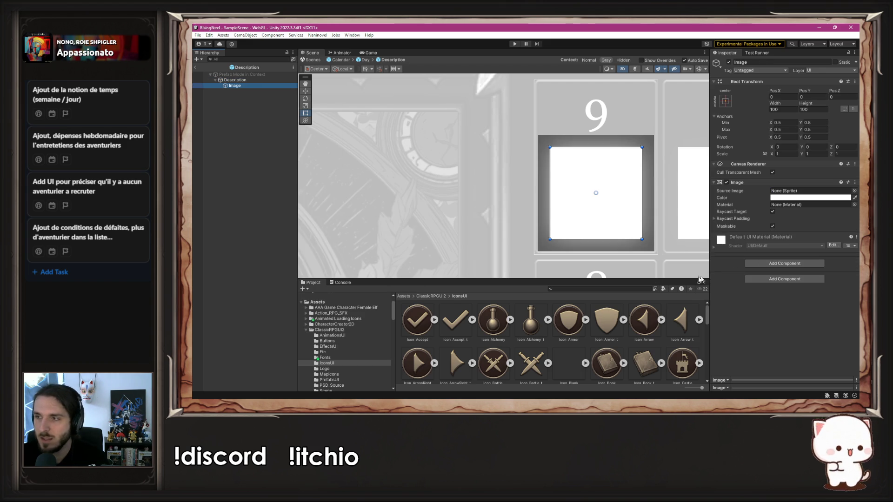
scroll(600, 325, "down", 8)
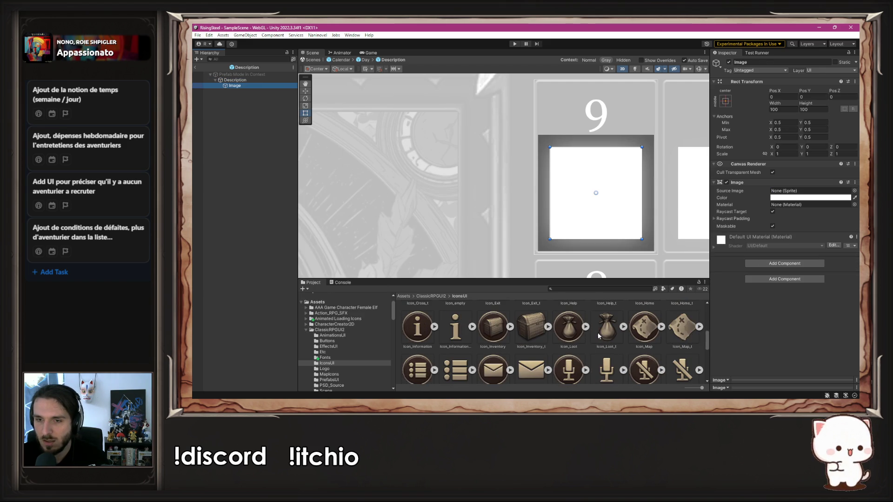
left_click(777, 231)
left_click_drag(606, 325, 809, 191)
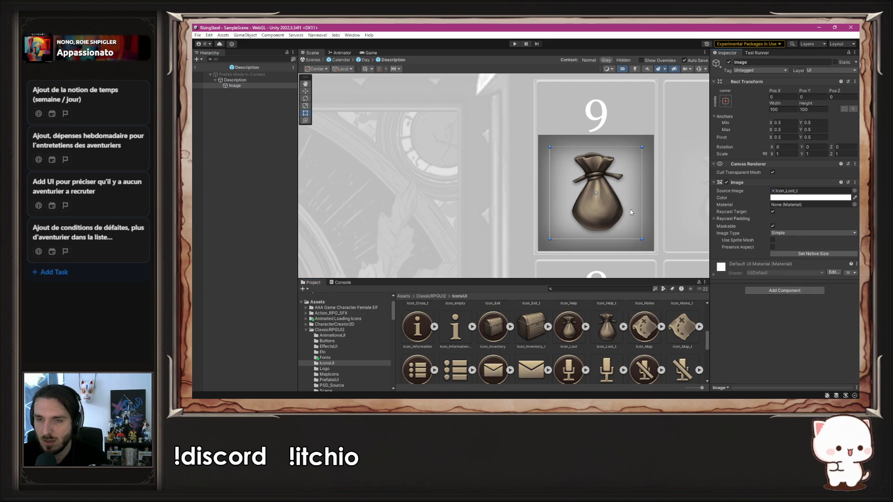
scroll(629, 212, "down", 2)
scroll(629, 212, "down", 4)
Shrink the loot-bag image to about 47×47 in the cell's top-left corner
mouse_move(343, 150)
left_mouse_down()
mouse_move(456, 154)
mouse_move(474, 169)
left_mouse_up()
scroll(470, 172, "up", 4)
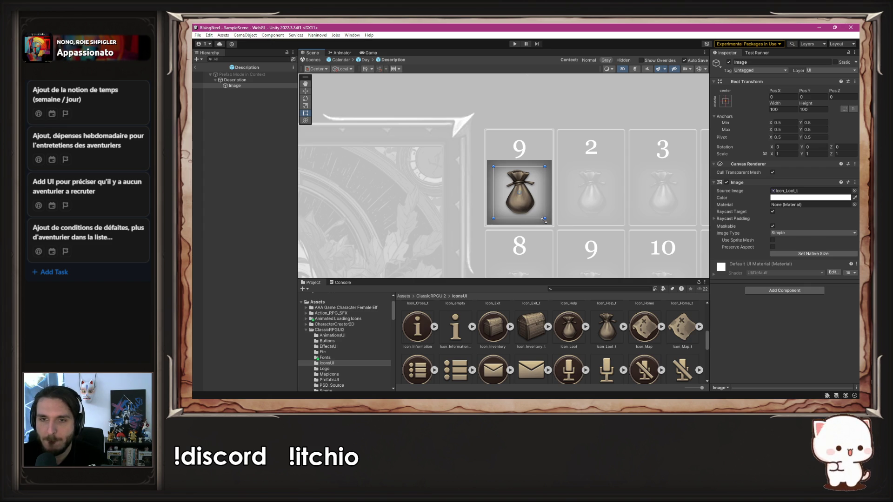
left_click(250, 85)
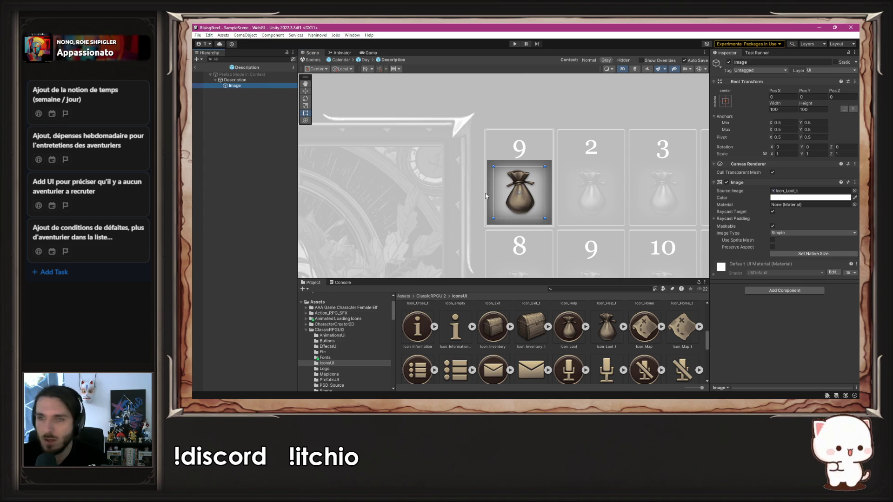
left_click_drag(546, 219, 517, 190)
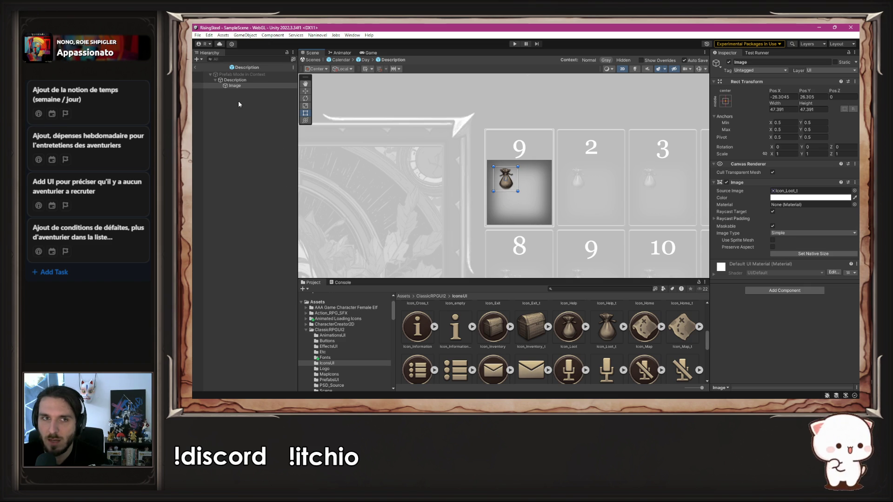
Duplicate the loot-bag image downward, then duplicate both rightward into a 2×2 grid
key("ctrl+d")
left_click_drag(507, 184, 507, 212)
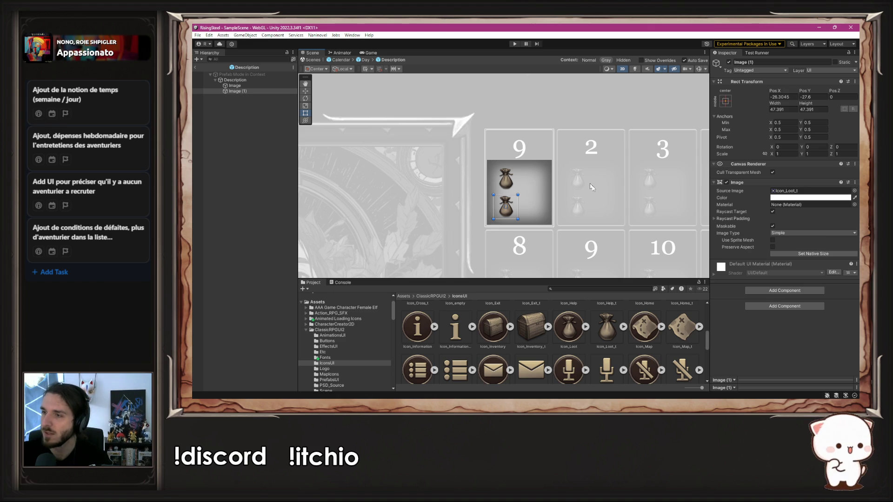
left_click(265, 85, "ctrl")
key("ctrl+d")
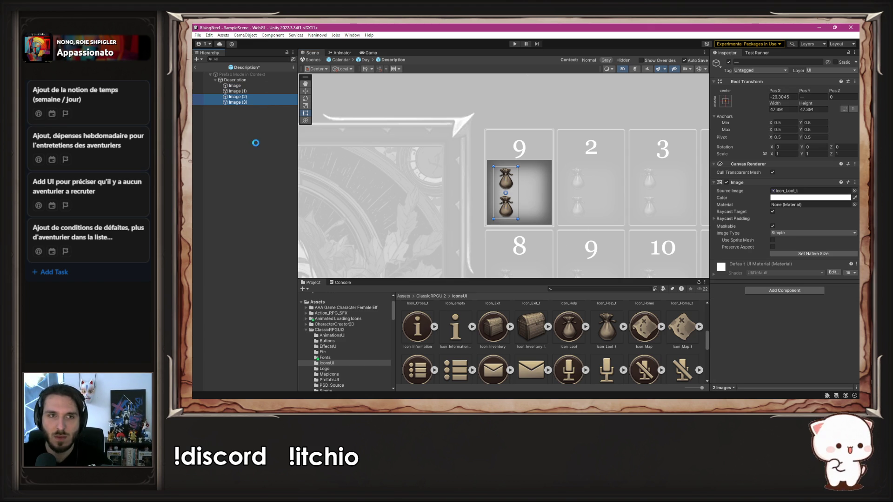
left_click_drag(503, 177, 533, 179)
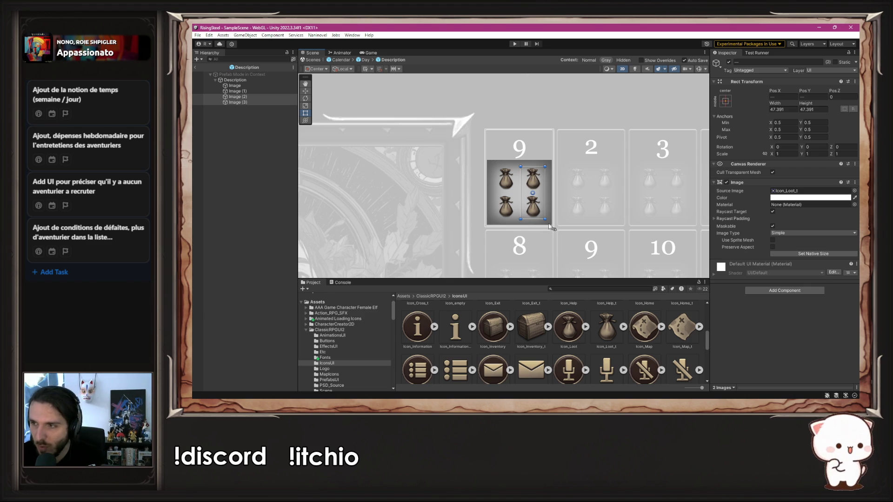
Reorder the four images and rename them 0, 1, 2 and 3
left_click(259, 86)
left_click(826, 61)
type("0")
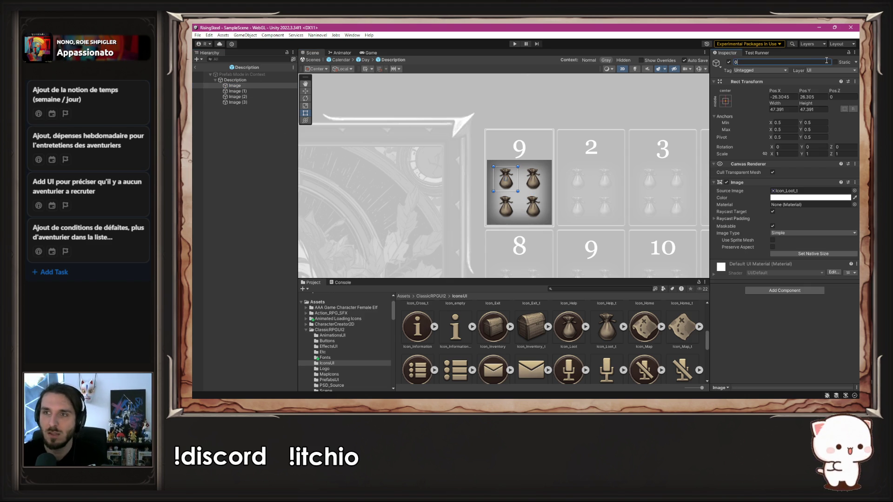
left_click(248, 90)
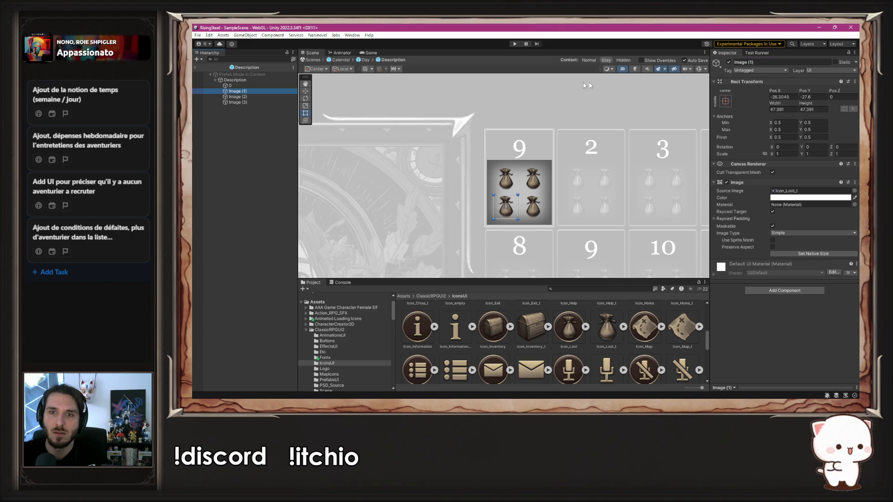
left_click_drag(239, 91, 242, 92)
left_click(771, 62)
left_click(237, 97)
left_click(751, 62)
key("Return")
left_click(533, 207)
left_click(760, 62)
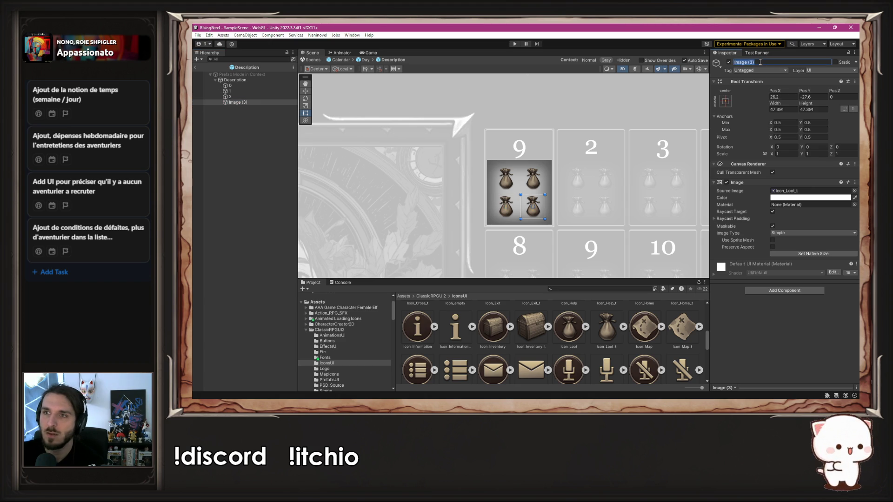
left_click(228, 169)
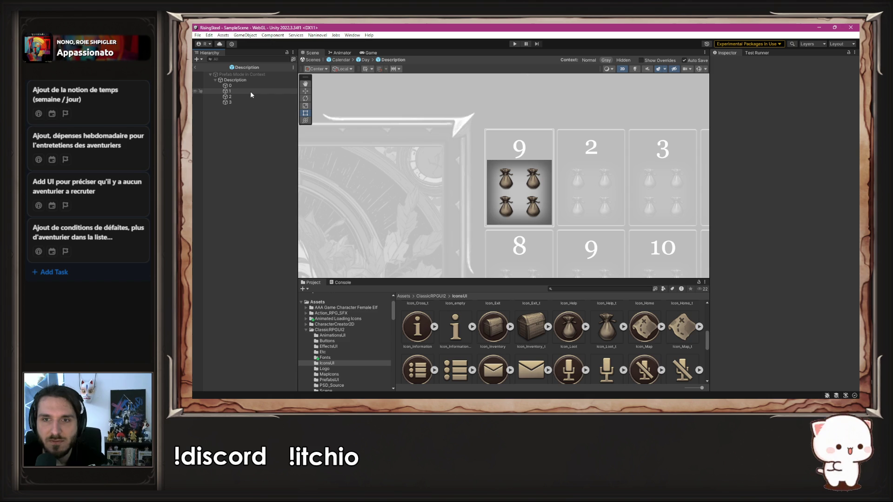
Browse the Project panel icons, then bring the Firefox new-tab window onto this monitor
scroll(430, 274, "down", 1)
scroll(556, 352, "down", 2)
scroll(555, 348, "up", 3)
scroll(554, 349, "down", 3)
scroll(547, 351, "up", 1)
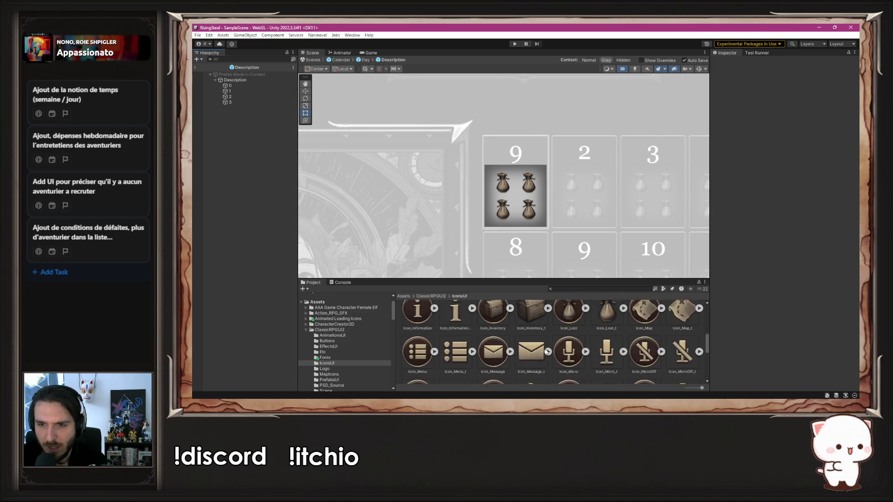
scroll(546, 352, "up", 2)
scroll(546, 352, "up", 1)
scroll(533, 350, "up", 1)
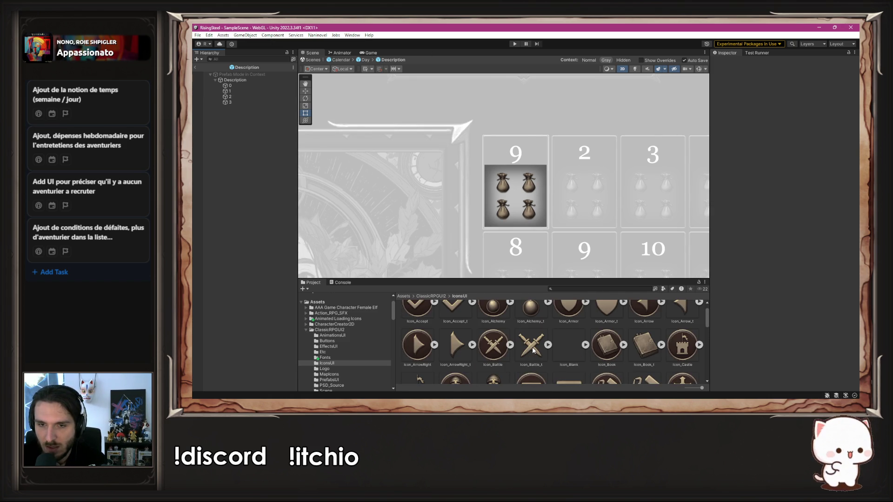
scroll(533, 350, "down", 1)
scroll(532, 351, "down", 1)
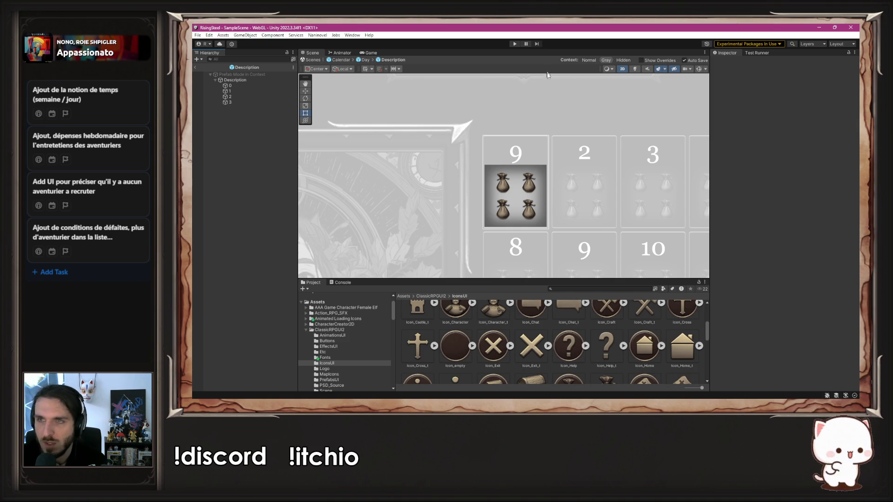
key("alt+Tab")
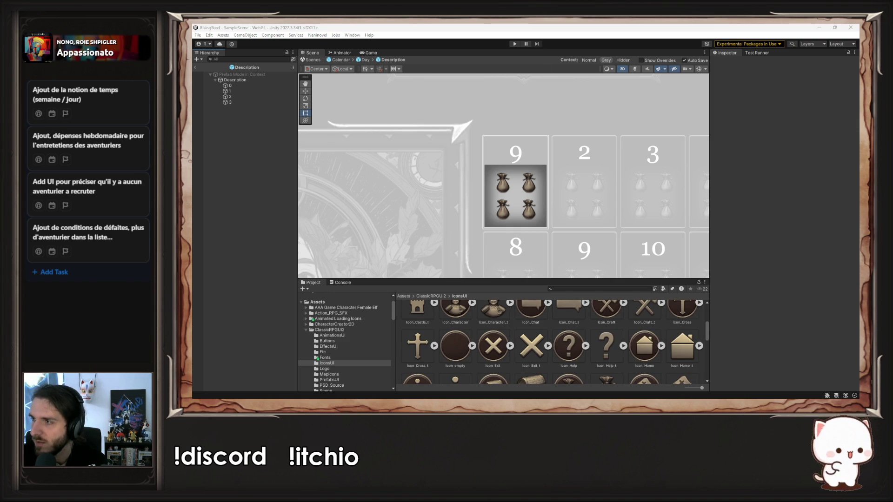
mouse_move(512, 326)
left_mouse_down()
mouse_move(466, 186)
mouse_move(458, 27)
mouse_move(637, 26)
left_mouse_up()
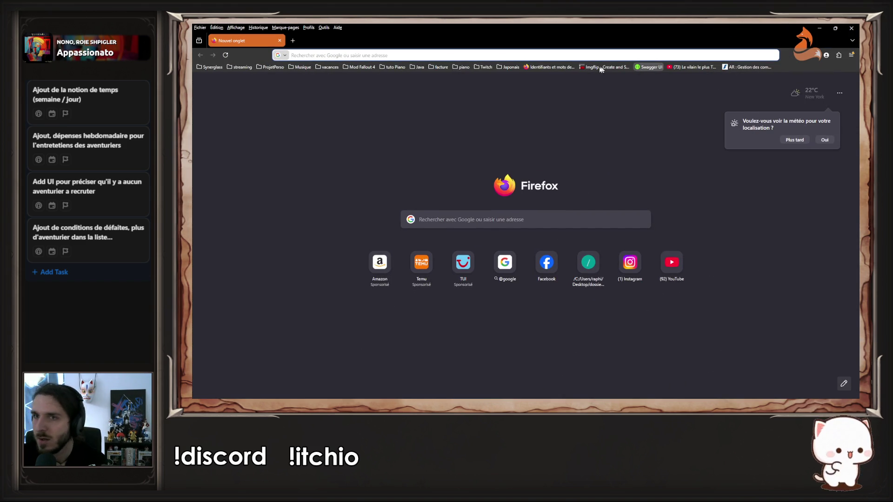
Load itch.io and land on the Rise of the Insurged game page
left_click(503, 51)
type("itch.io/")
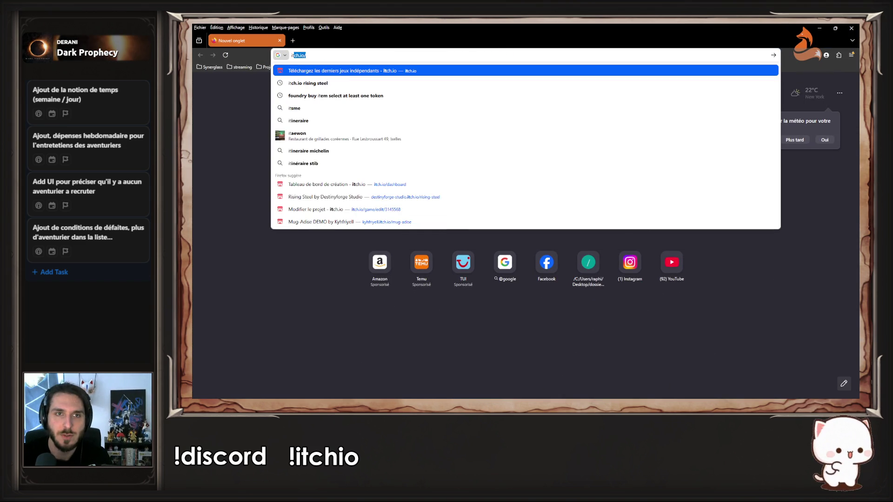
key("Return")
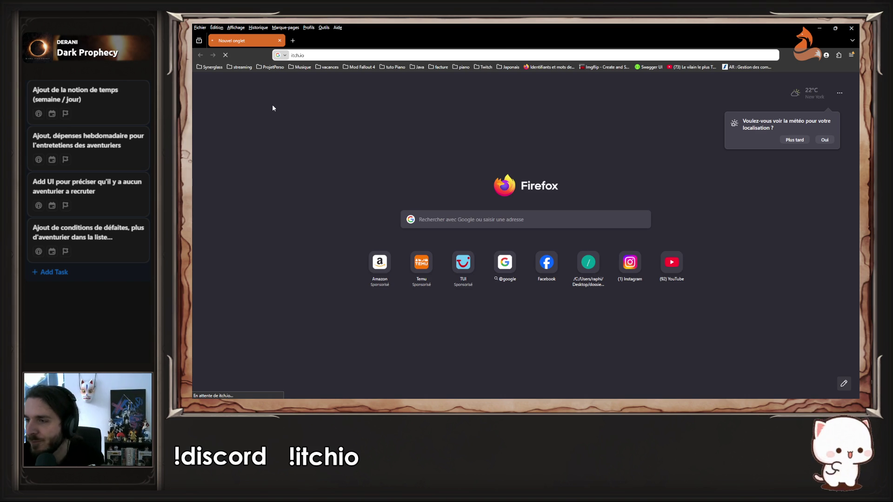
key("alt+Tab")
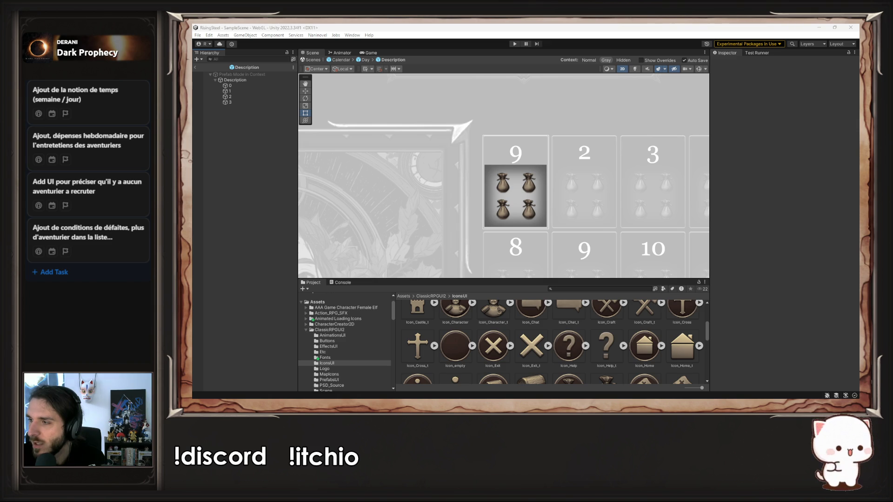
key("alt+Tab")
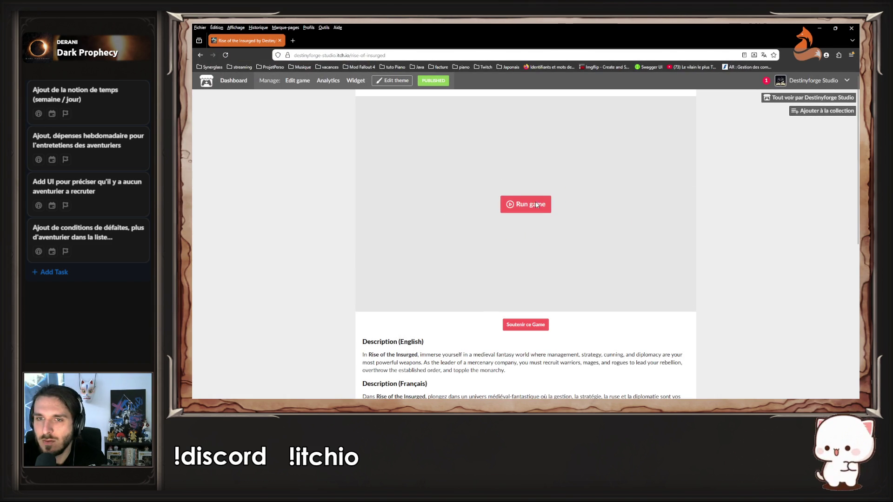
Run the WebGL build, peek at notifications, go back, and browse the description
left_click(536, 204)
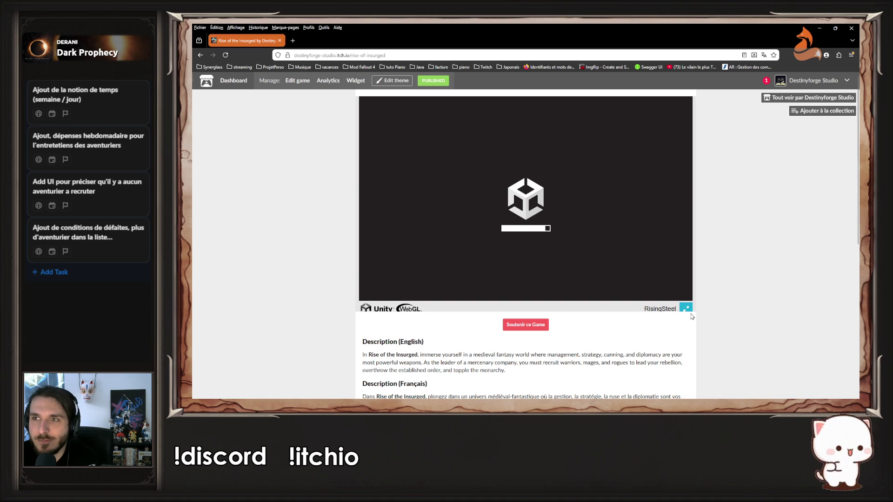
left_click(766, 83)
key("alt+Left")
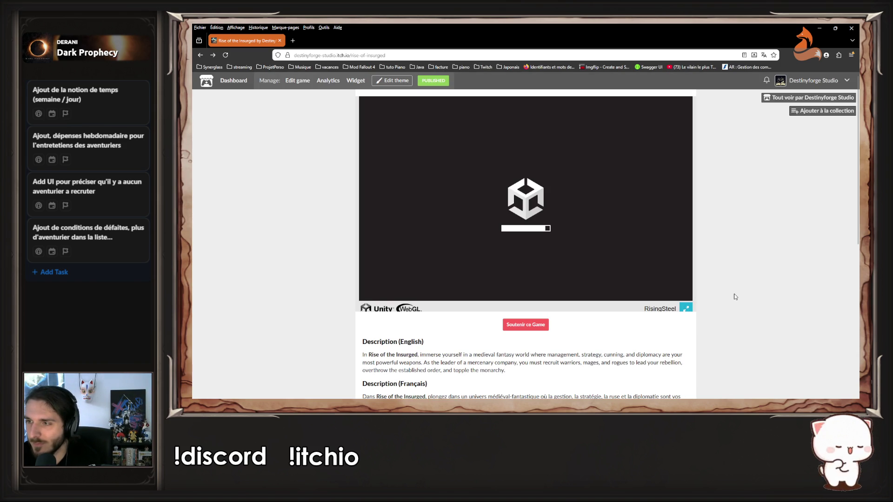
scroll(721, 305, "down", 4)
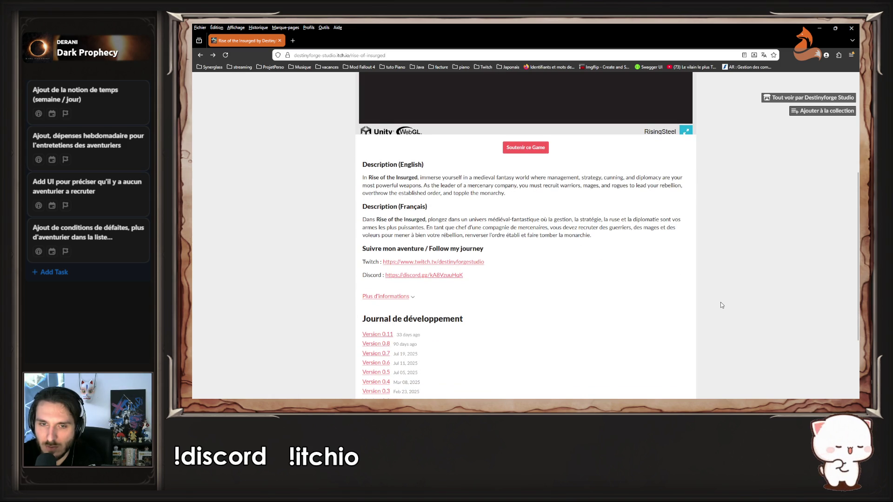
scroll(721, 305, "up", 4)
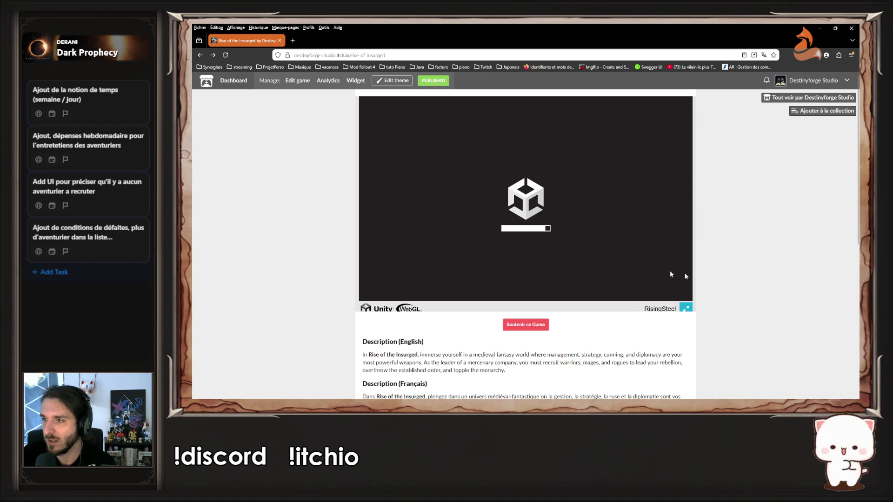
scroll(602, 266, "down", 2)
scroll(602, 266, "up", 2)
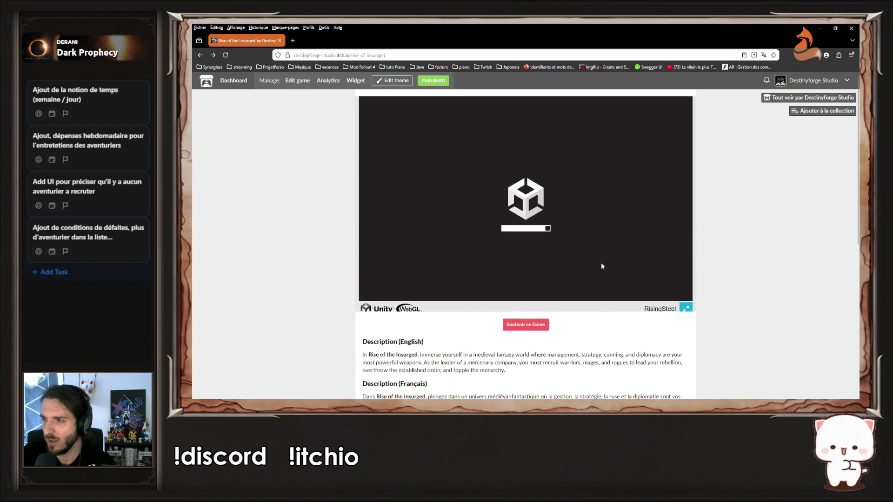